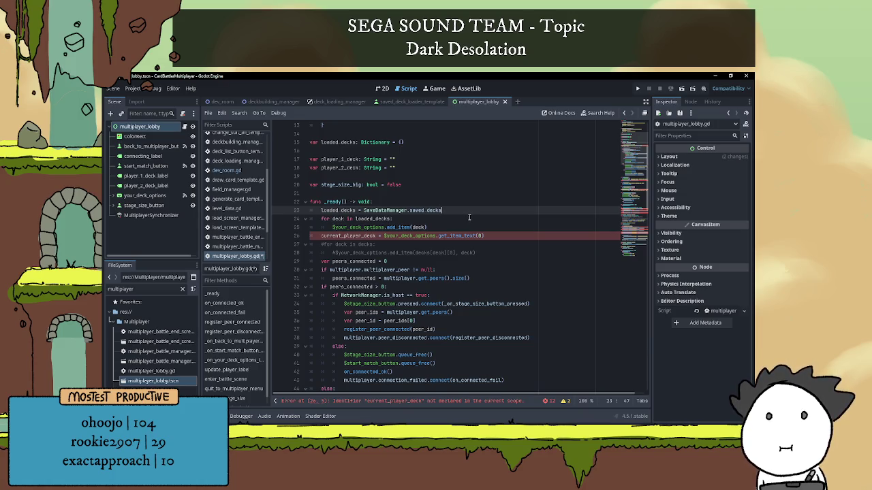
Step: Delete the player_2_deck declaration line
click(418, 179)
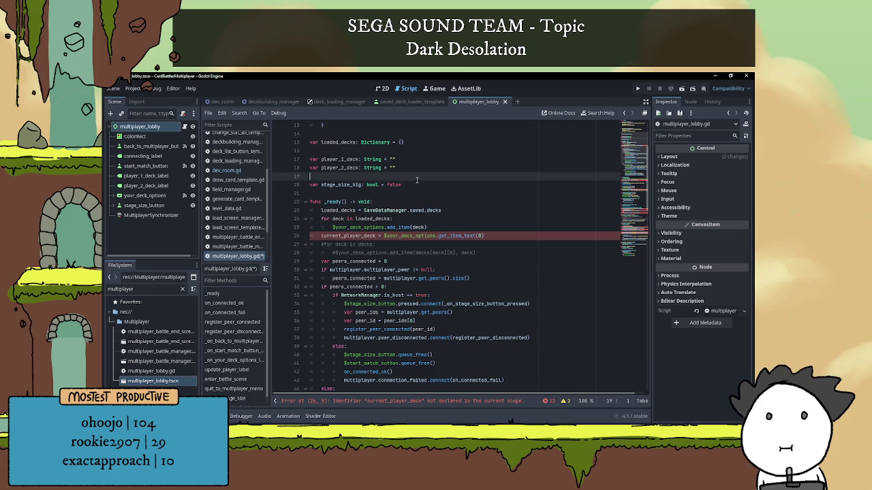
key(Up)
key(shift+End)
key(BackSpace)
key(BackSpace)
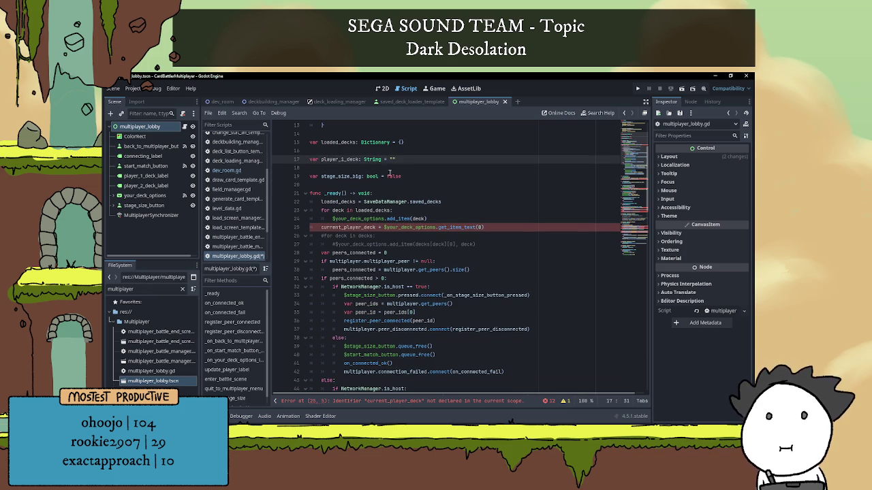
Step: Rename player_1_deck on line 17 to current_player_deck
double_click(344, 159)
text(current_player_deck)
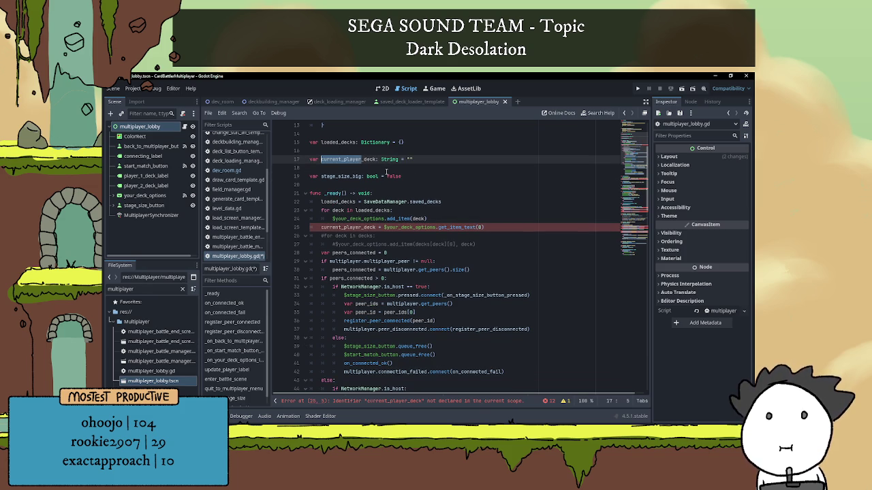
click(388, 169)
click(368, 160)
click(439, 160)
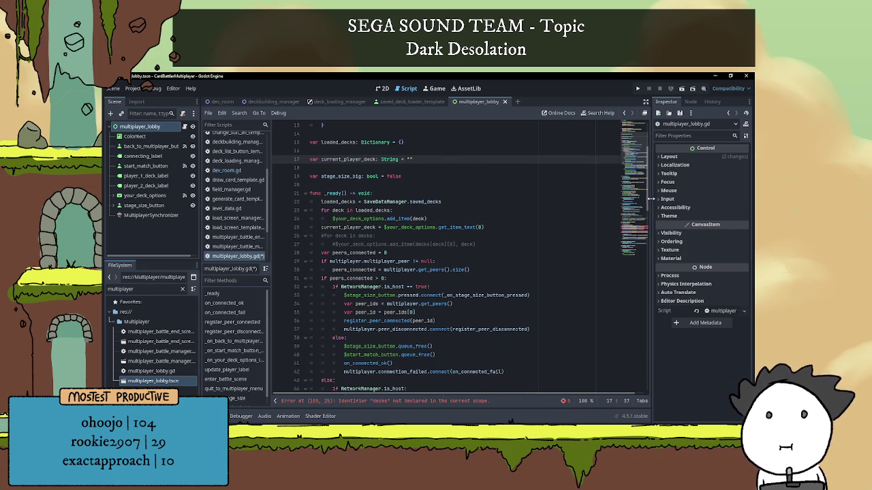
scroll(436, 272, down, 20)
scroll(423, 286, down, 2)
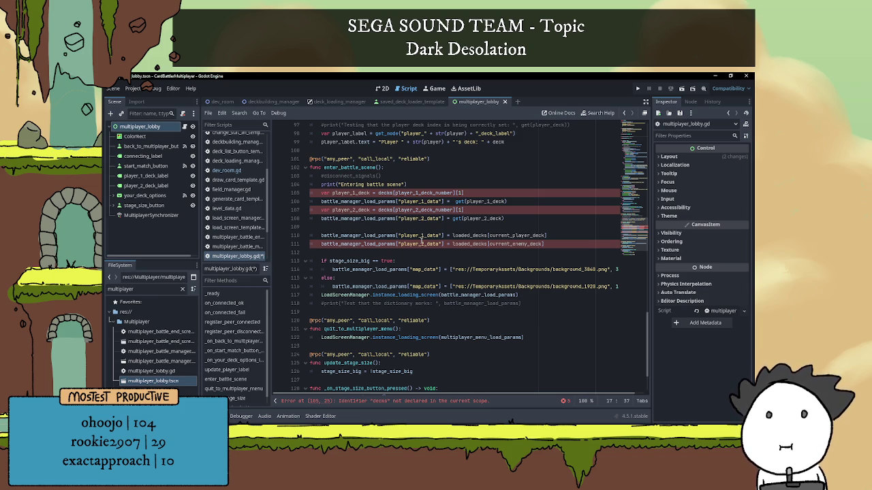
Step: Comment out lines 110 and 111, the player_1_data and current_enemy_deck assignments, with Ctrl+K
double_click(495, 243)
key(Home)
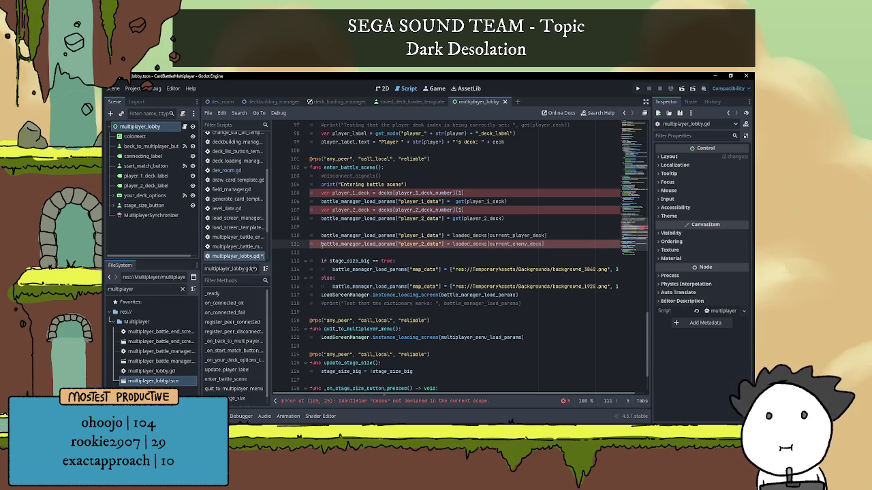
key(ctrl+k)
click(318, 235)
key(ctrl+k)
click(341, 227)
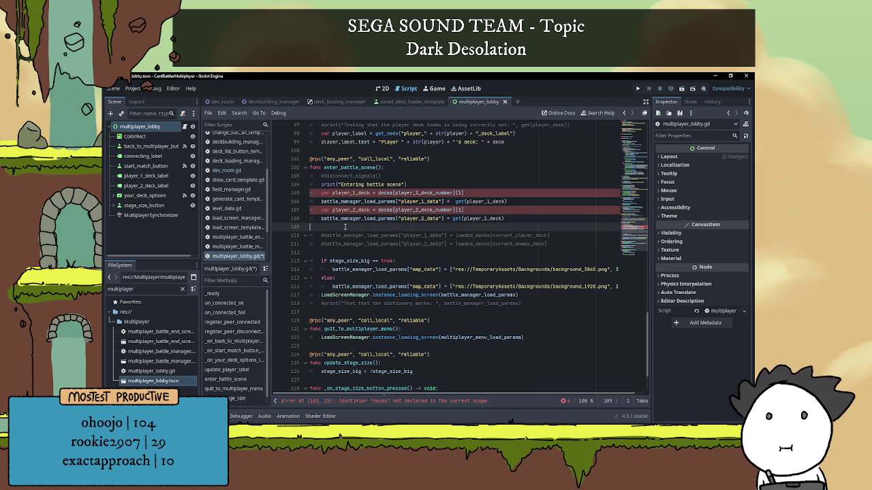
Step: Comment out lines 105 through 108 by prefixing each with #
double_click(359, 192)
double_click(436, 194)
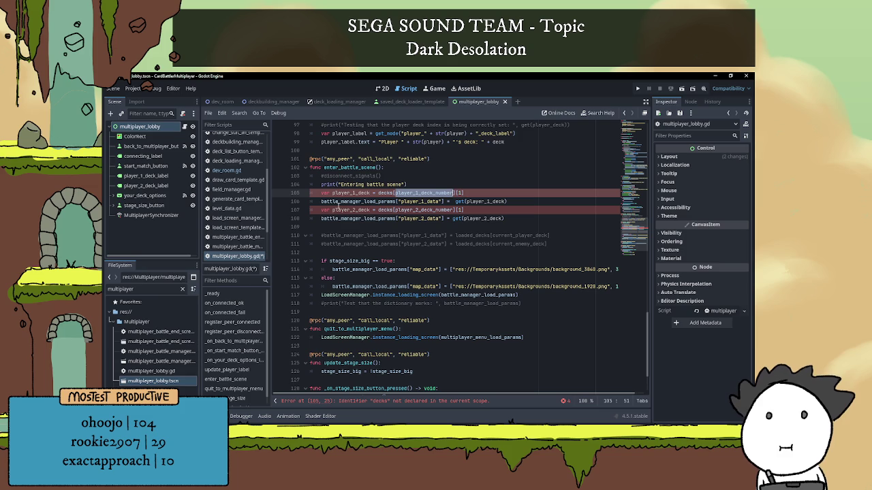
click(323, 202)
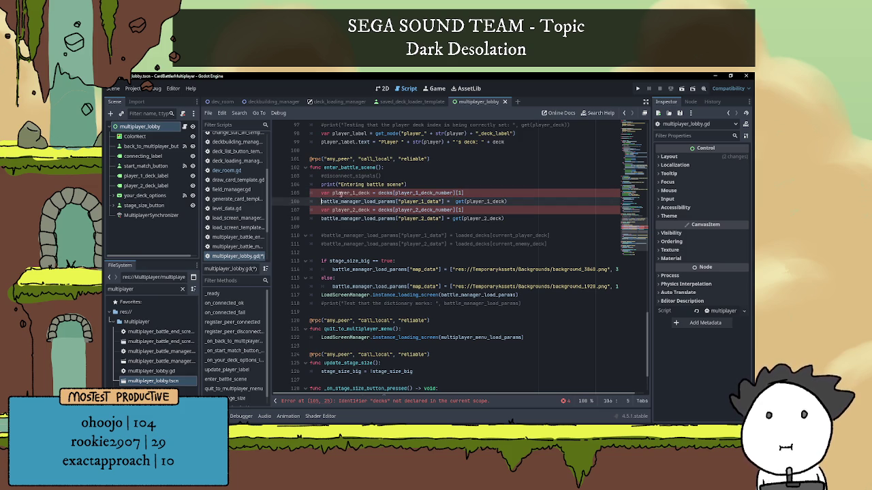
click(316, 193)
text(#)
key(Down)
click(322, 210)
text(#)
click(323, 218)
text(#)
Step: Add two blank lines after the print statement for the new code
click(415, 185)
key(Return)
key(Return)
click(366, 195)
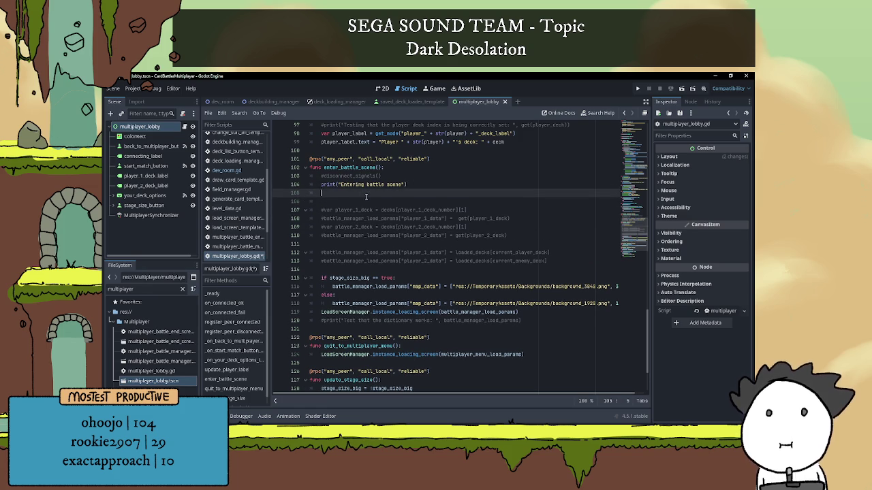
key(Return)
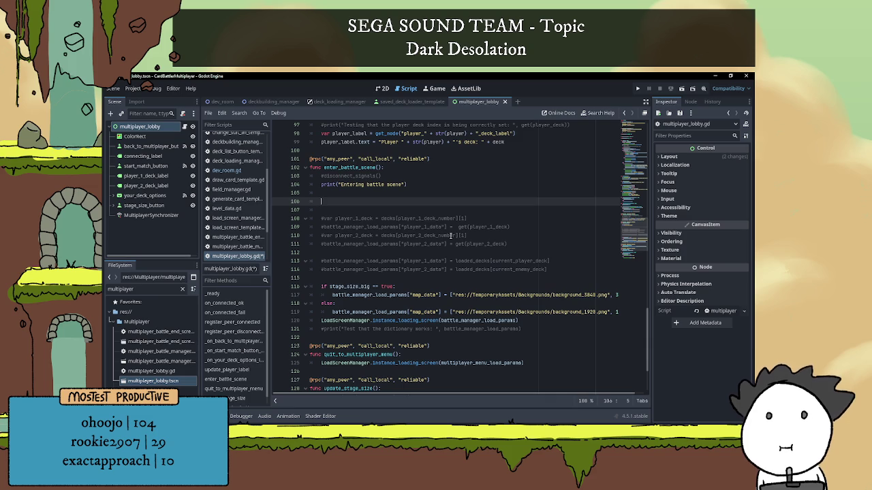
Step: Bring up the To Do List notes in Notepad
scroll(451, 235, down, 3)
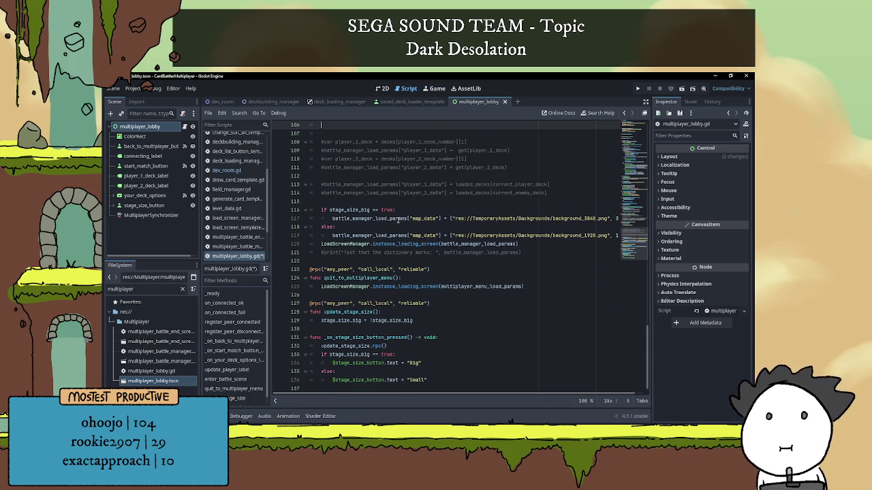
scroll(404, 218, down, 1)
scroll(405, 218, up, 8)
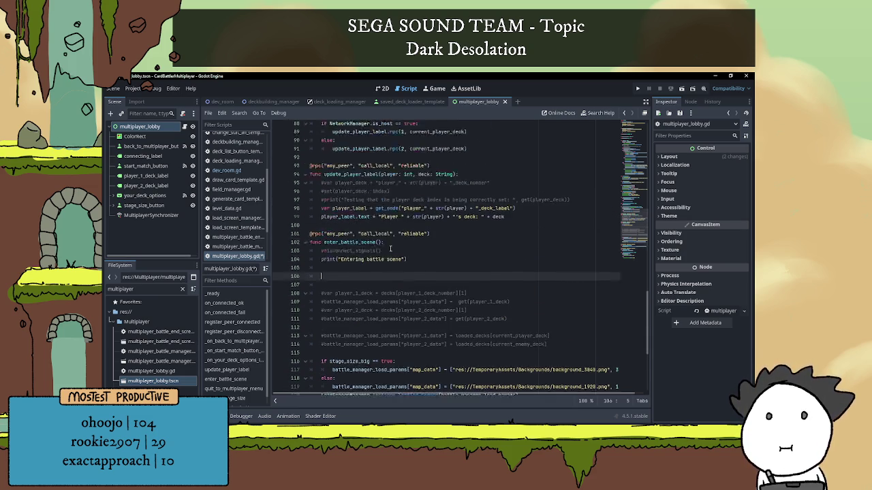
click(511, 422)
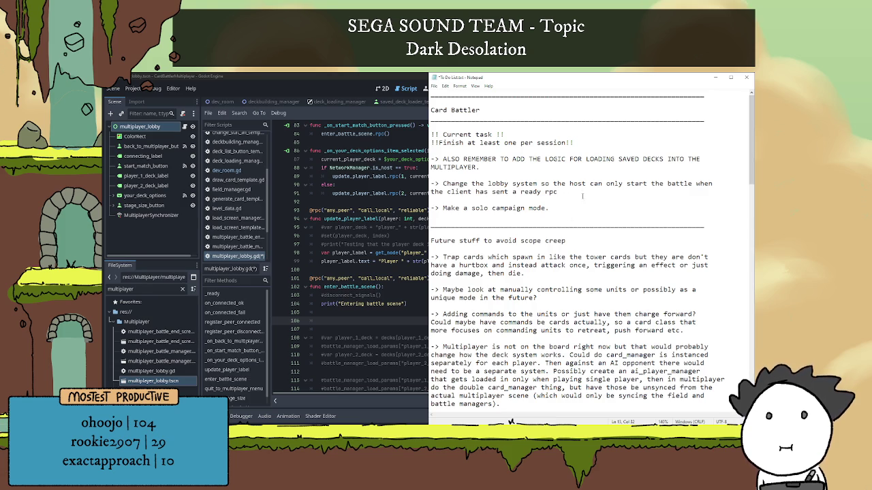
Step: Write 'Loading into the multiplayer lobby with custom decks might be a bit tricky' and begin 'Since both computers need access to the full dictonary of the'
key(Return)
key(Return)
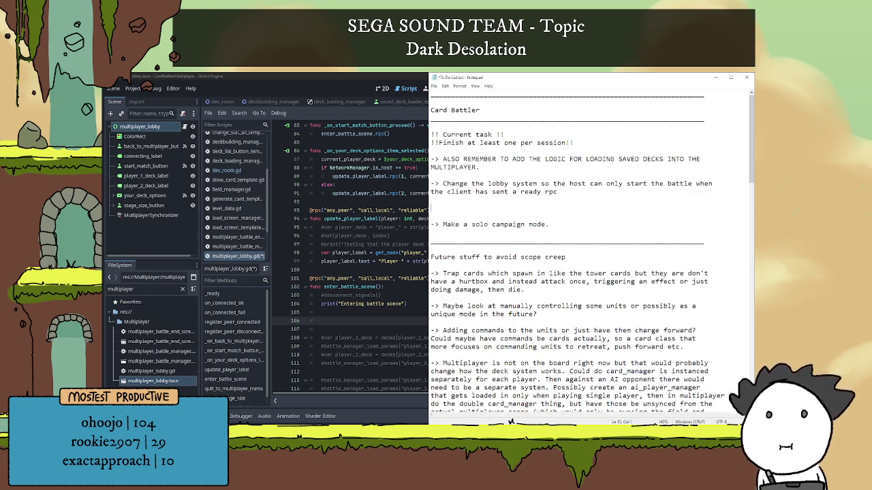
text(->Loading into the )
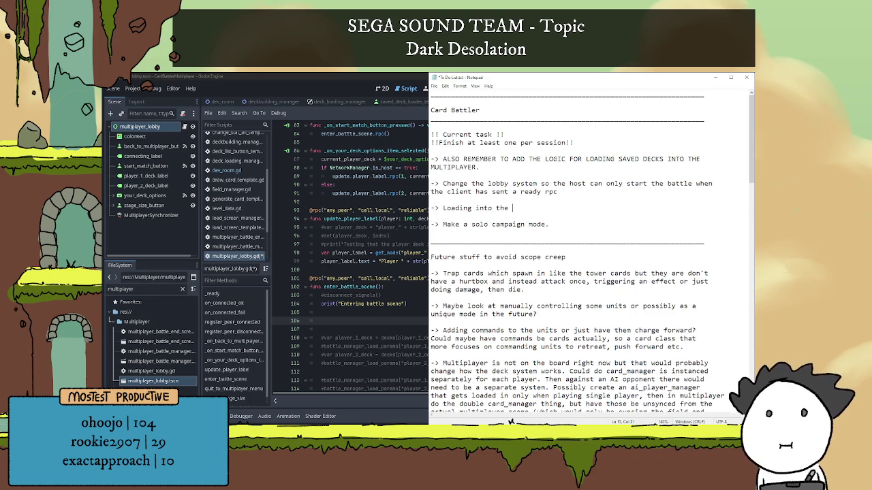
text(multipla)
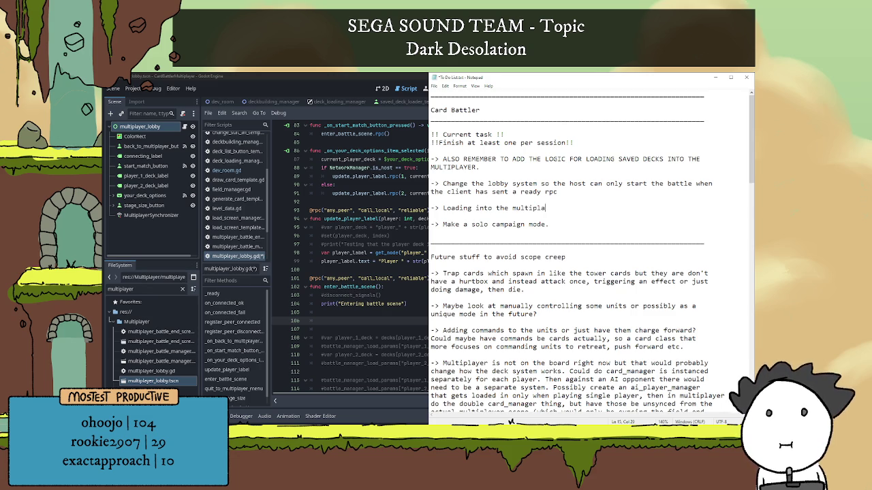
text(yer lobby with custom decks m)
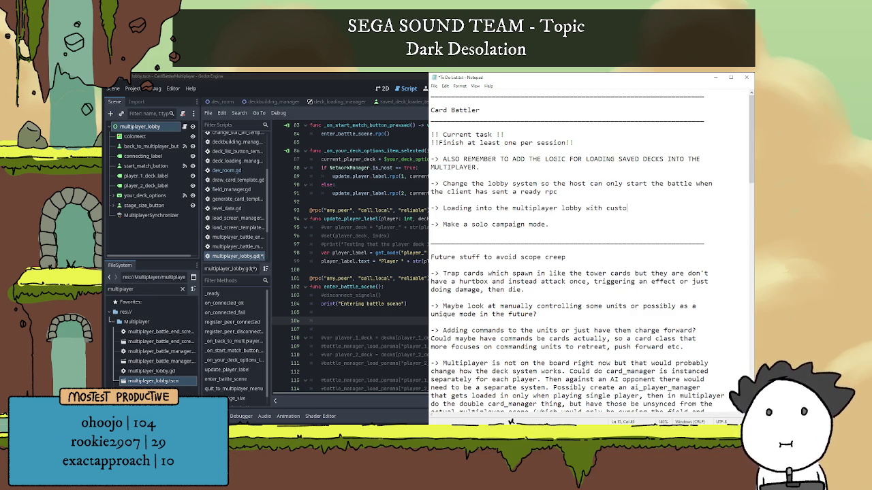
text(igh)
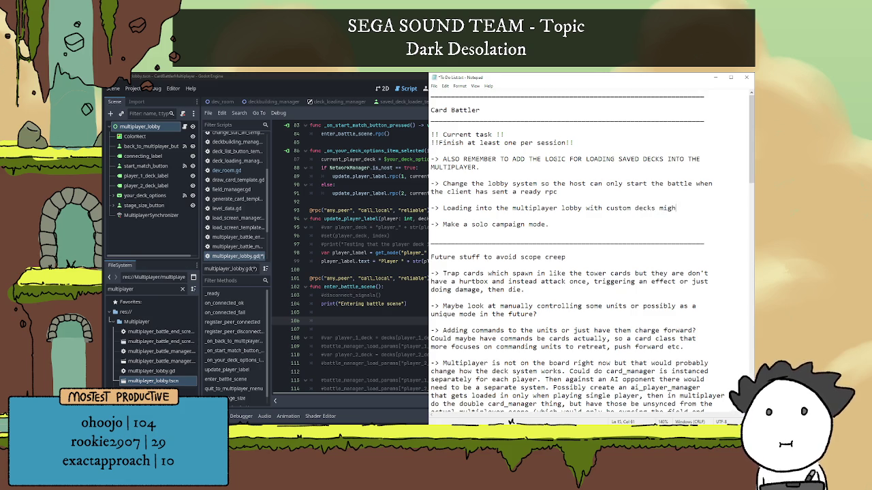
text(t be a bit)
key(Return)
text(tricky.)
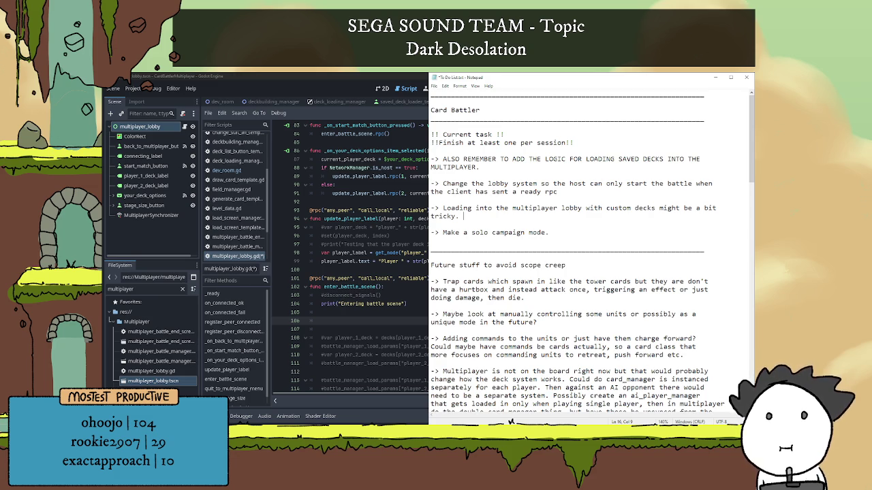
text(Since b)
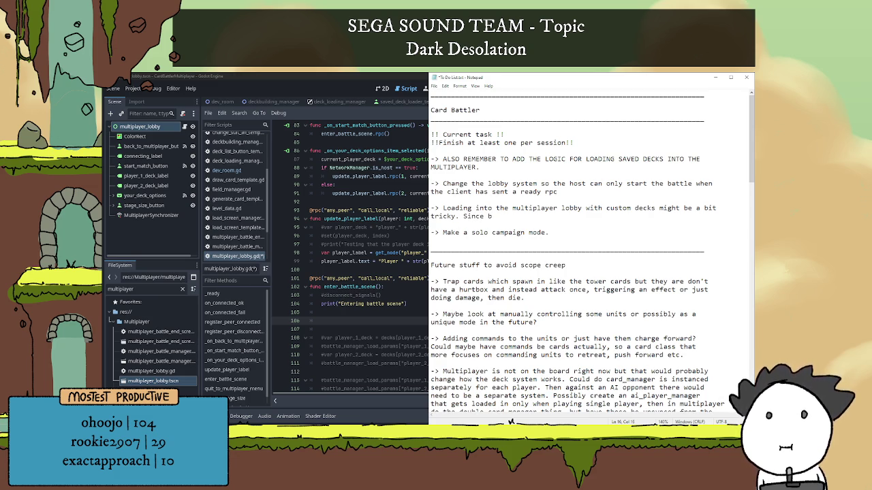
text(oth )
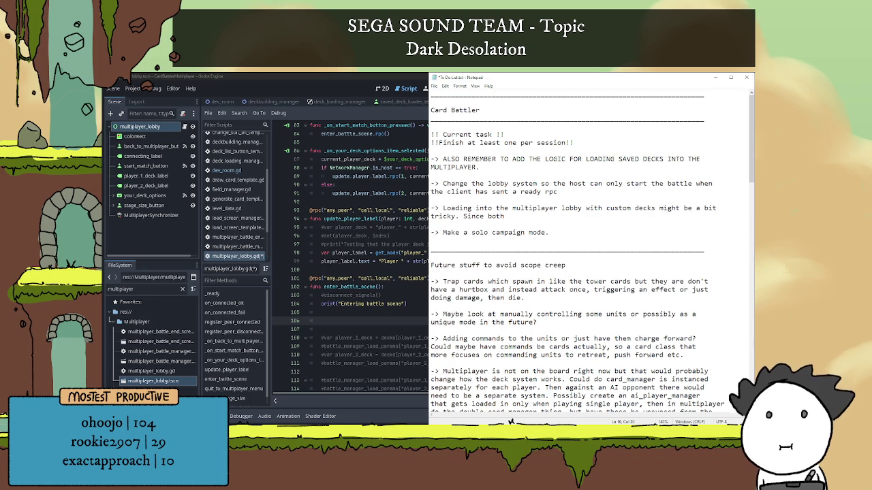
text(computers need )
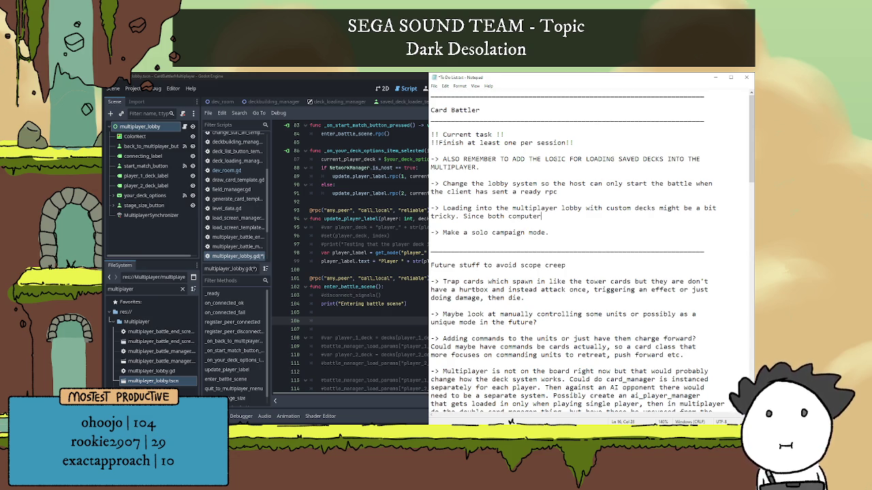
text(acc)
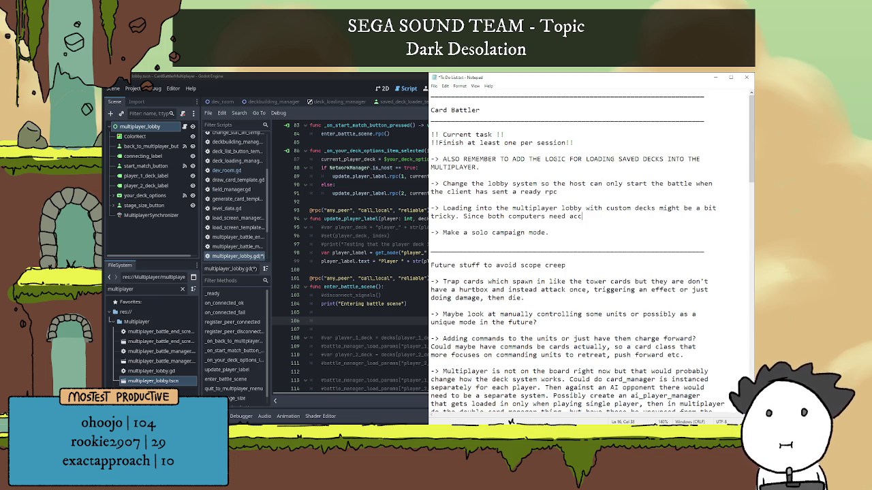
text(ess to the)
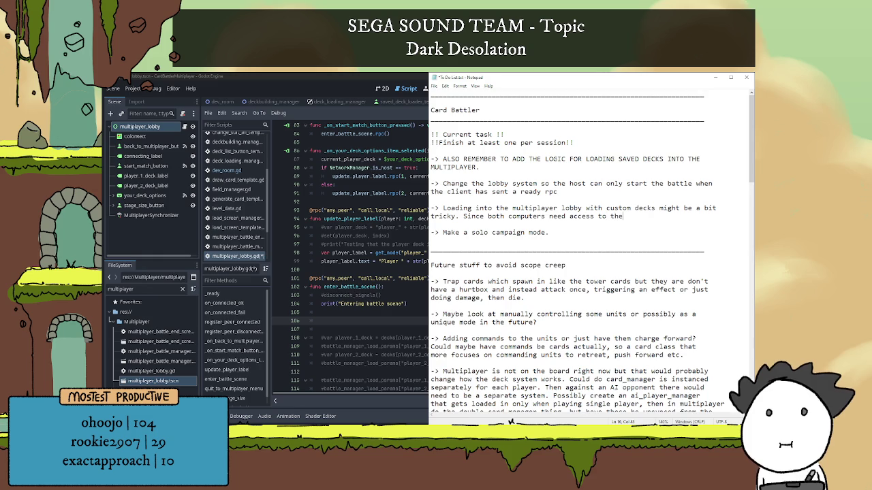
text( full dictonary )
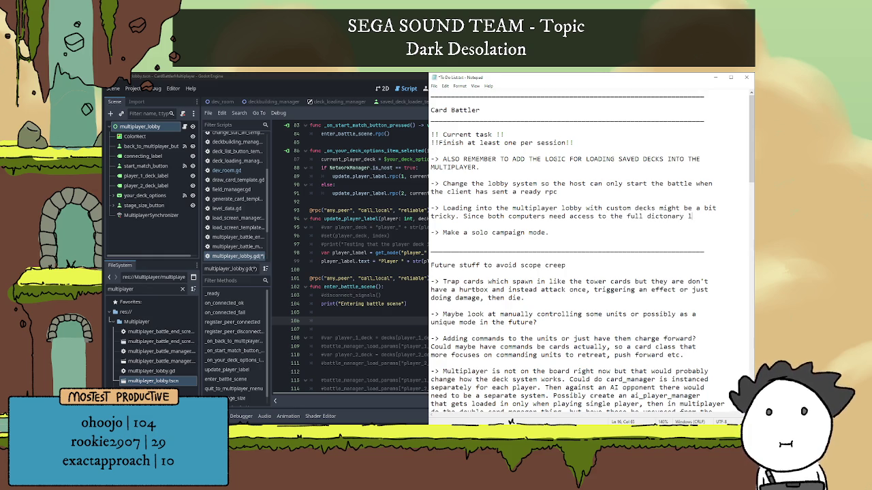
text(of theu)
Step: Continue the note with 'other player's cards, could maybe do a thing where you load in, and it just passes the current deck then'
key(Return)
text(other p)
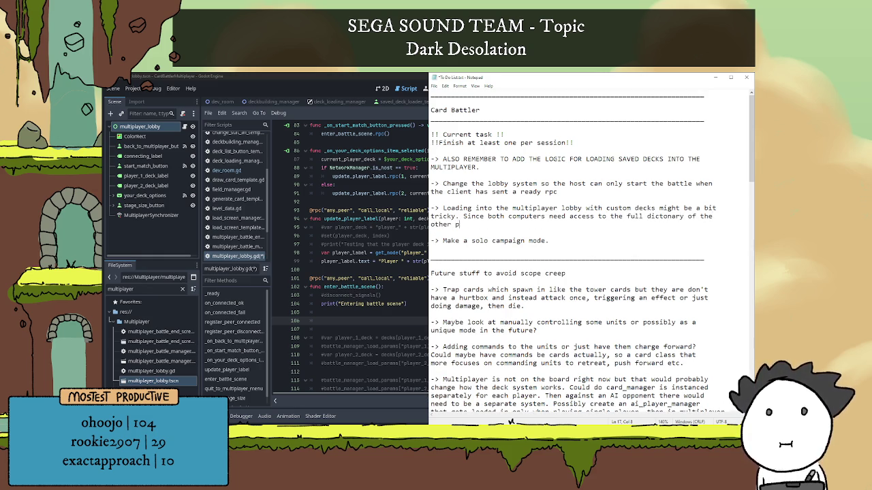
text(layer's cards)
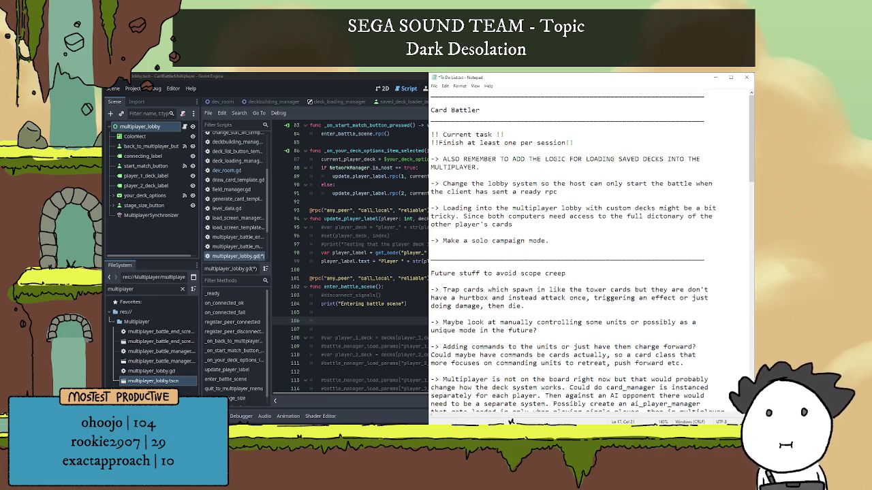
text(, could maybe do a thing where you loa)
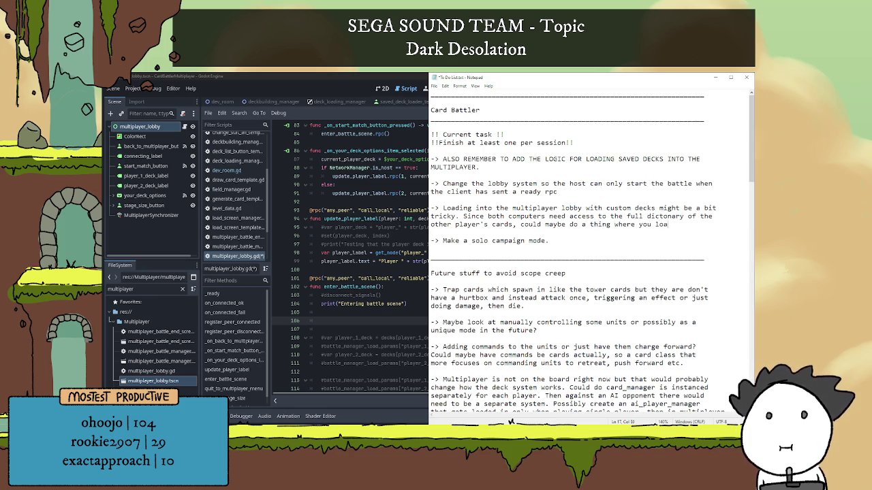
text(d in, and it)
key(Return)
text(just )
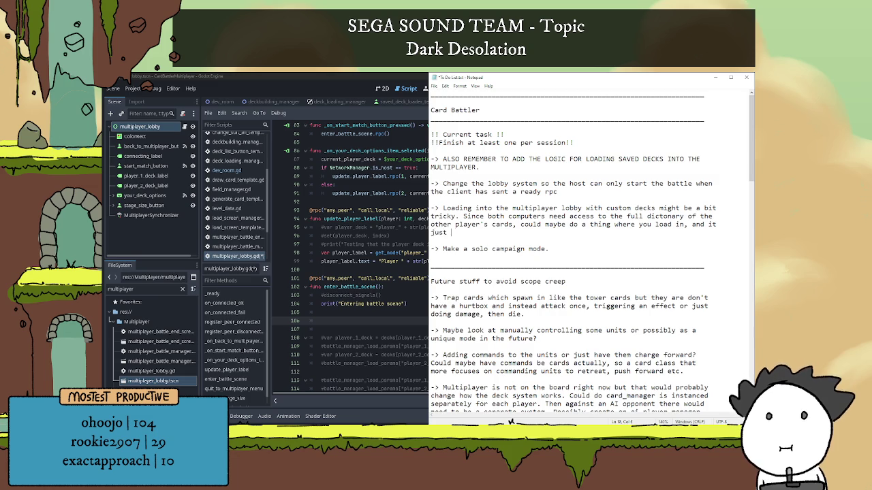
text(passes the )
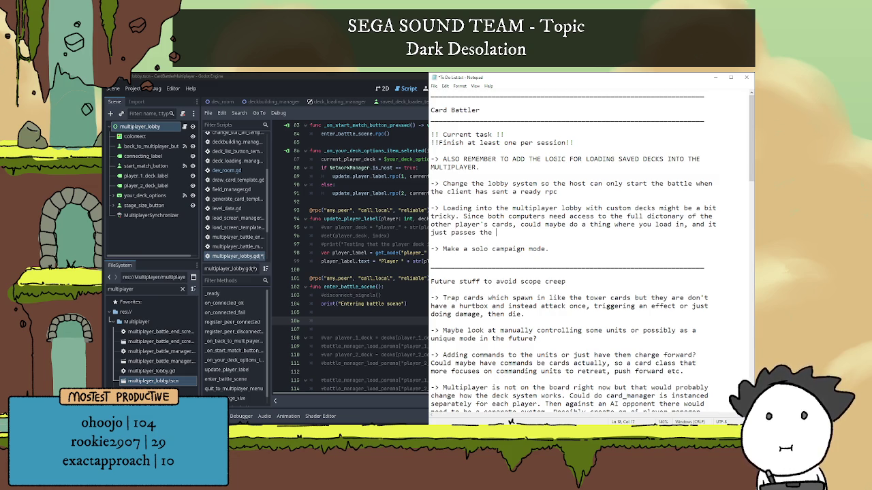
text(current deck)
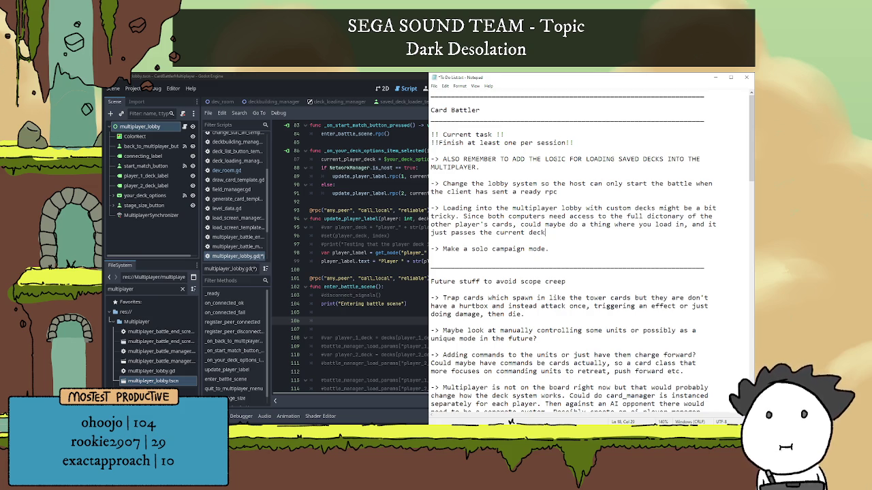
text(, then )
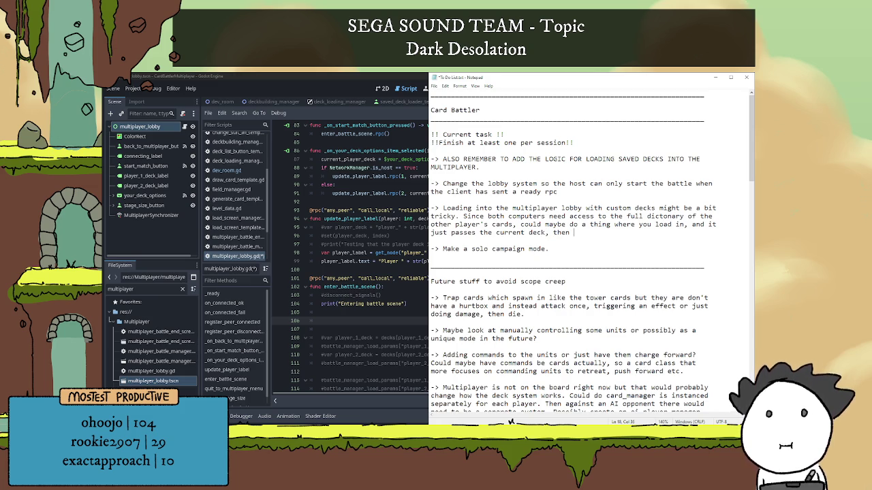
Step: Replace 'then' with 'string, then on enter battle it gets the enemy dict and adds those to the deck list as well.'
key(BackSpace)
key(BackSpace)
key(BackSpace)
key(BackSpace)
key(BackSpace)
key(BackSpace)
key(BackSpace)
text( st)
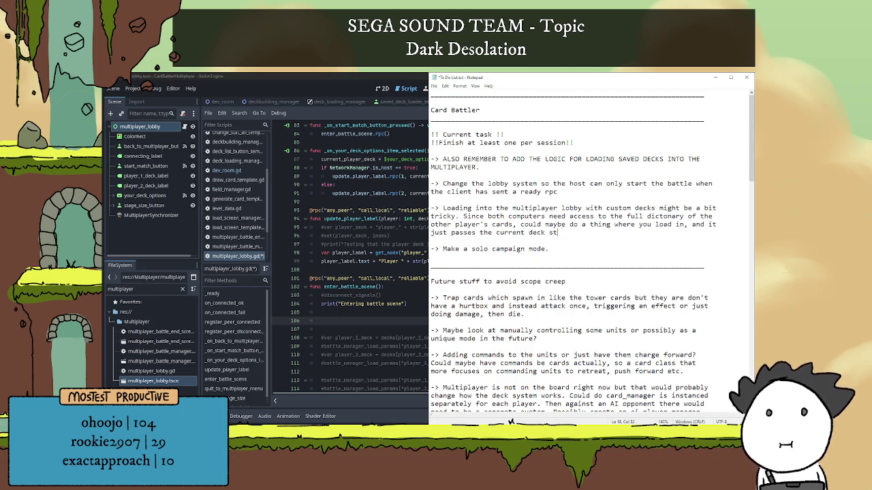
text(ring, then o)
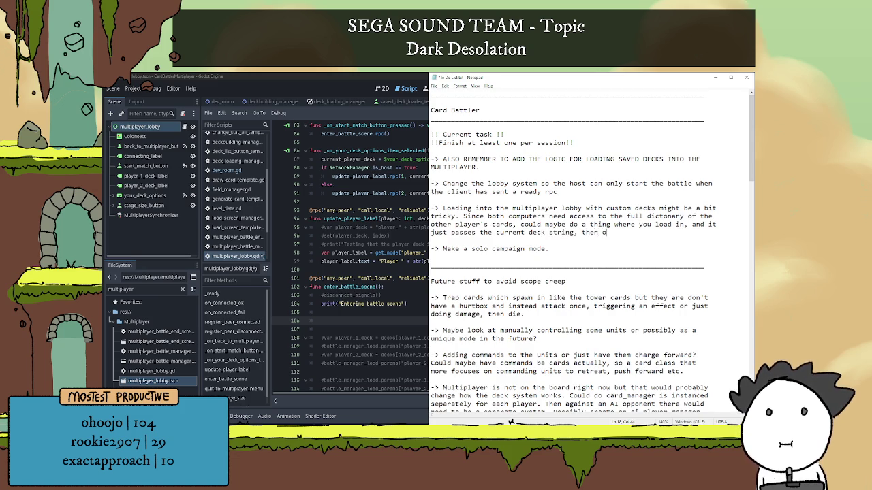
text(n enter battle)
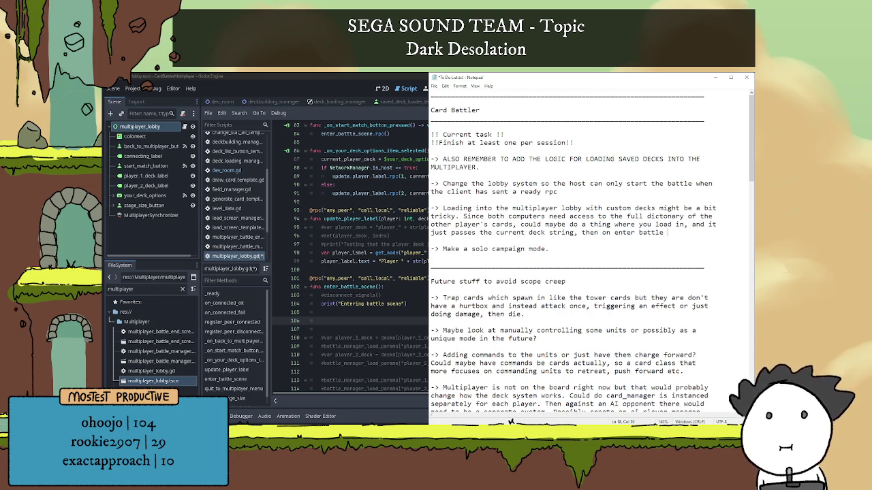
text(it )
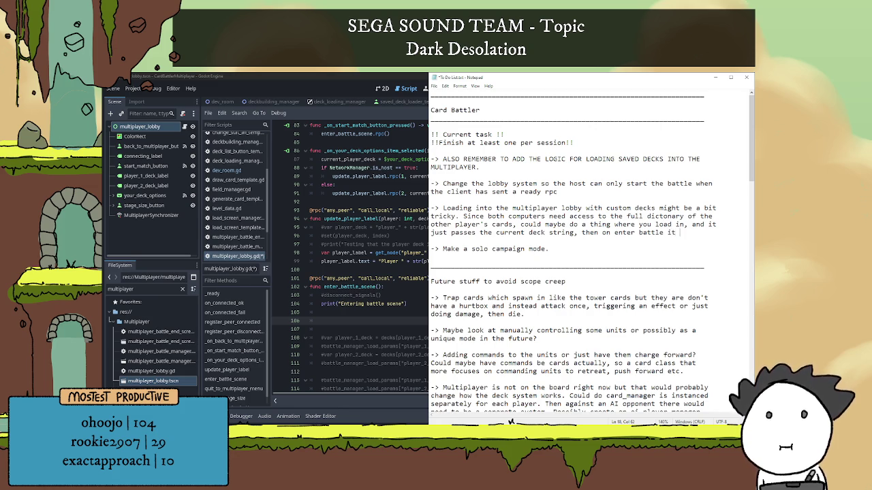
text(gets the)
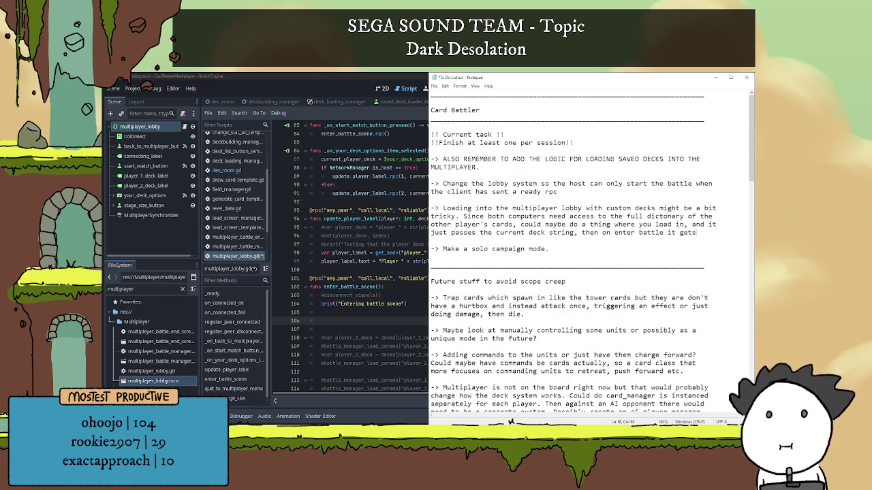
key(Return)
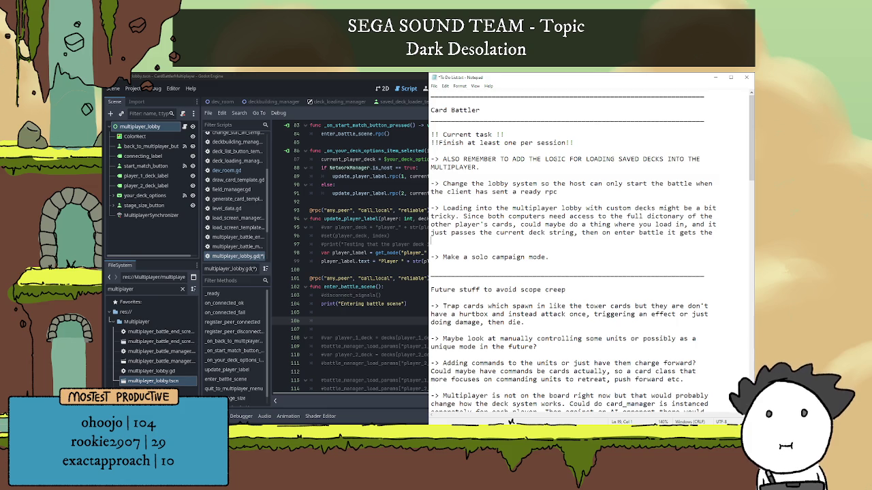
text(enemy di)
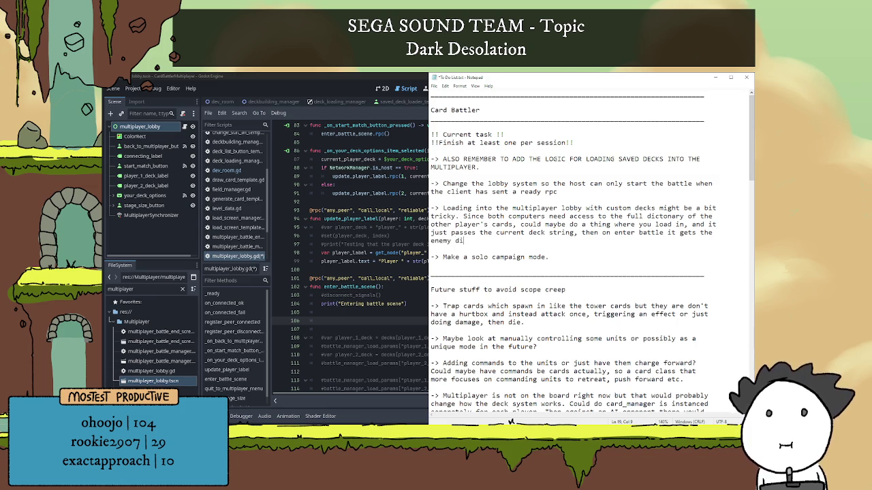
text(ctan)
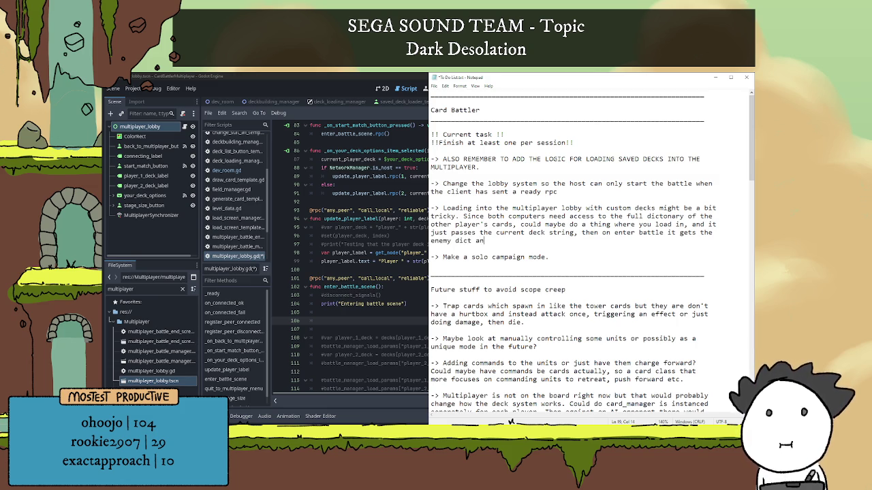
text(d add to)
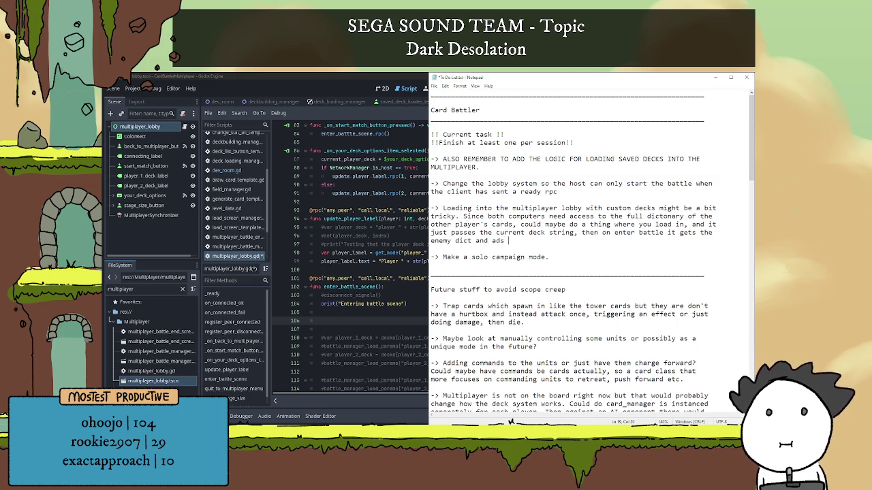
key(BackSpace)
key(BackSpace)
key(BackSpace)
text(ds those )
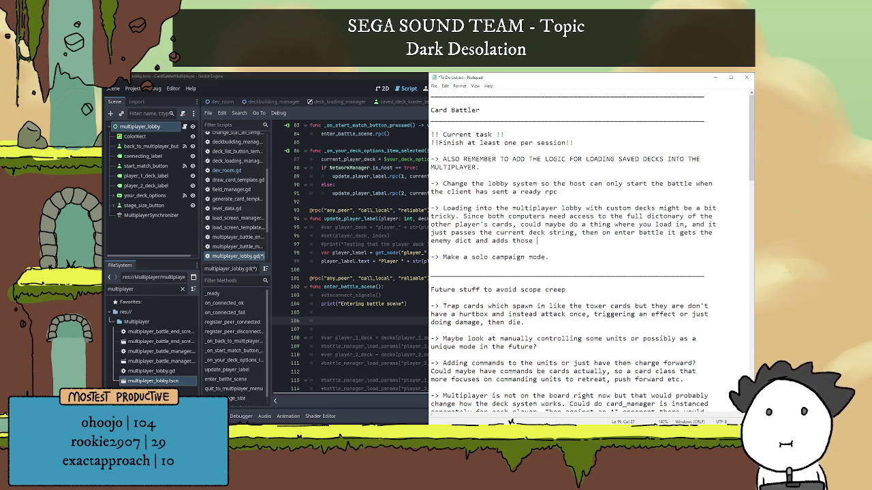
text(to the )
text(deck )
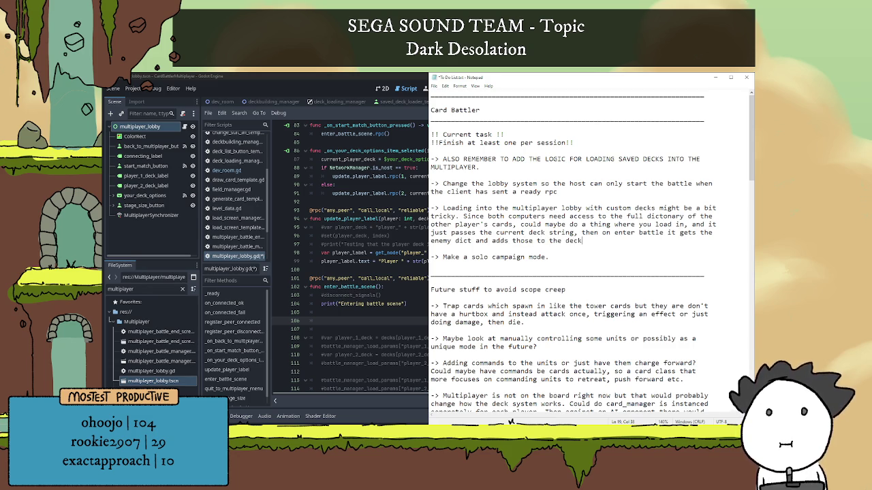
text(list)
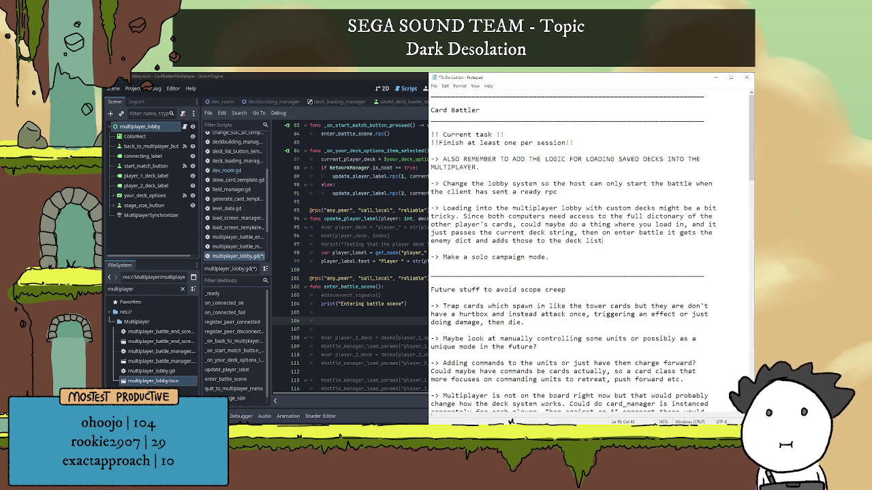
text( as well.)
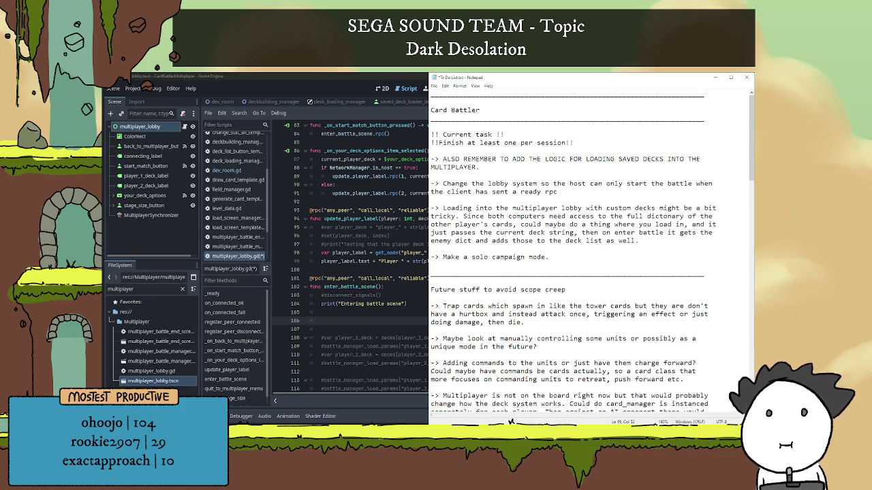
Step: Delete the two commented lines opening enter_battle_scene in multiplayer_lobby.gd
click(368, 280)
scroll(369, 275, down, 4)
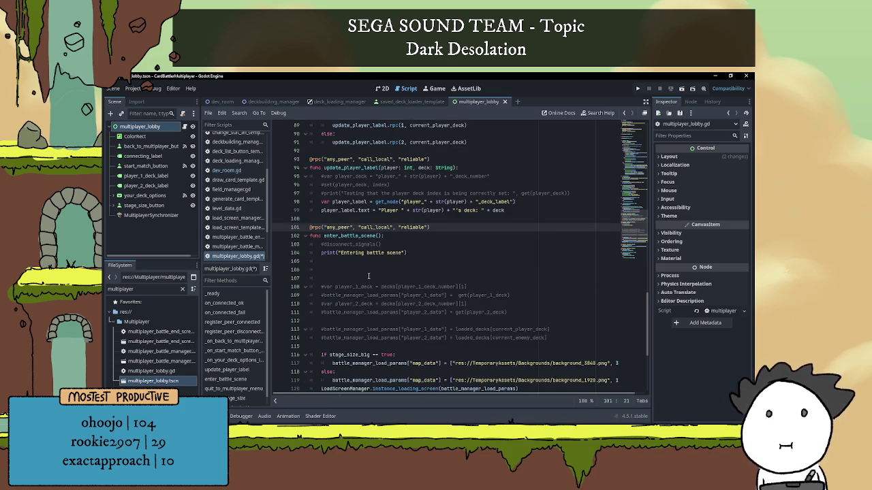
scroll(369, 275, down, 2)
drag(407, 151, 293, 143)
key(BackSpace)
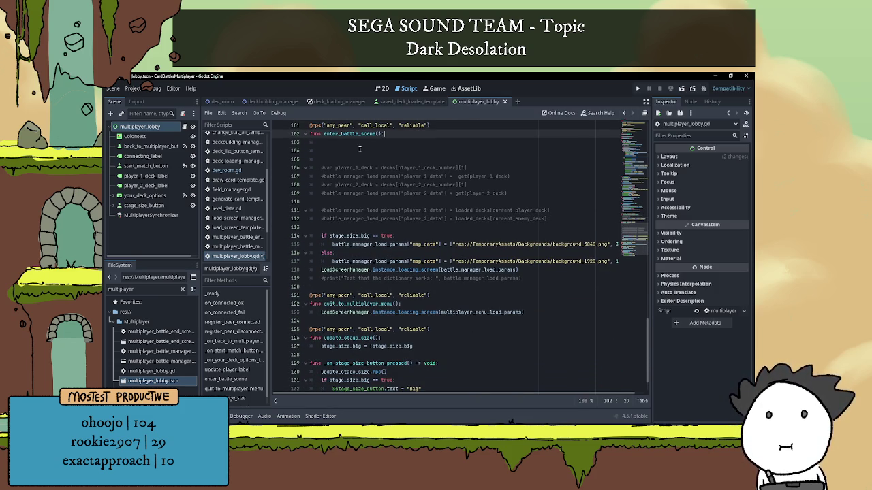
click(361, 150)
Step: Review the battle_manager_load_params and current_player_deck lines, then return to the to-do list
scroll(398, 243, down, 1)
scroll(399, 243, down, 1)
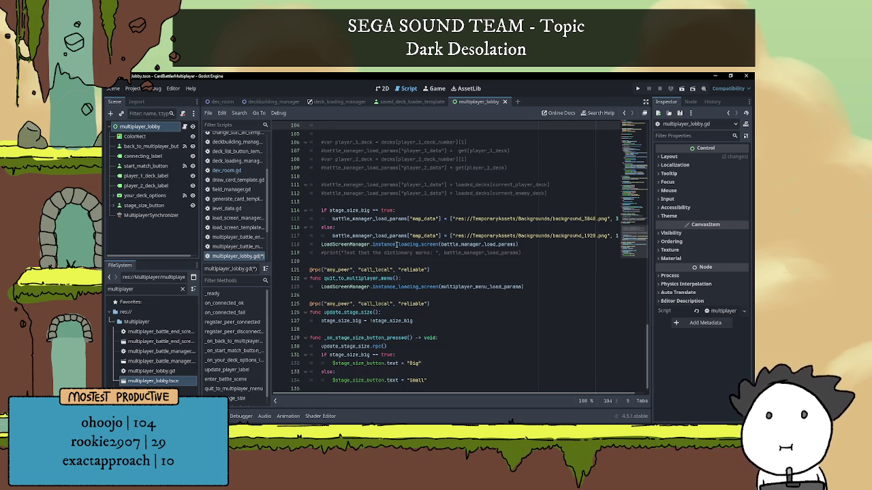
double_click(477, 244)
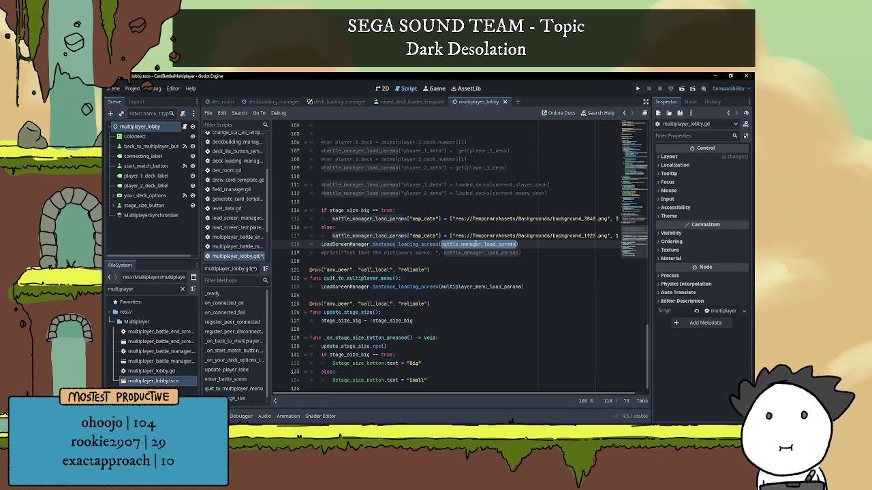
scroll(463, 280, up, 3)
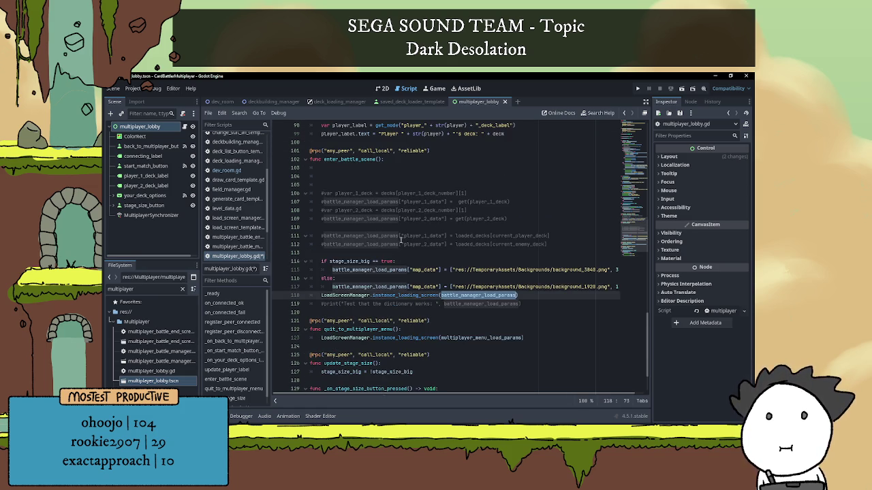
click(481, 236)
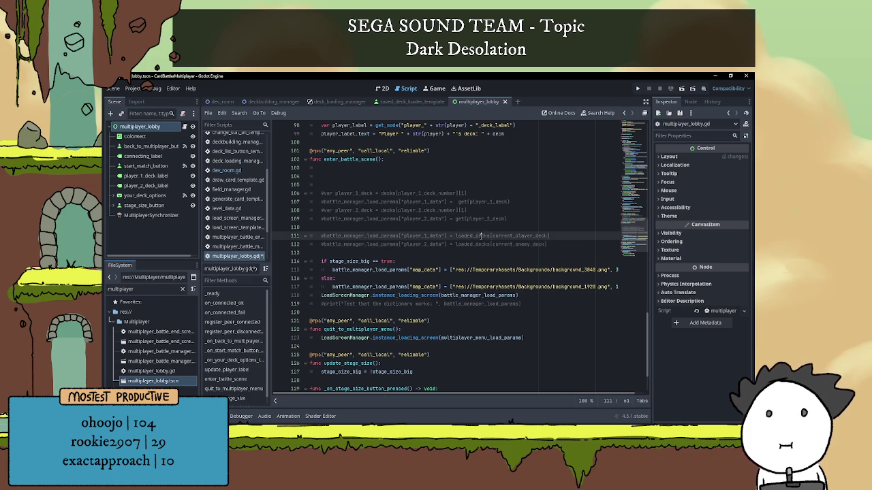
double_click(501, 233)
click(489, 228)
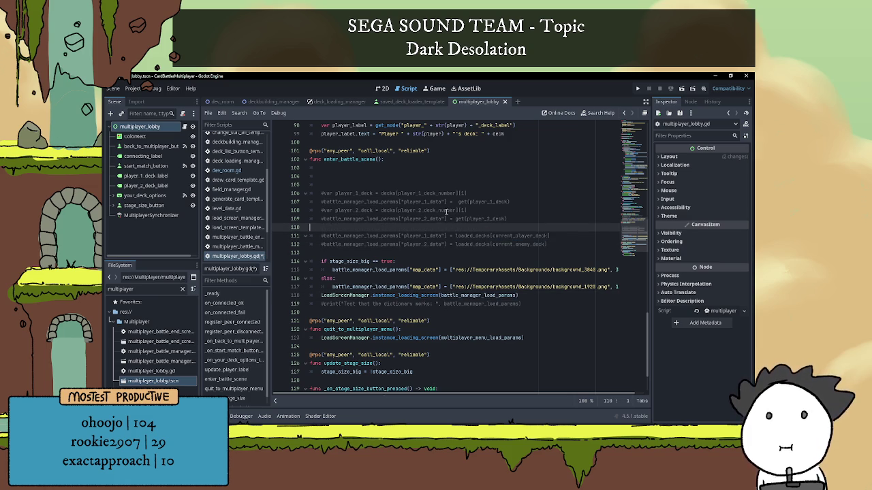
scroll(445, 208, up, 12)
scroll(452, 202, up, 11)
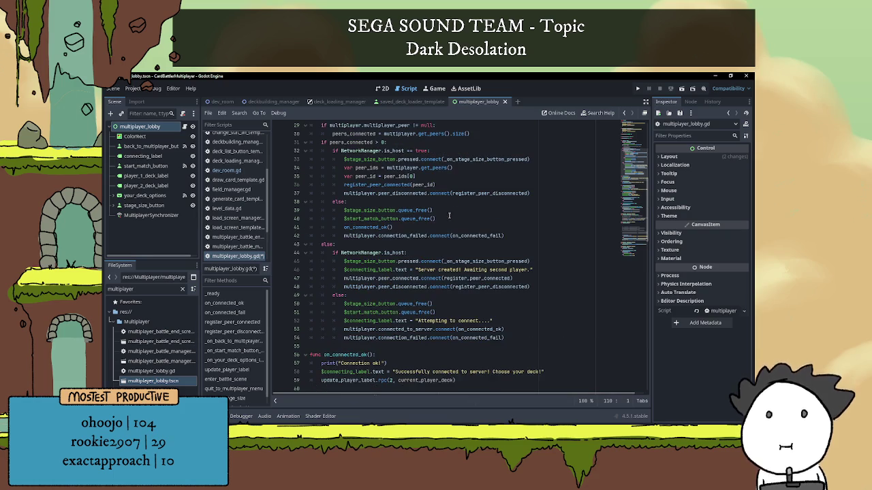
scroll(450, 216, up, 8)
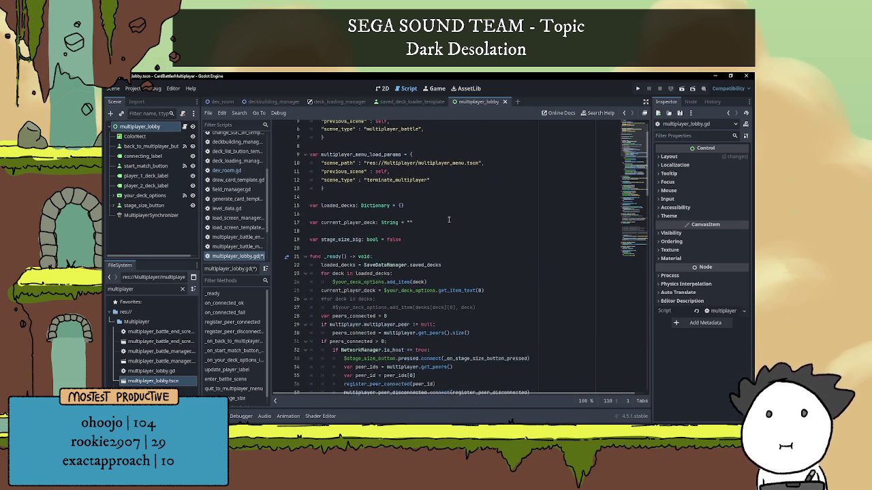
scroll(448, 218, down, 12)
key(alt+Tab)
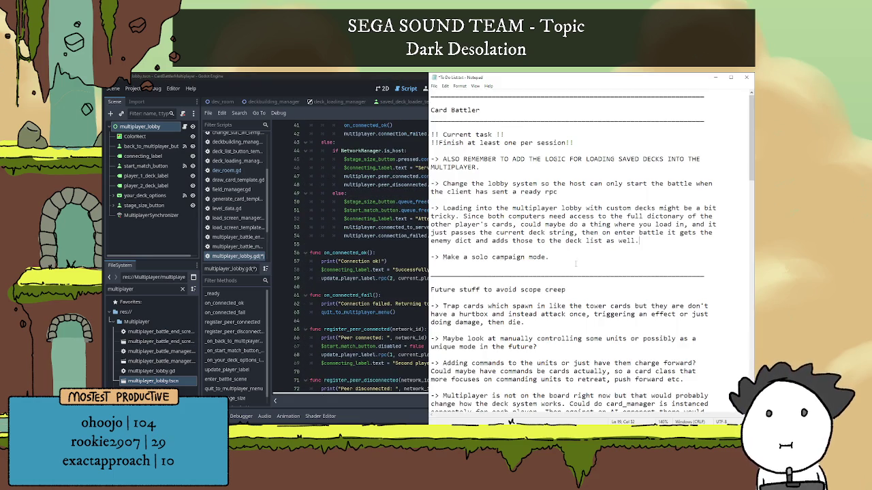
Step: Add an 'OR' note: add loaded decks from client to server and vice versa on connect, so both have full local access
key(Return)
key(Return)
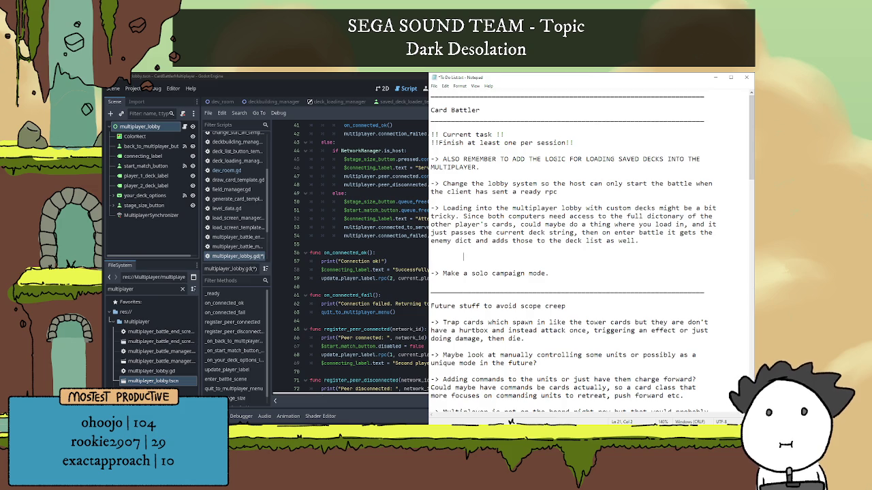
text(OR)
key(Return)
key(Return)
key(Tab)
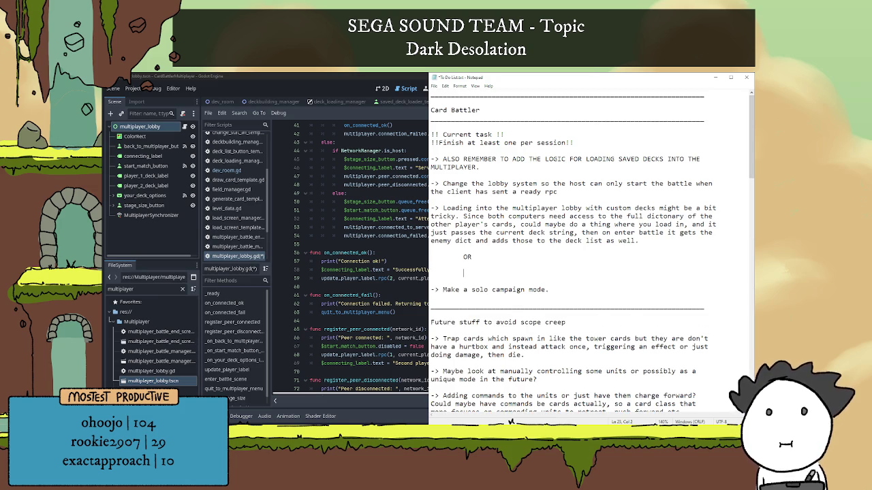
text(->)
text( Could )
text(load in)
key(BackSpace)
key(BackSpace)
key(BackSpace)
text(add the )
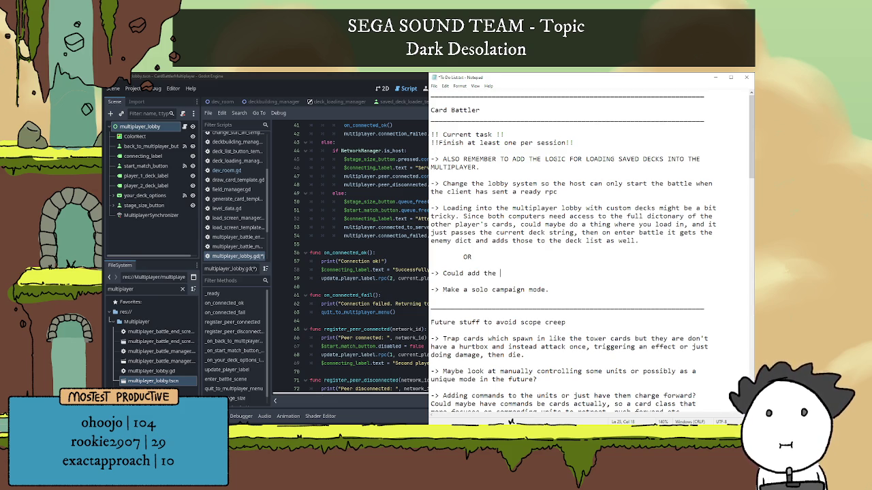
text(loaded )
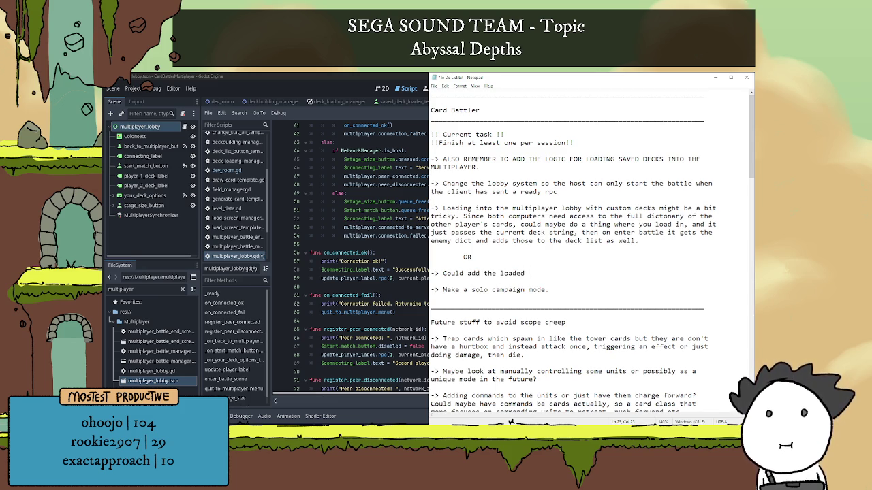
text(decks from )
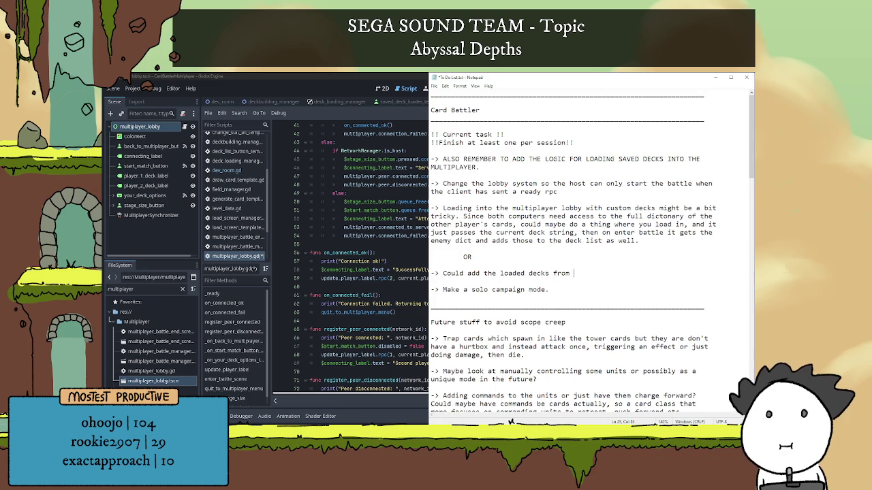
text(the client to the)
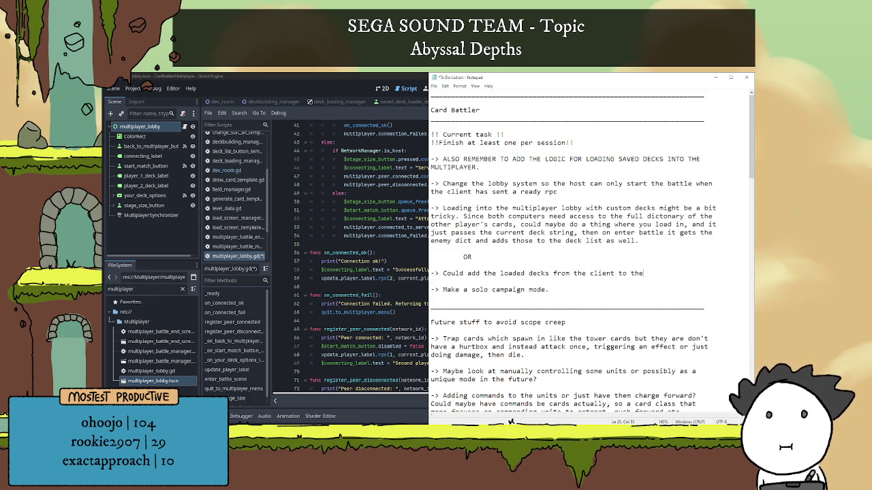
text( server)
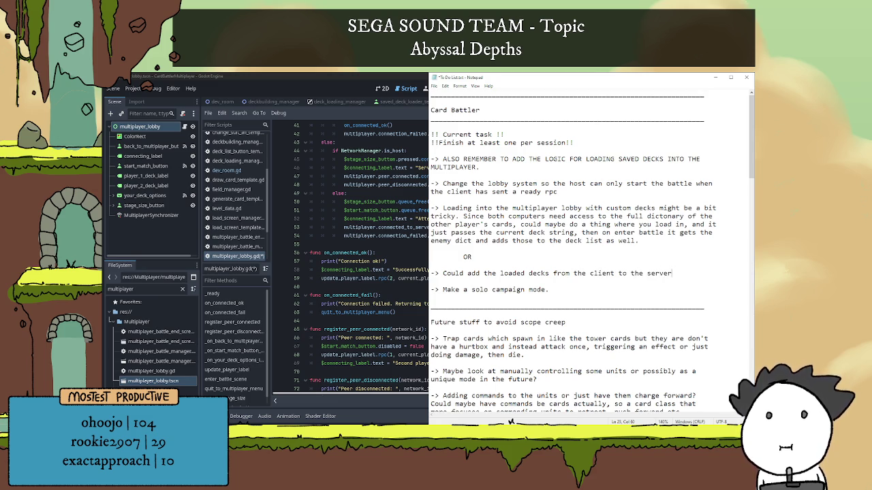
text( andvice  versa w)
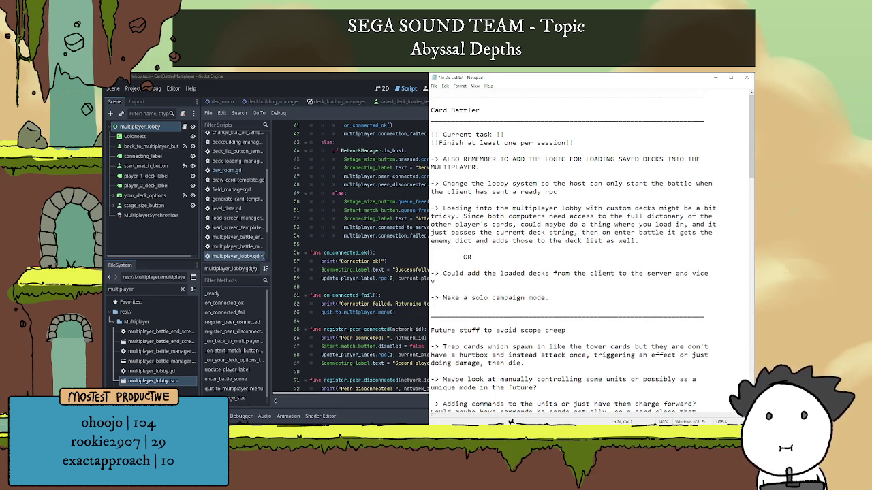
text(hen)
key(BackSpace)
key(BackSpace)
key(BackSpace)
text(when they connec)
text(t)
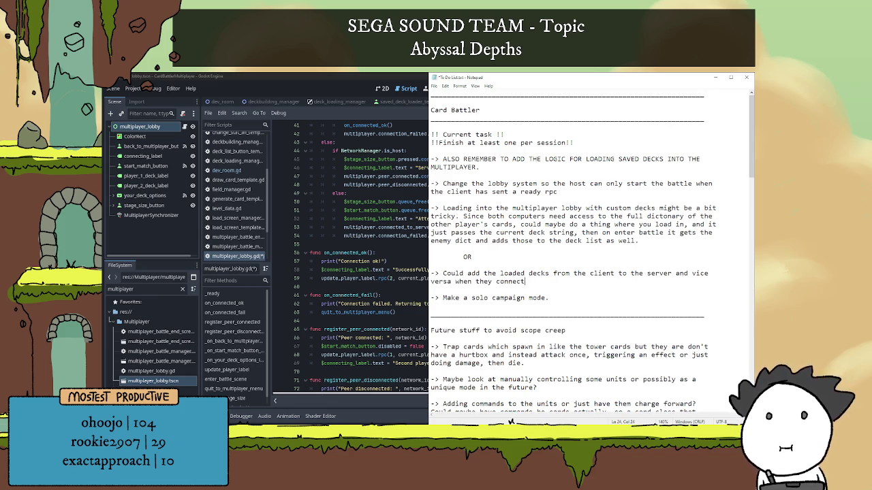
text(? SO)
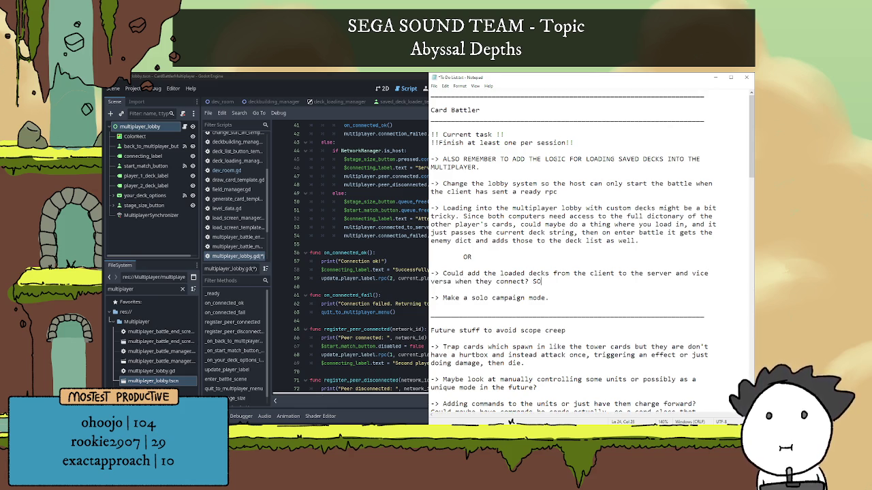
text(o b)
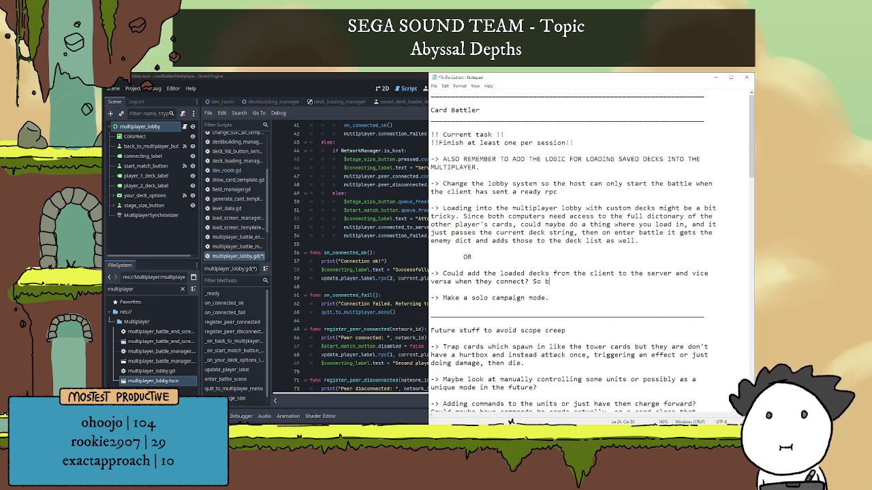
text(oth have full a)
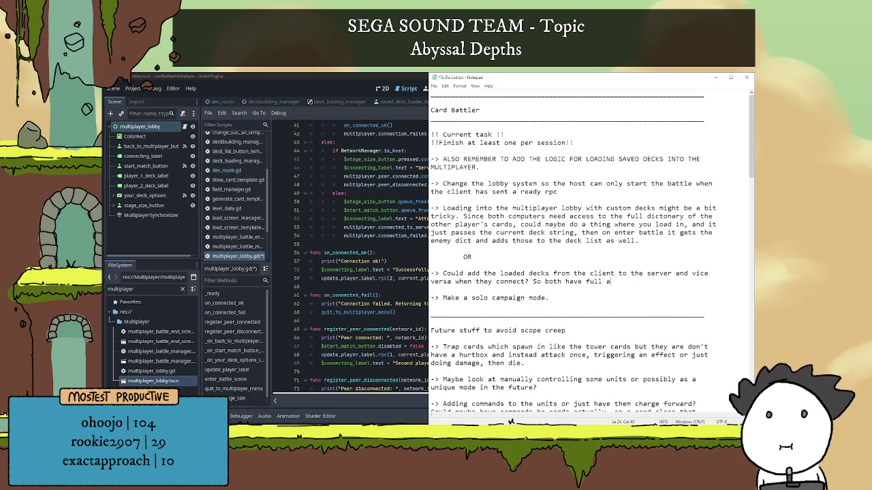
text(ccesslocally)
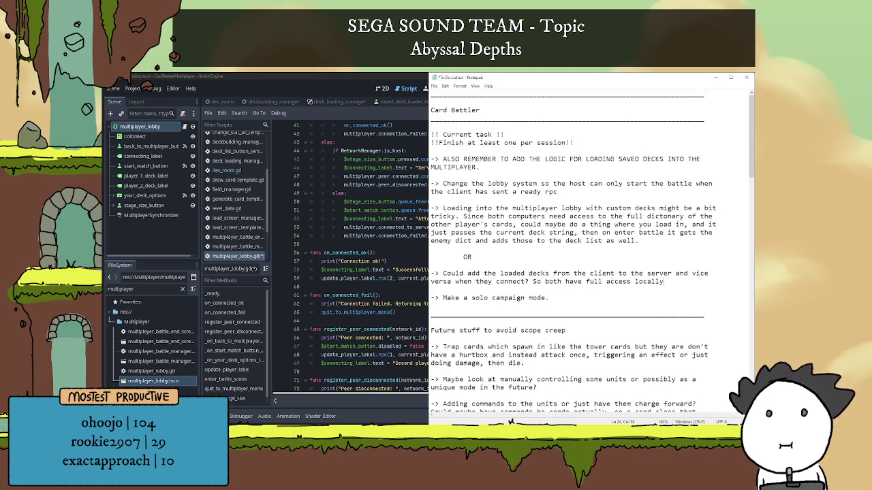
click(409, 252)
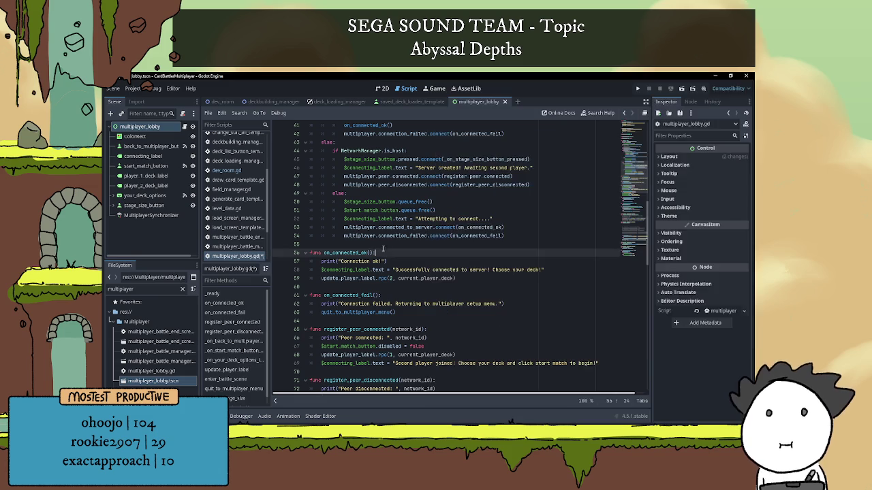
Step: Save multiplayer_lobby.gd and look over the loaded_decks line in _ready
key(ctrl+s)
scroll(438, 283, up, 9)
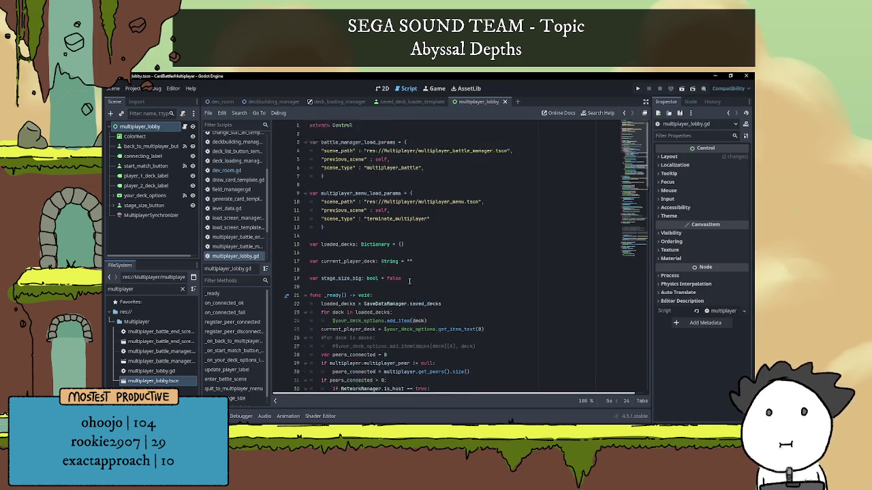
scroll(380, 214, down, 1)
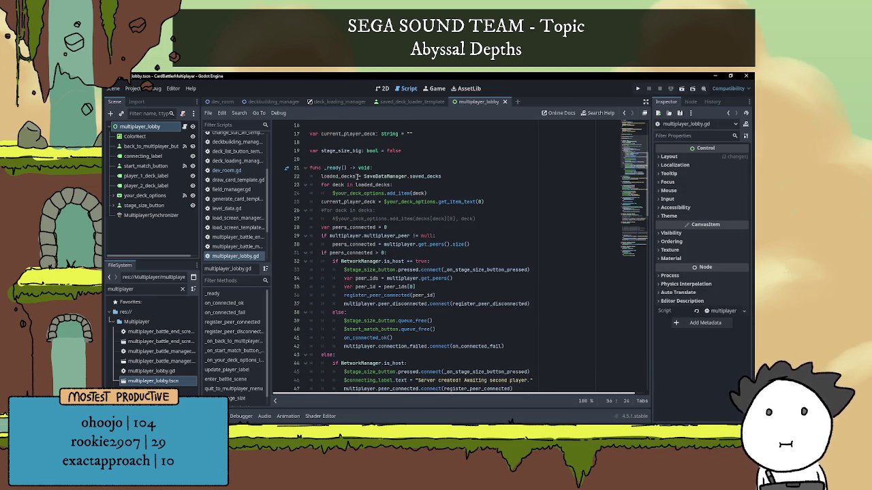
click(348, 176)
click(443, 177)
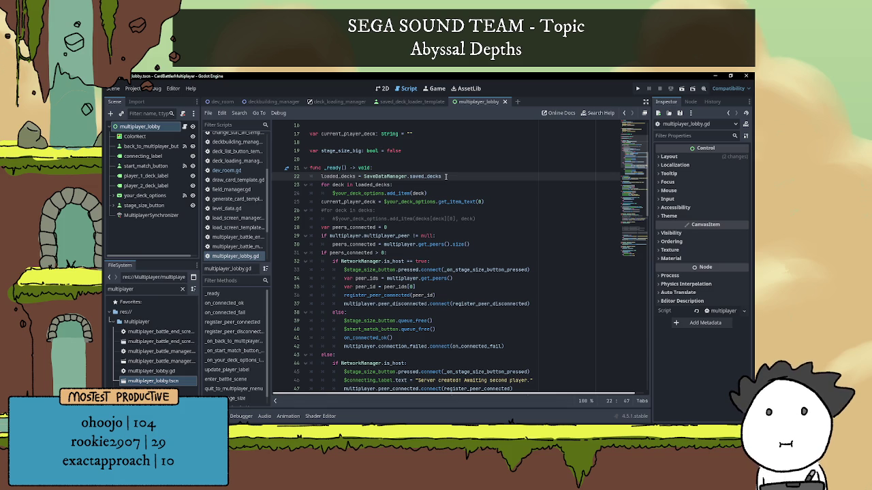
scroll(394, 225, down, 10)
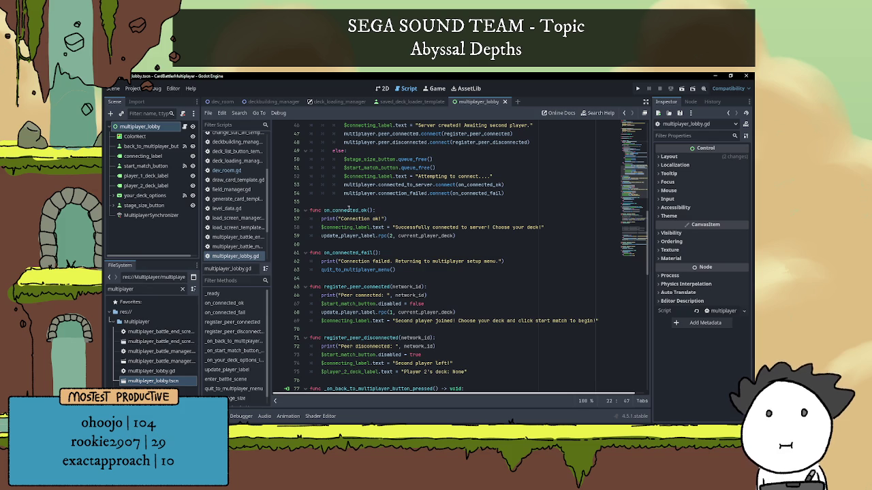
scroll(431, 248, up, 3)
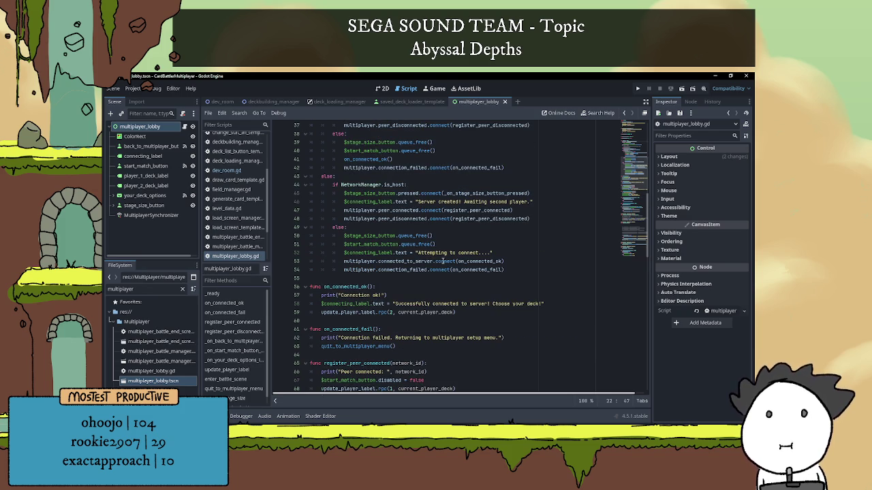
Step: Inspect on_connected_ok and the connected_to_server signal, then open a new line after register_peer_disconnected
double_click(476, 261)
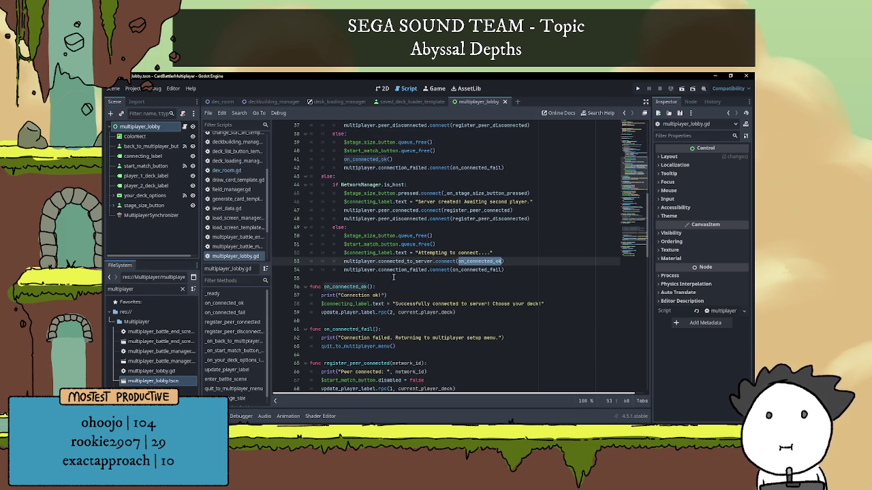
click(430, 260)
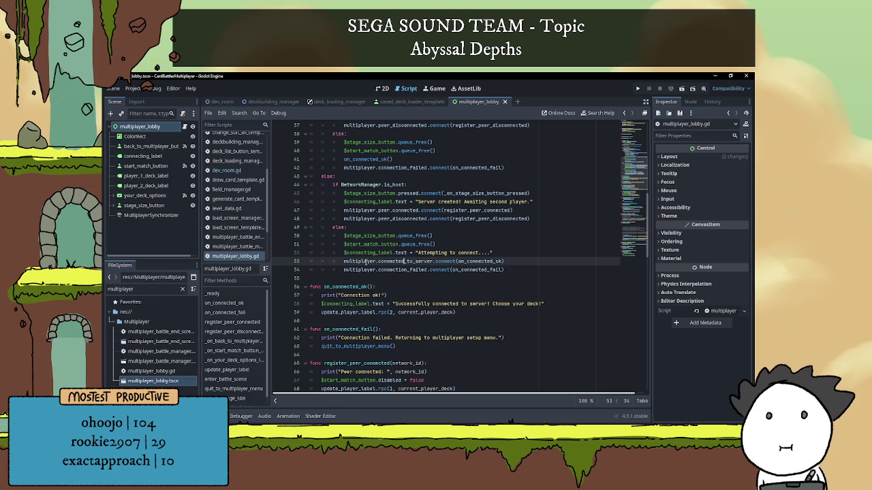
click(413, 295)
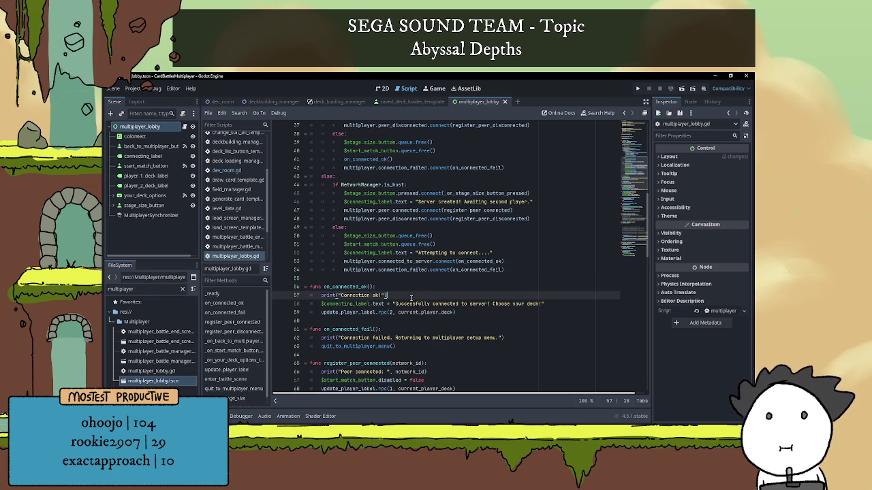
scroll(422, 288, down, 2)
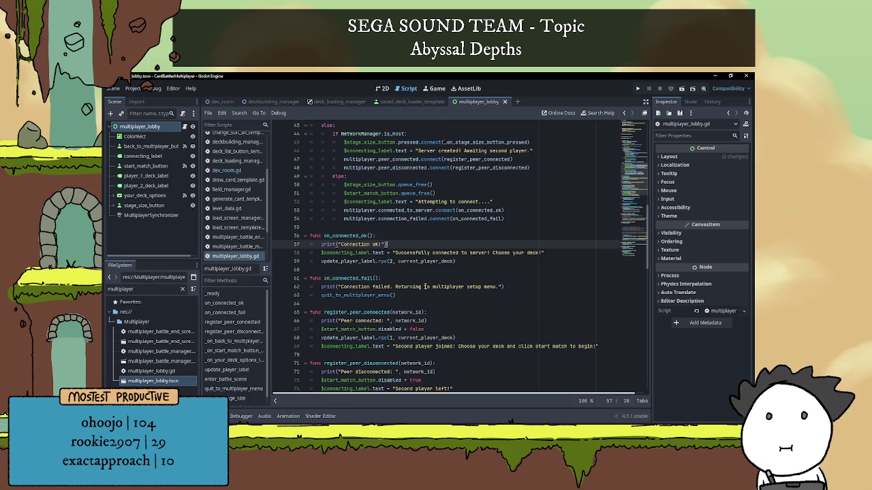
scroll(427, 276, down, 2)
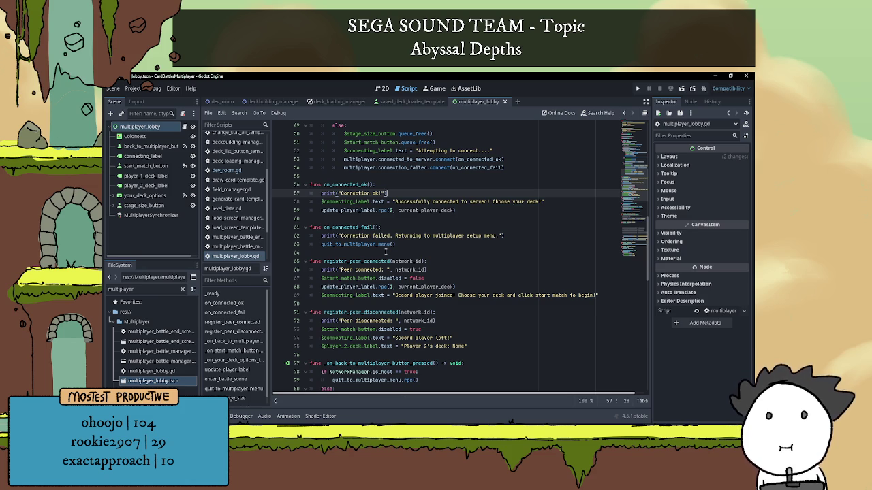
scroll(361, 286, down, 1)
scroll(361, 314, down, 1)
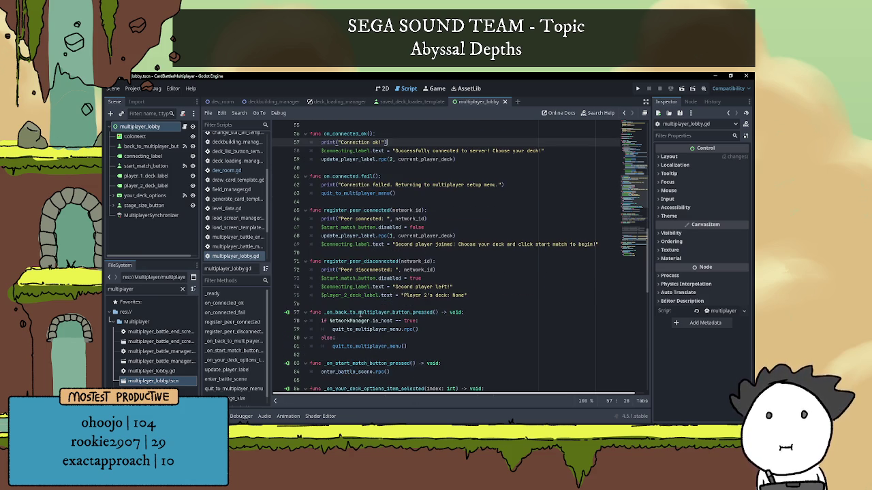
click(356, 303)
key(Return)
key(Return)
Step: Declare a new function send_deck_data() below register_peer_disconnected
key(Up)
text(func s)
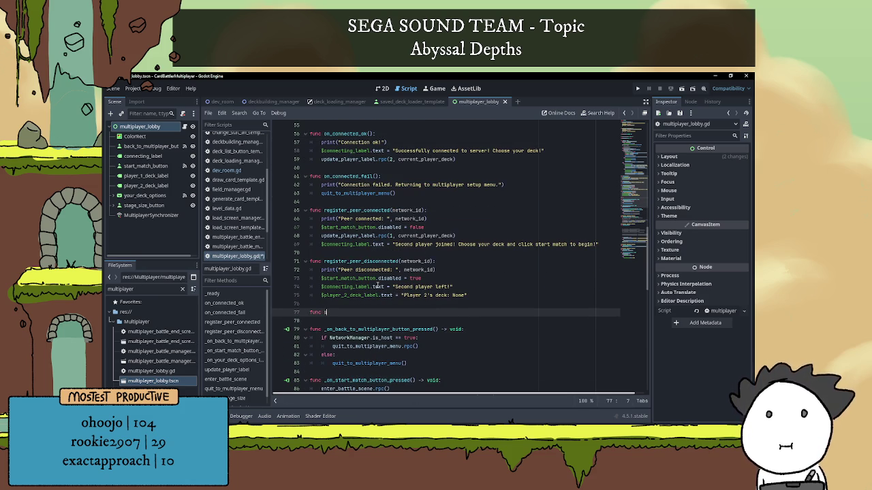
text(end_lo)
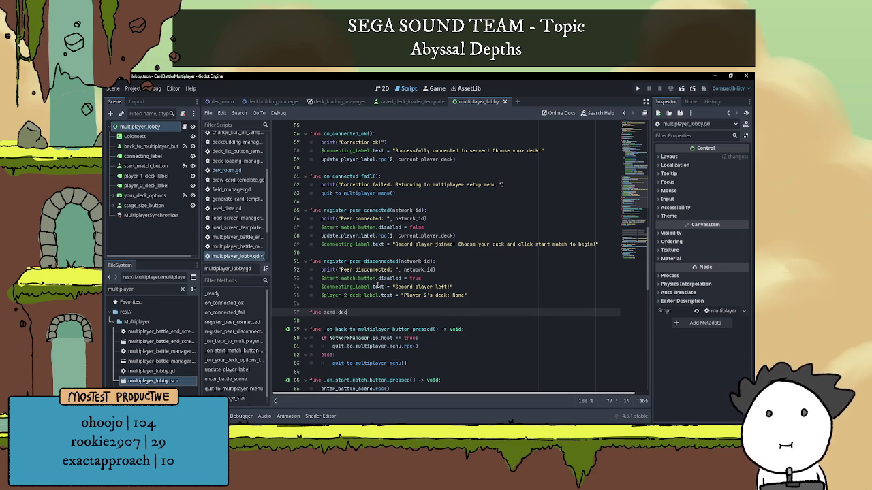
key(BackSpace)
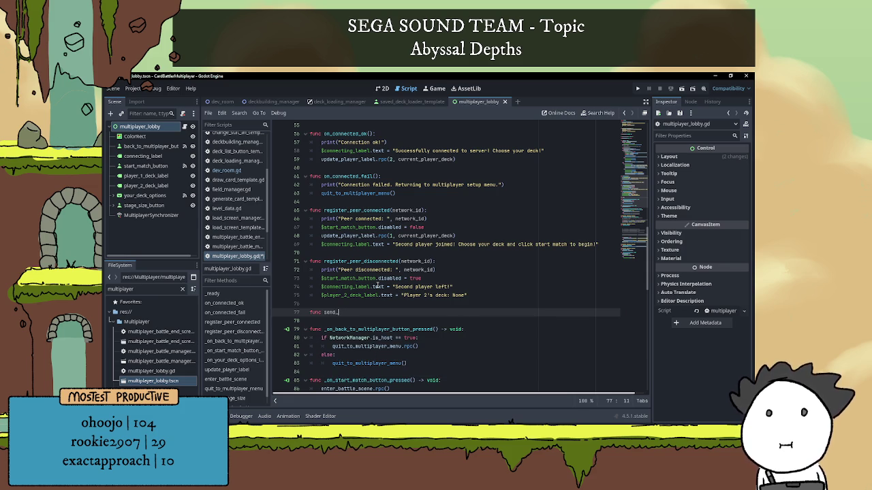
text(deck_data())
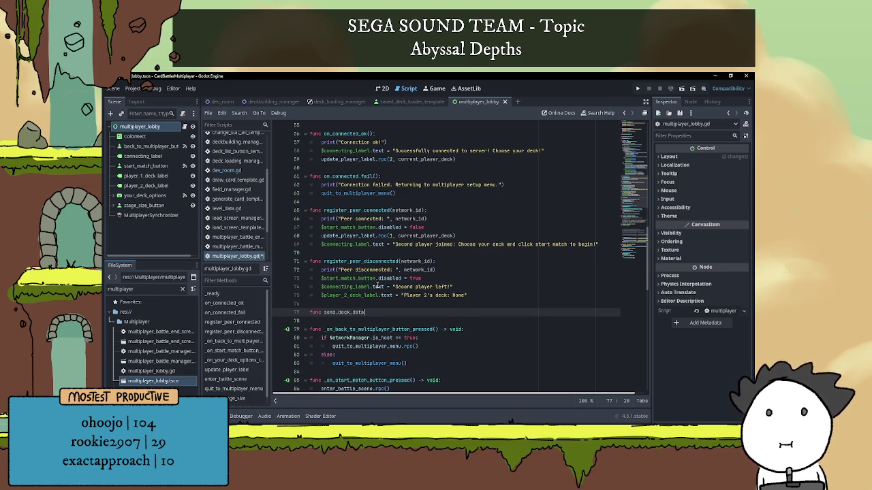
text(:)
key(Return)
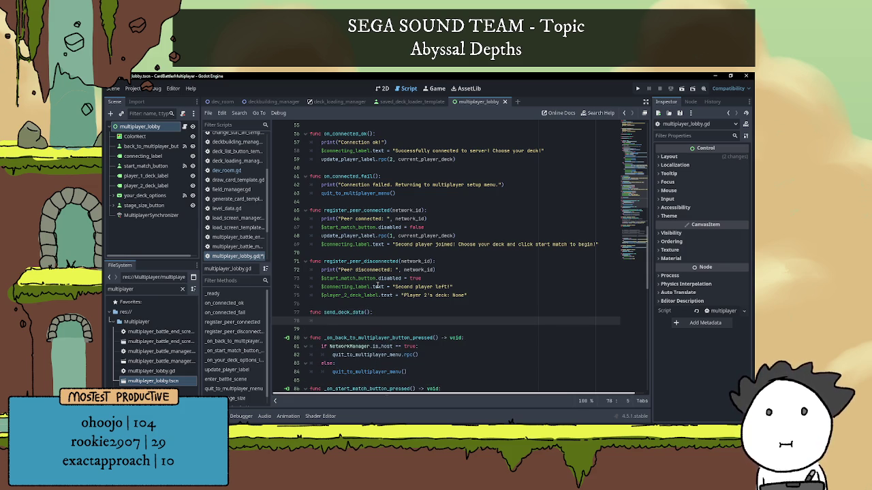
key(Up)
key(Home)
key(Return)
key(Up)
text(@rpc)
key(Return)
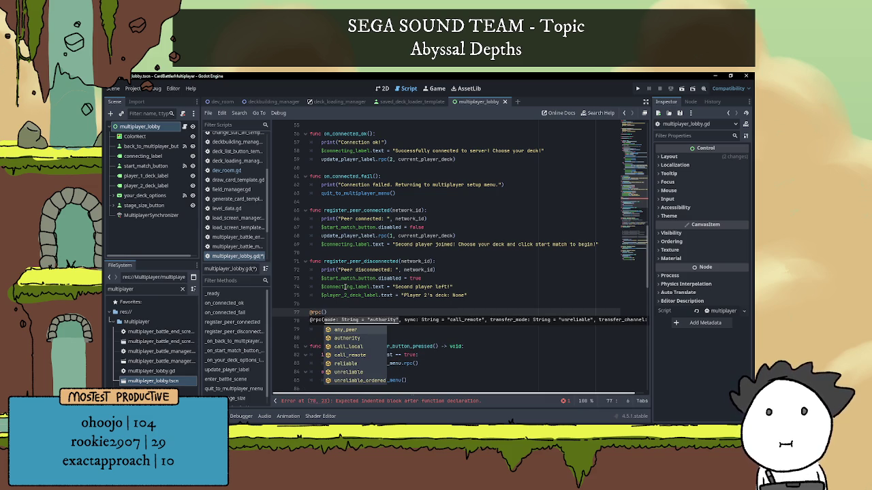
key(Return)
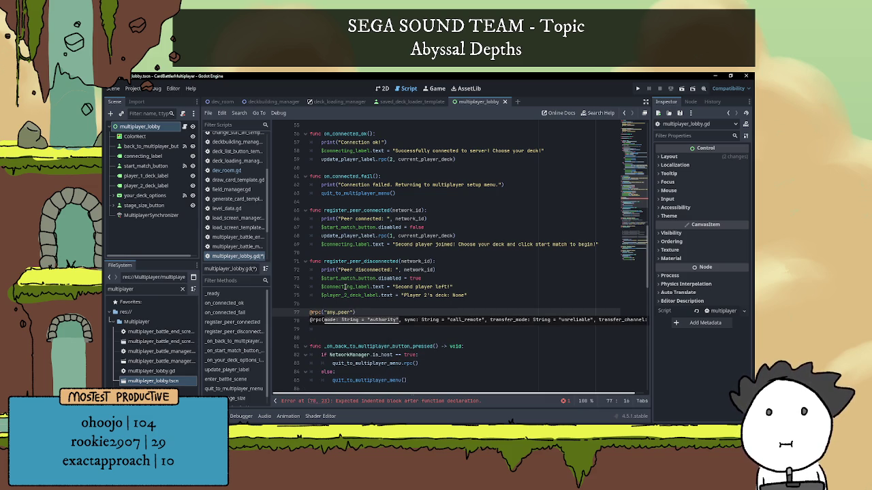
text(, "cla)
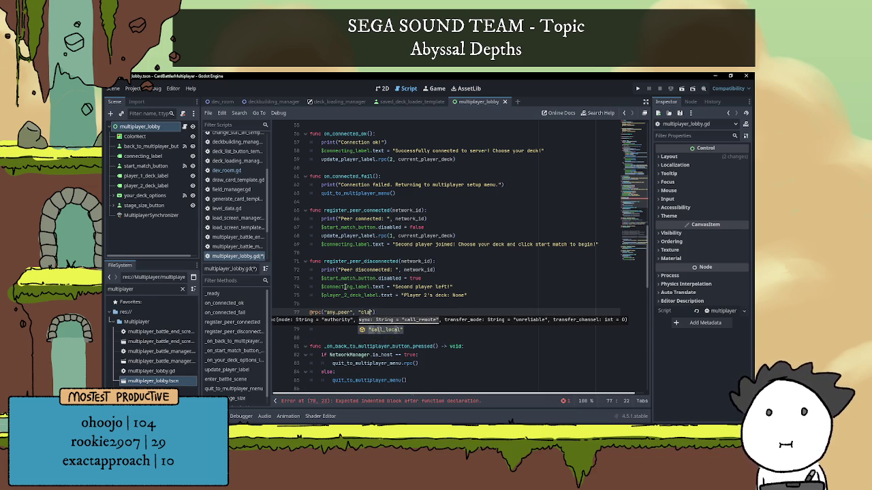
text(ll_r)
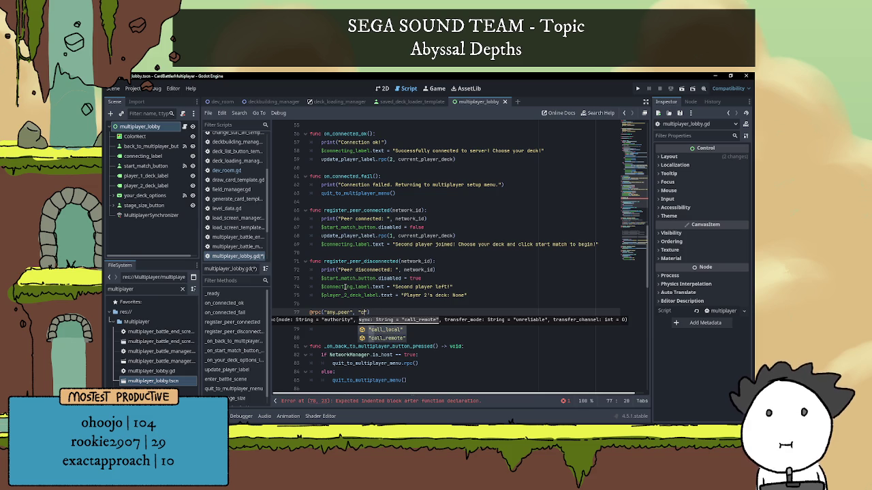
key(Return)
text(, "rel)
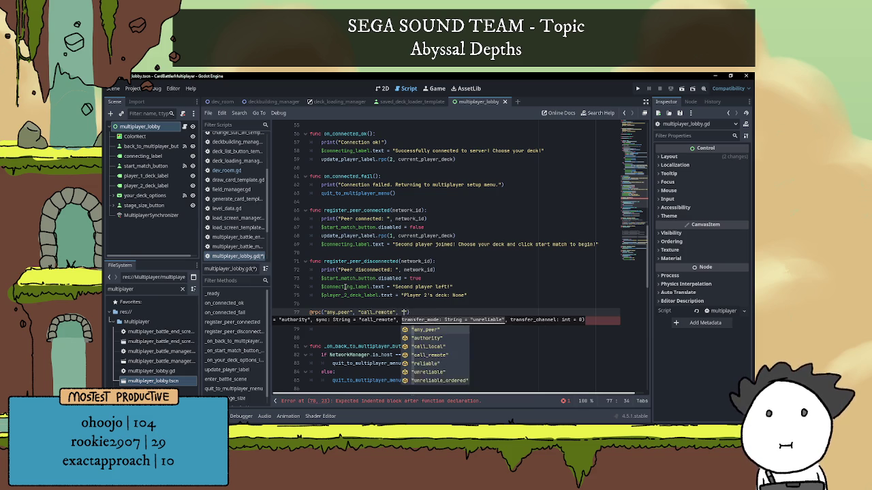
key(Return)
key(Down)
key(Down)
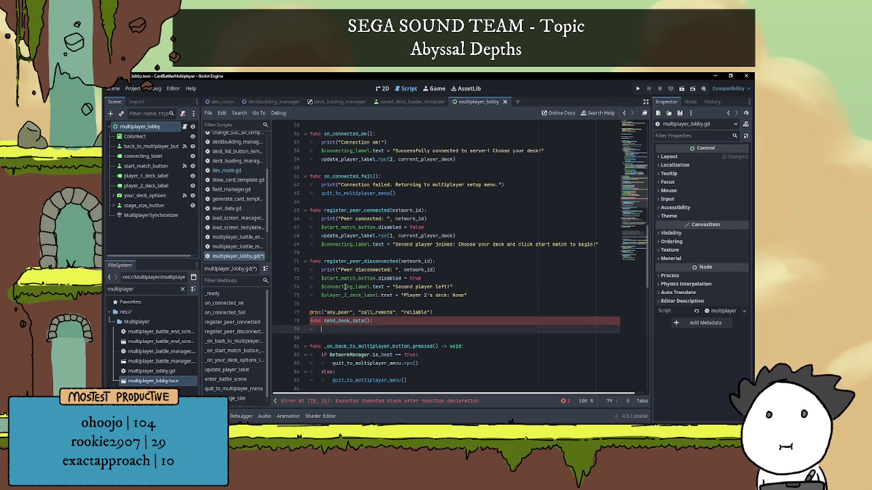
Step: Write the body storing deck_data in enemy_loaded_decks and printing it, then save
text(var)
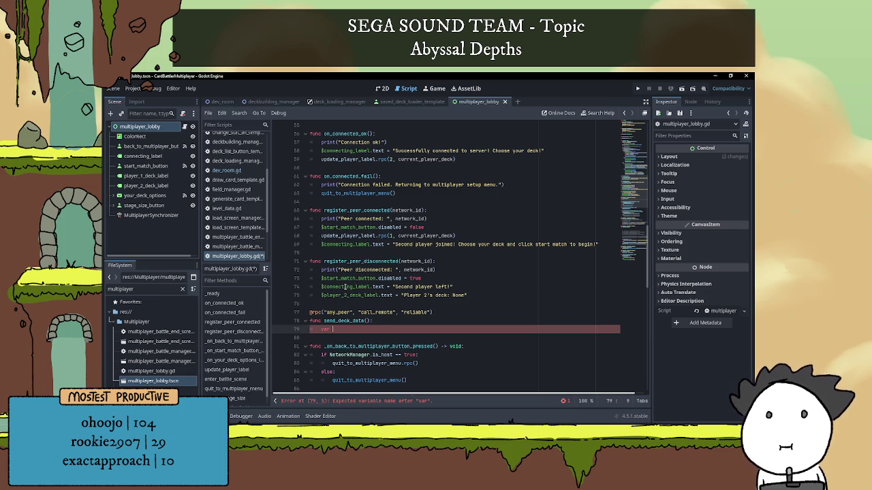
key(BackSpace)
key(BackSpace)
key(BackSpace)
text(loaded_decks)
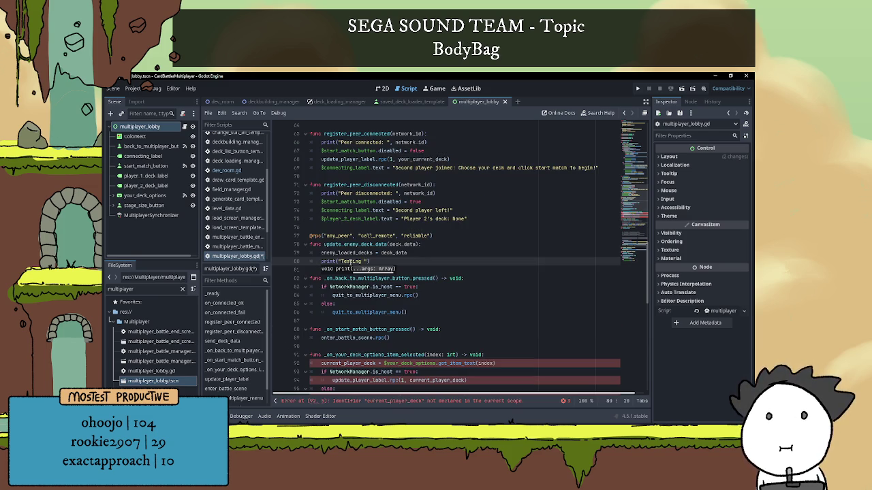
text(reciev)
text(ed deck)
text(: ", deck_data)
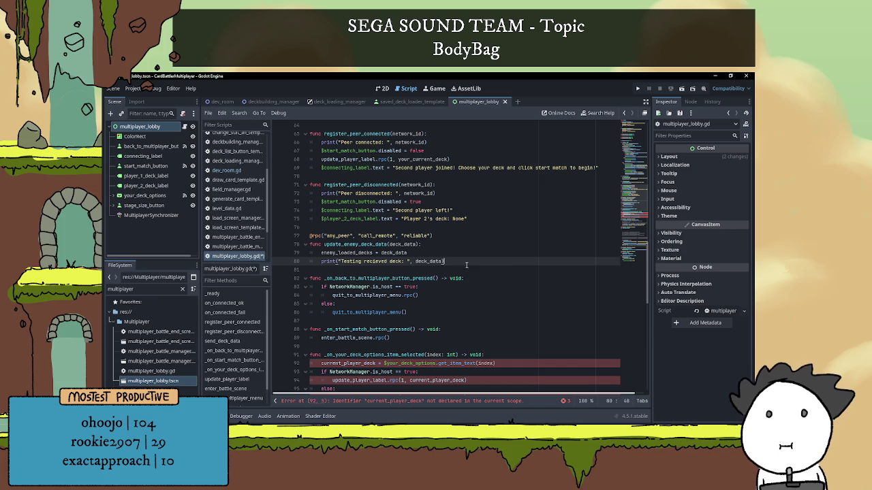
key(ctrl+s)
key(Down)
Step: Correct 'recieved' to 'received' in the print line and save the script
click(379, 260)
key(BackSpace)
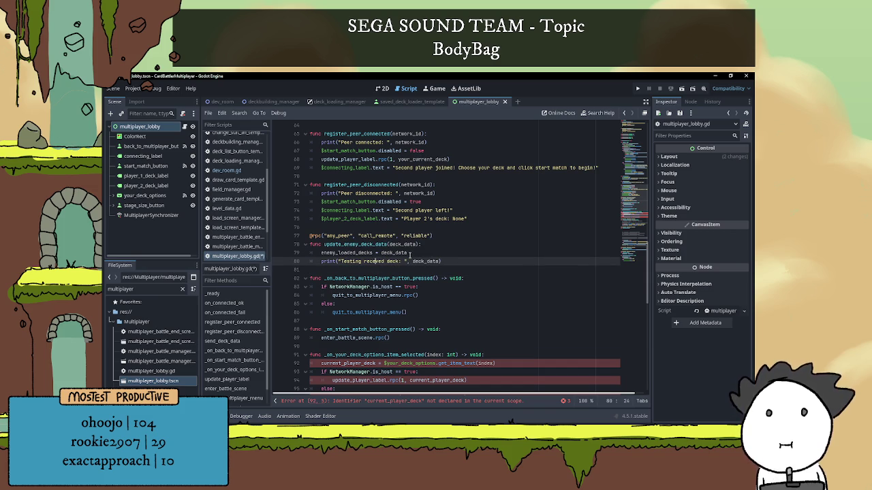
text(i)
key(End)
key(ctrl+s)
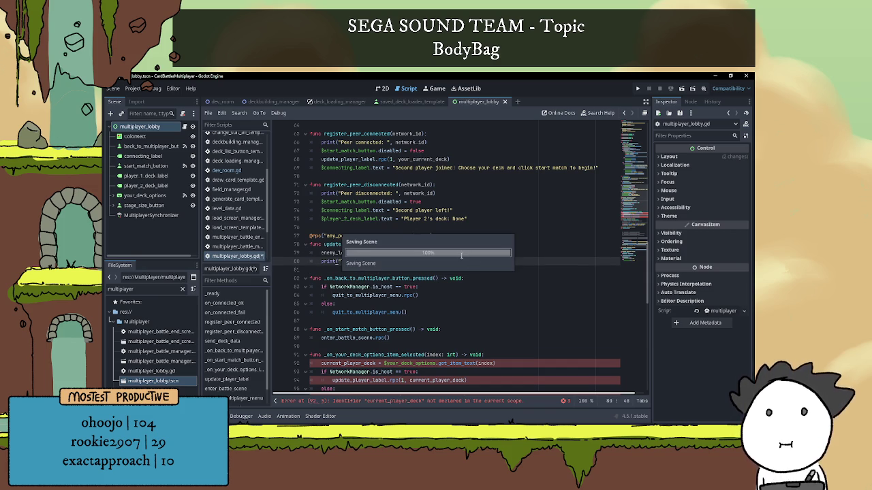
Step: Replace current_player_deck with your_current_deck on lines 92, 94 and 96
scroll(434, 291, down, 2)
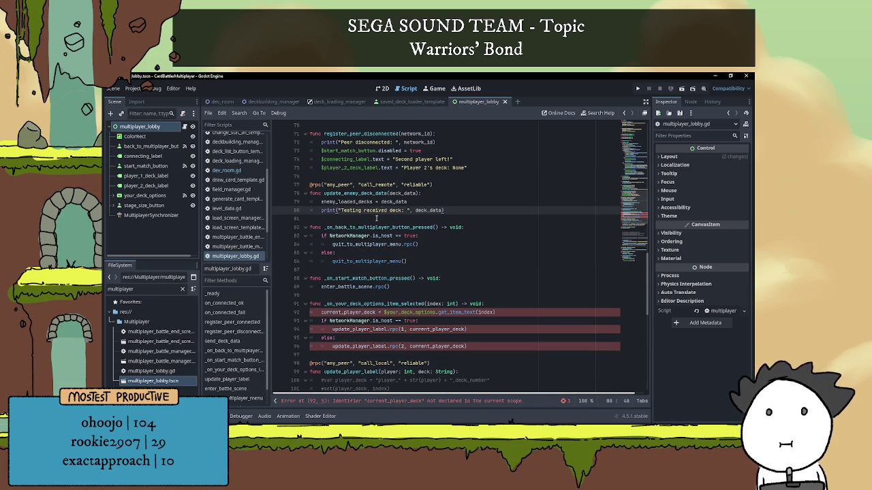
scroll(390, 197, up, 8)
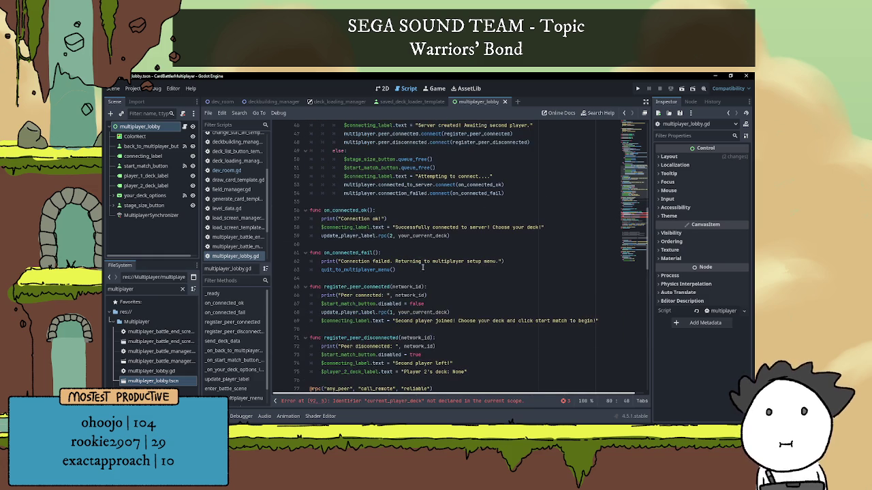
scroll(417, 303, down, 8)
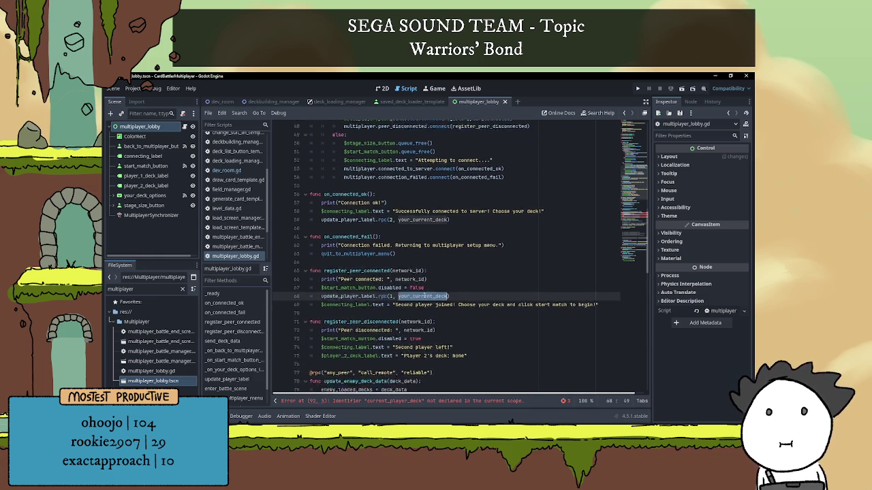
double_click(348, 312)
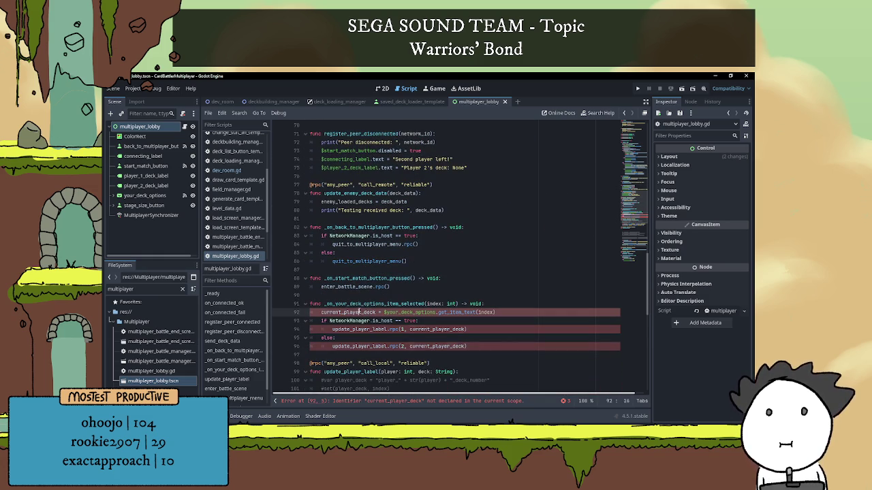
text(your_current_deck)
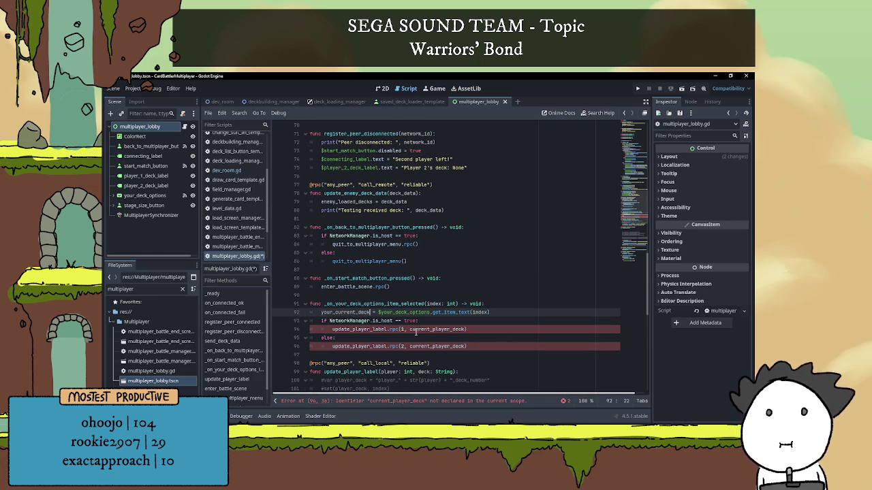
scroll(415, 332, down, 3)
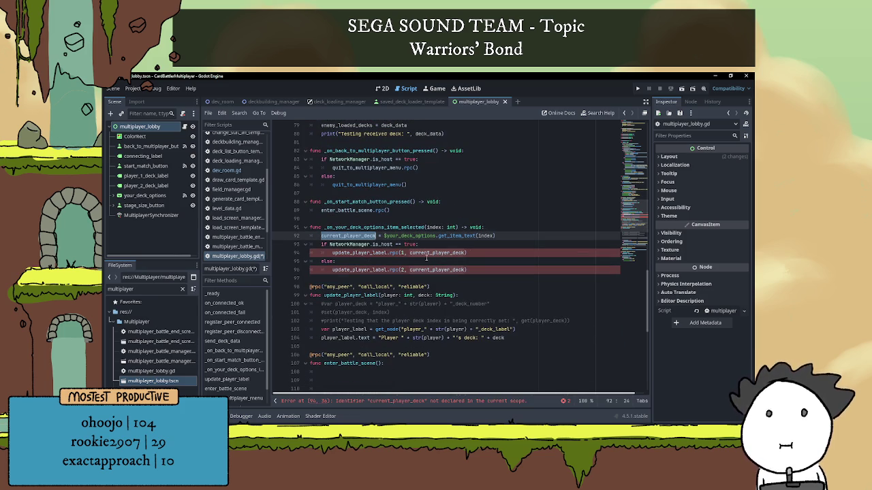
click(433, 253)
double_click(434, 253)
key(ctrl+d)
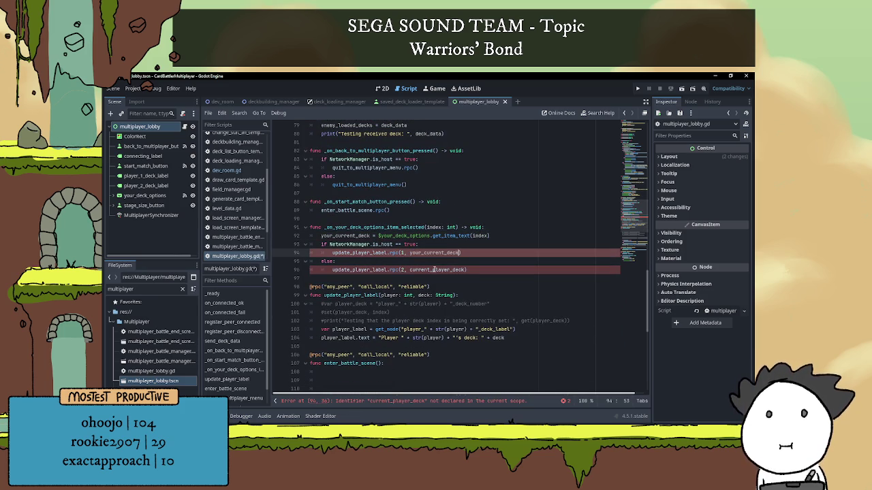
text(your_current_deck)
click(437, 243)
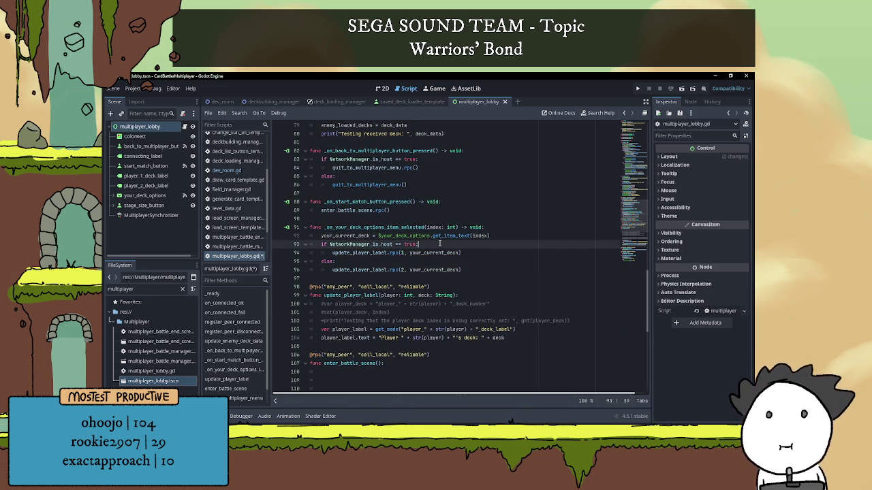
scroll(436, 244, down, 1)
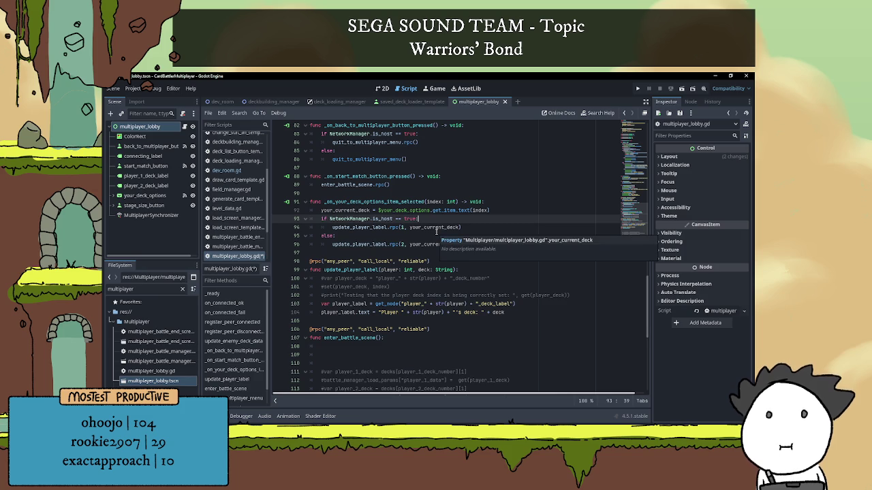
Step: Review the your_current_deck usage across lines 84–96 of multiplayer_lobby.gd
double_click(440, 246)
click(436, 236)
scroll(378, 243, up, 3)
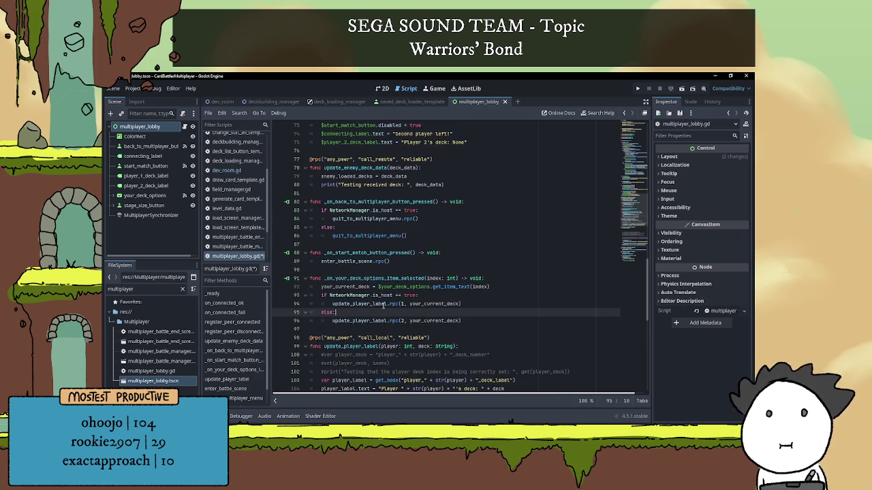
click(383, 305)
scroll(385, 299, up, 4)
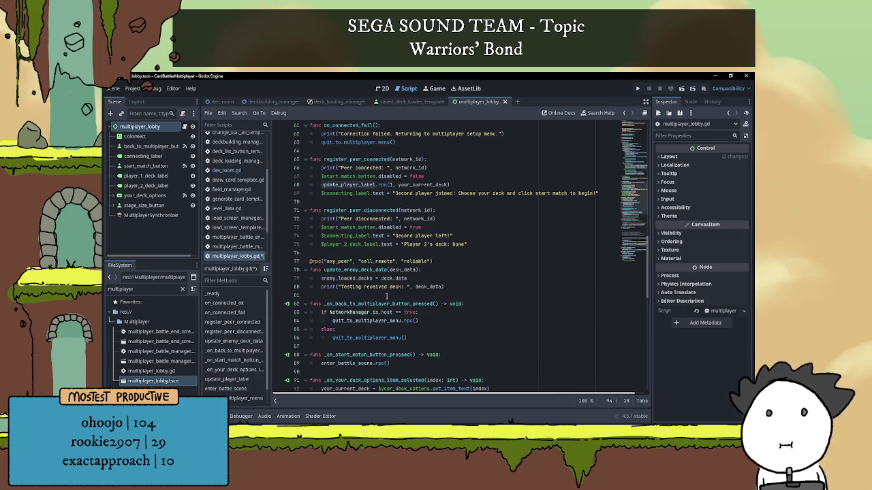
scroll(386, 296, up, 5)
scroll(388, 295, down, 12)
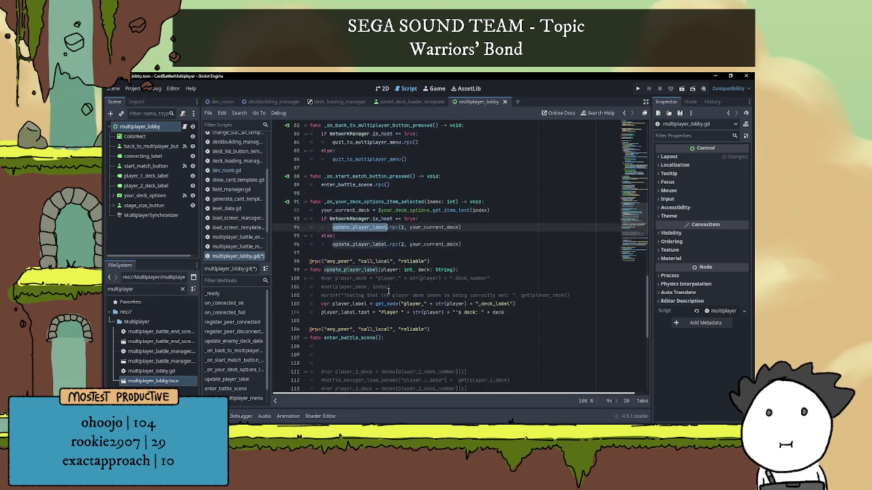
scroll(362, 274, down, 1)
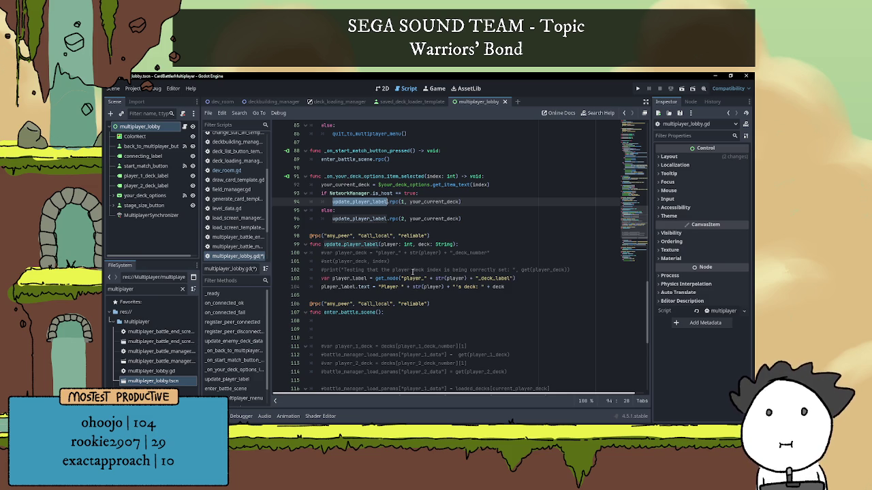
scroll(402, 273, down, 1)
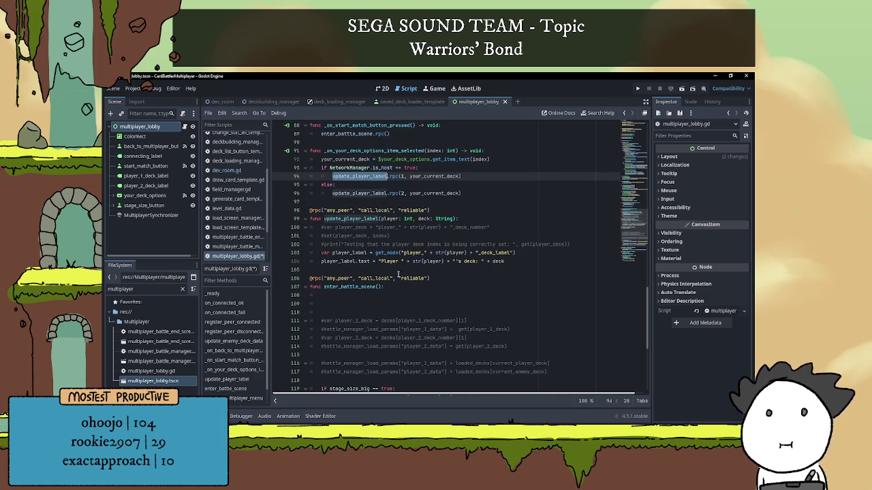
scroll(365, 273, down, 2)
scroll(361, 260, down, 5)
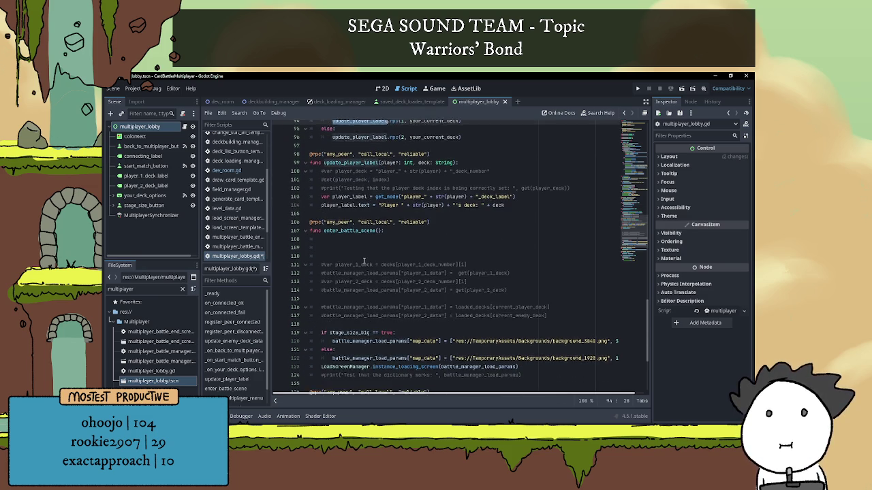
scroll(366, 261, up, 12)
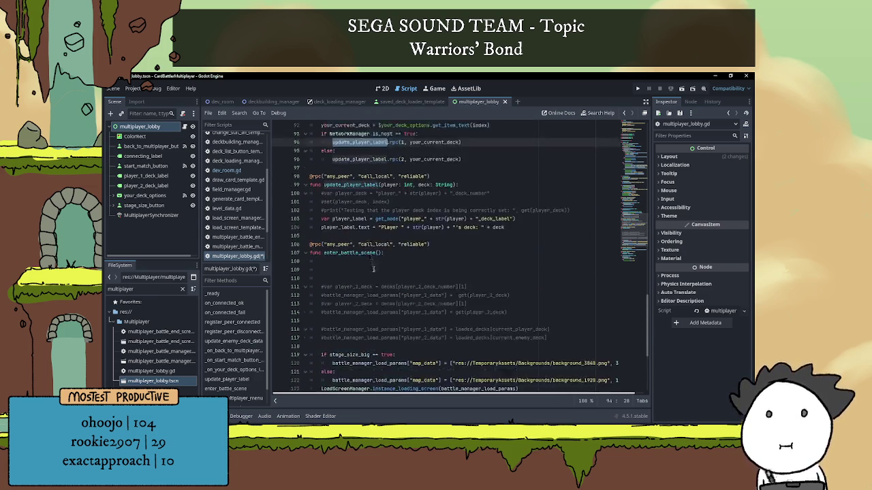
click(427, 239)
scroll(429, 239, up, 1)
scroll(417, 250, up, 8)
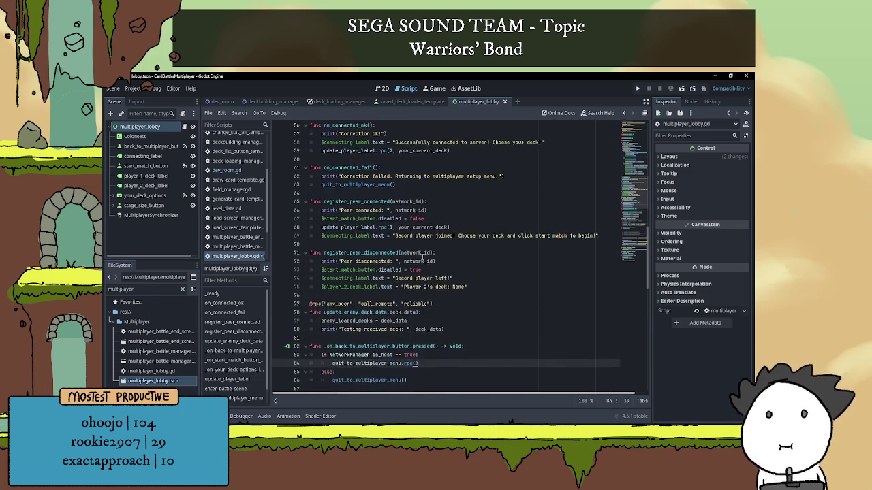
Step: Check _ready's for loop, then settle on line 60 inside on_connected_ok
click(382, 221)
scroll(407, 245, up, 2)
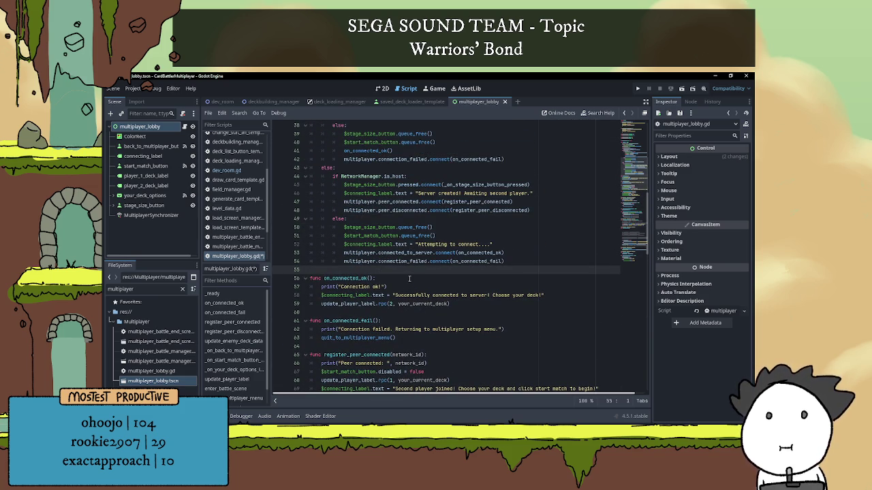
scroll(409, 278, up, 5)
scroll(386, 240, up, 2)
scroll(385, 240, up, 1)
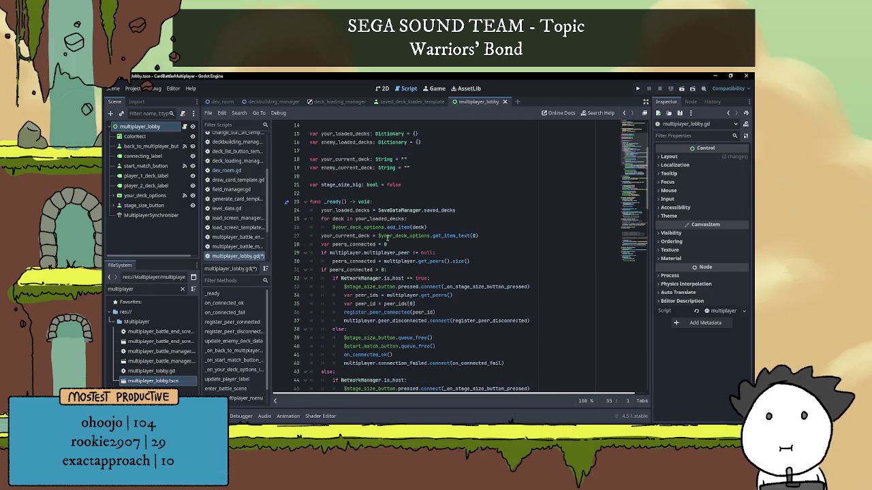
click(388, 203)
click(457, 222)
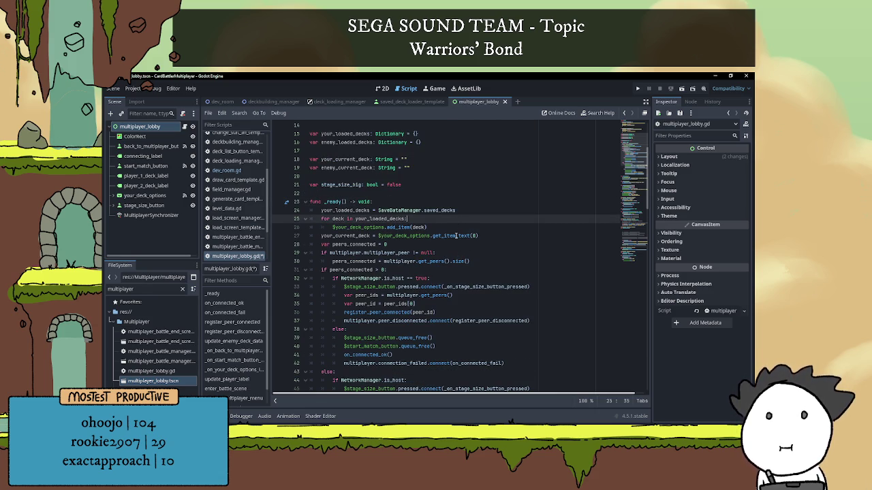
scroll(456, 235, down, 1)
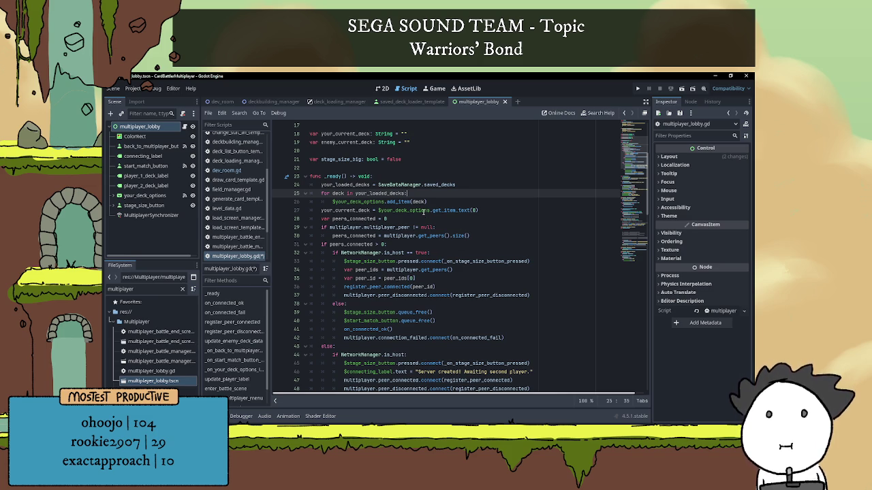
scroll(355, 278, down, 9)
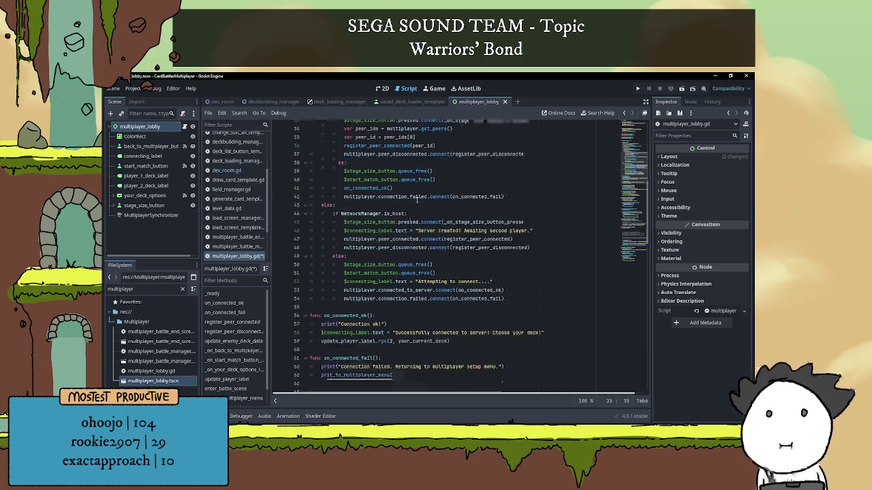
scroll(361, 279, down, 1)
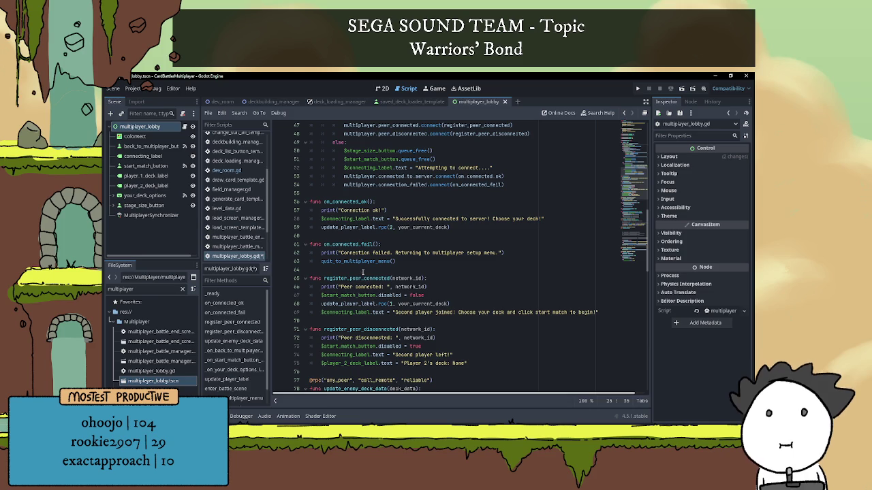
scroll(371, 257, down, 1)
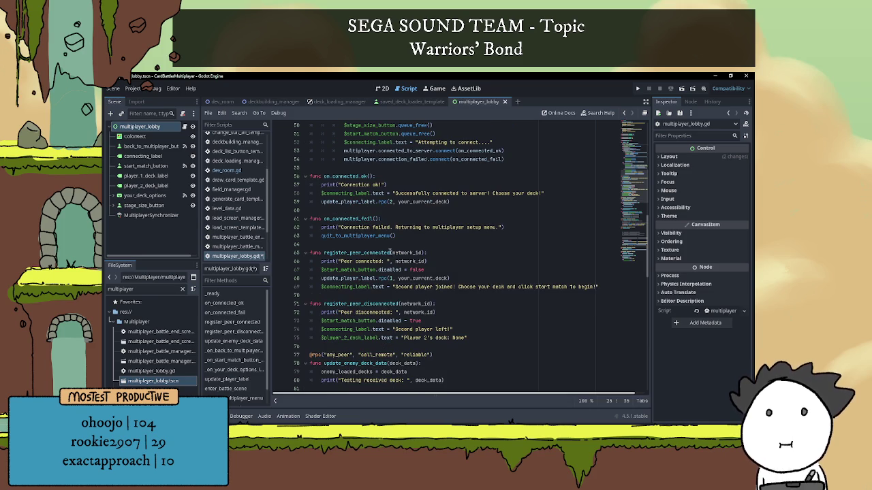
click(544, 193)
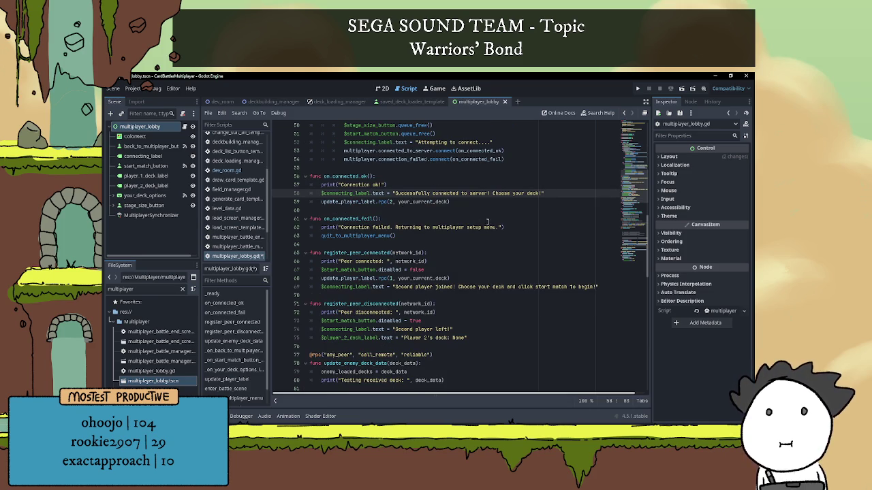
click(373, 202)
click(374, 210)
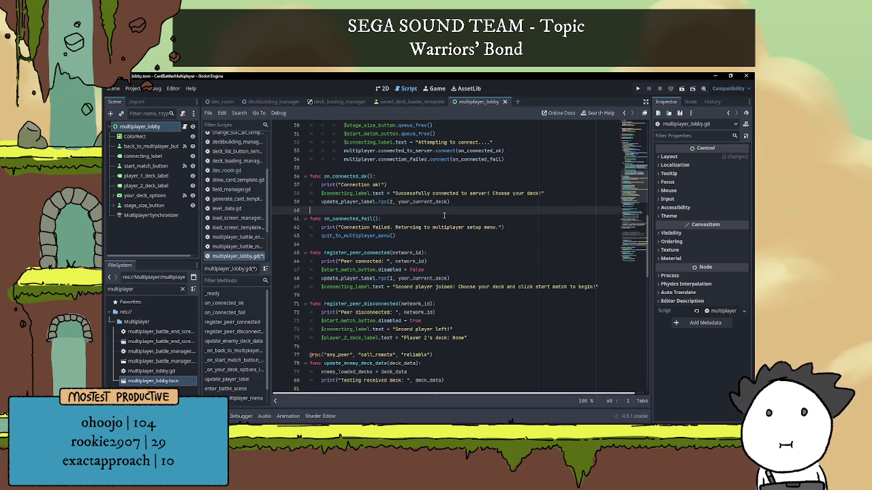
Step: Add update_enemy_deck_data.rpc(your_loaded_decks) on line 59 after the connecting label line
click(556, 194)
key(Return)
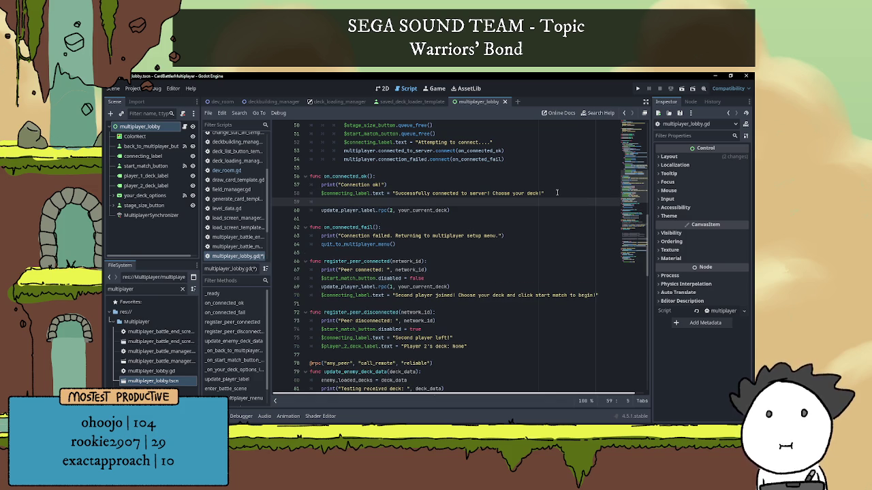
text(update)
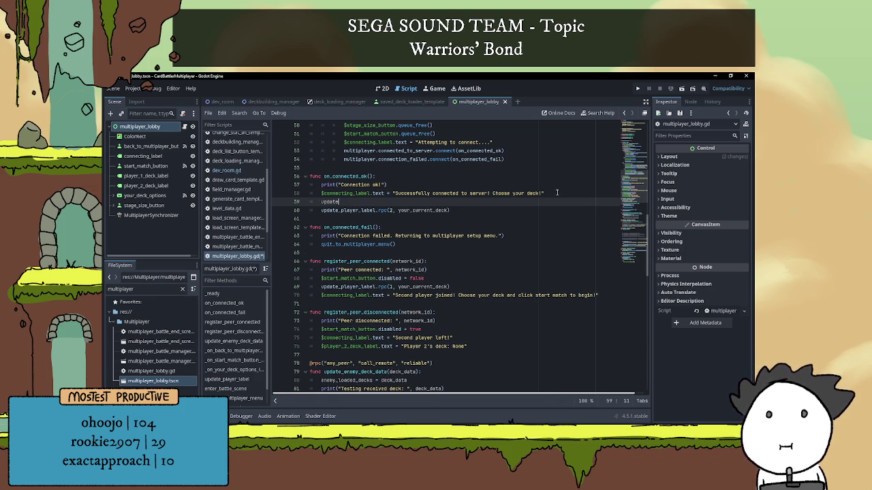
key(Return)
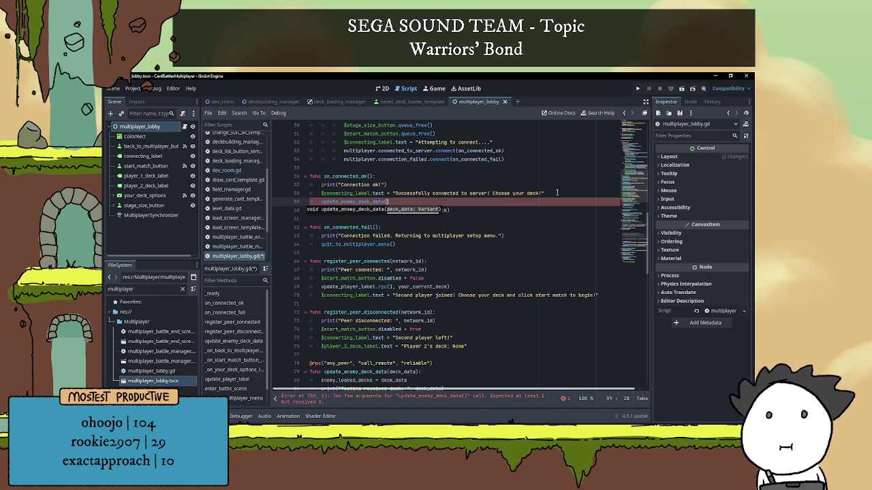
text(load)
key(Down)
key(Down)
key(Return)
key(Left)
key(Left)
key(Left)
key(Left)
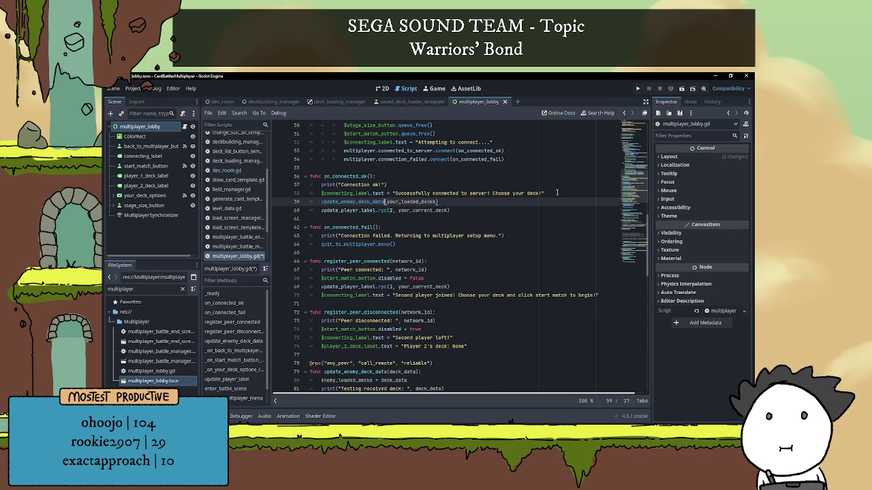
text(.rpc)
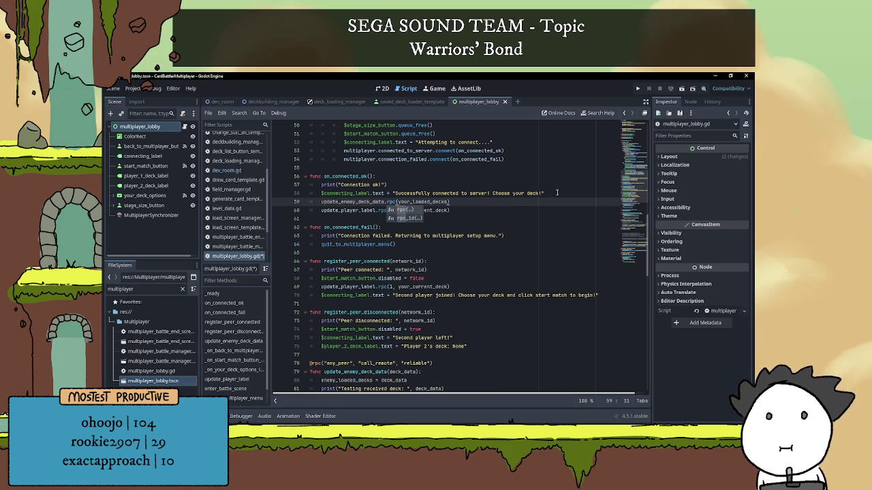
click(482, 219)
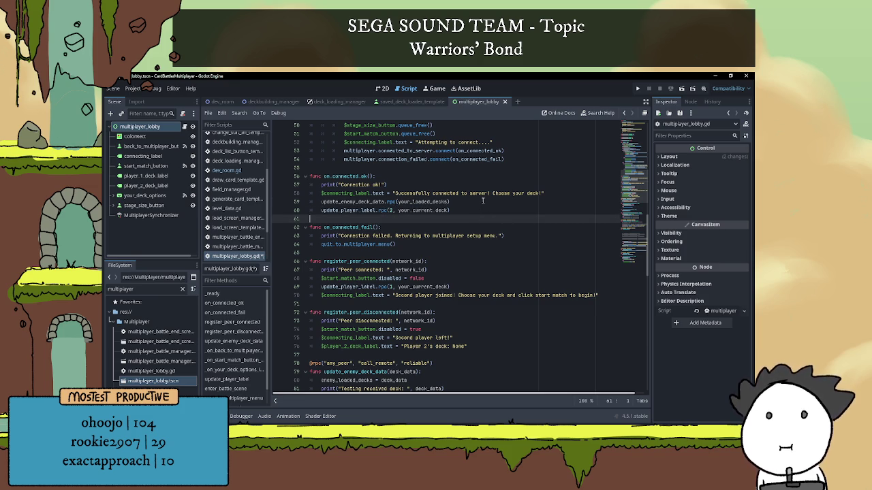
Step: Paste the same deck-sending call into register_peer_connected on line 70 and run the game
double_click(346, 202)
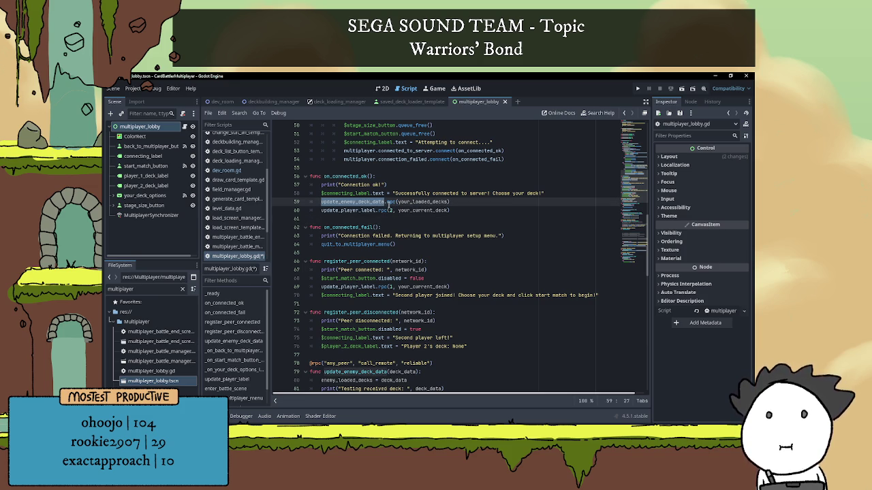
click(463, 202)
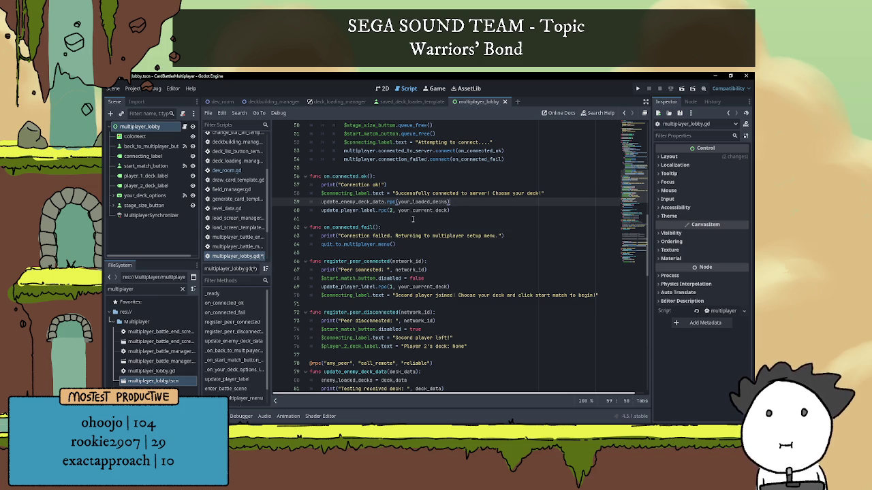
scroll(412, 219, down, 1)
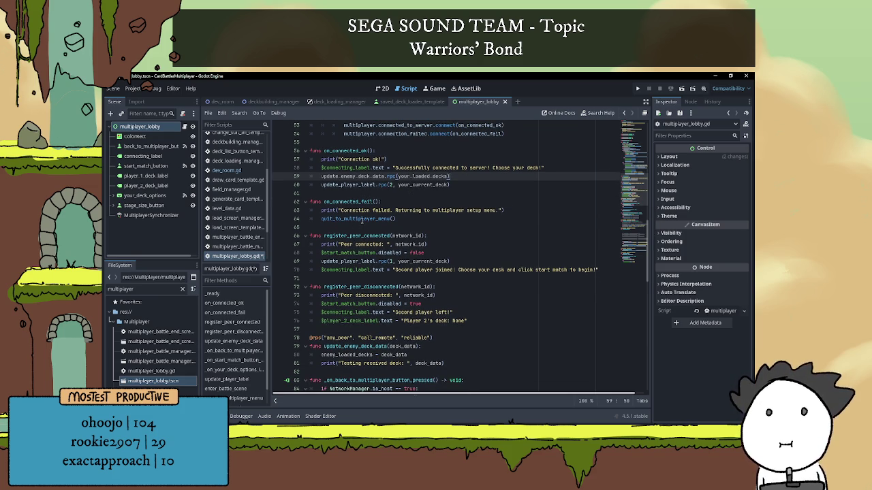
scroll(363, 230, down, 1)
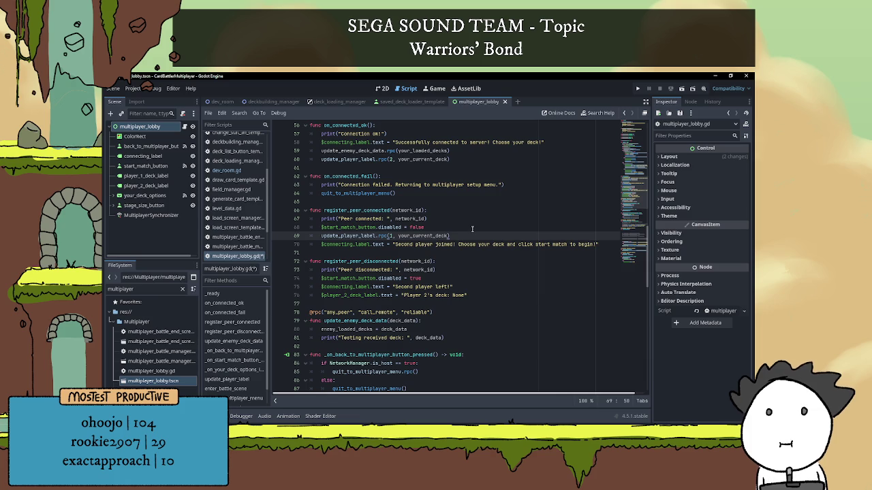
key(Return)
drag(321, 150, 466, 149)
key(ctrl+c)
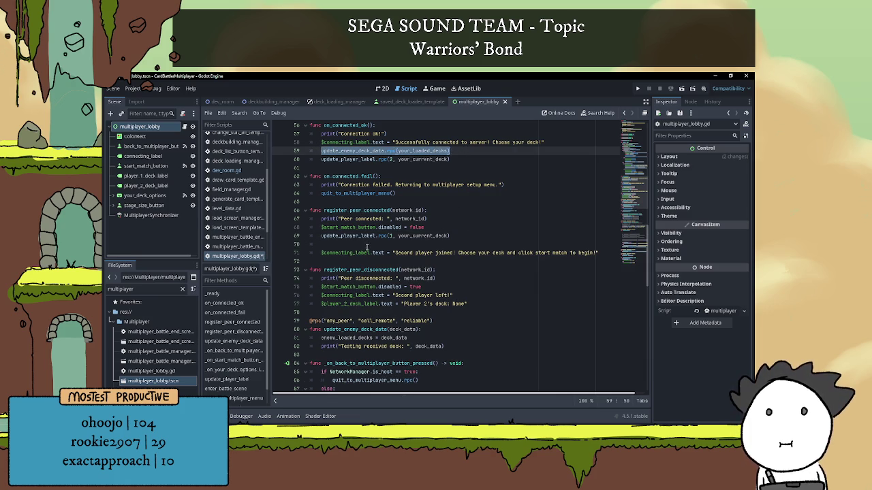
click(367, 247)
key(ctrl+v)
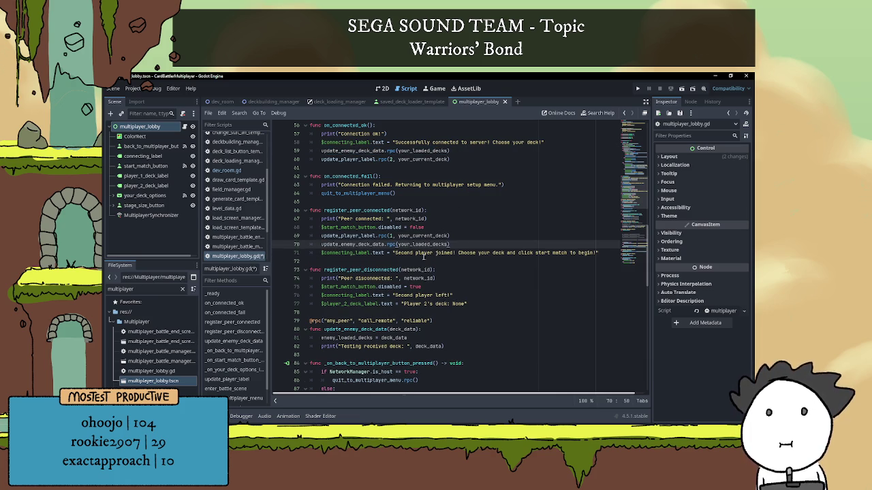
scroll(489, 223, down, 2)
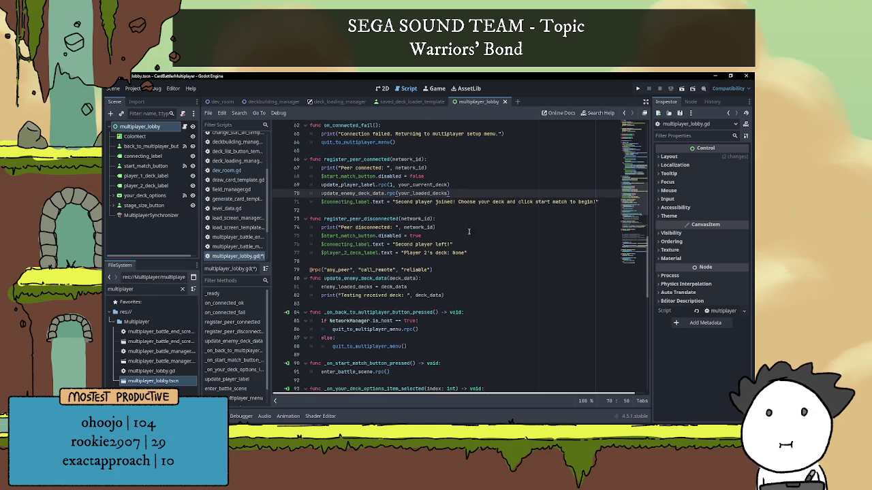
click(638, 89)
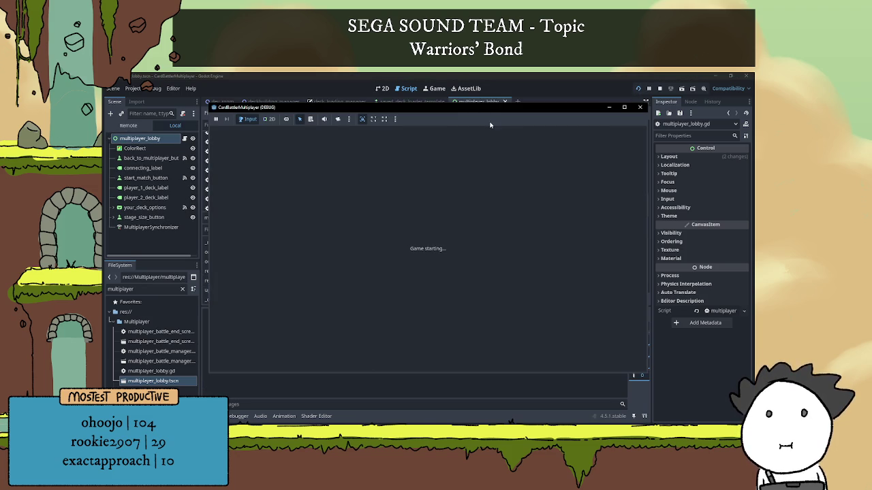
Step: Arrange the two game windows and host a battle with the Slime (Demo) deck
click(354, 124)
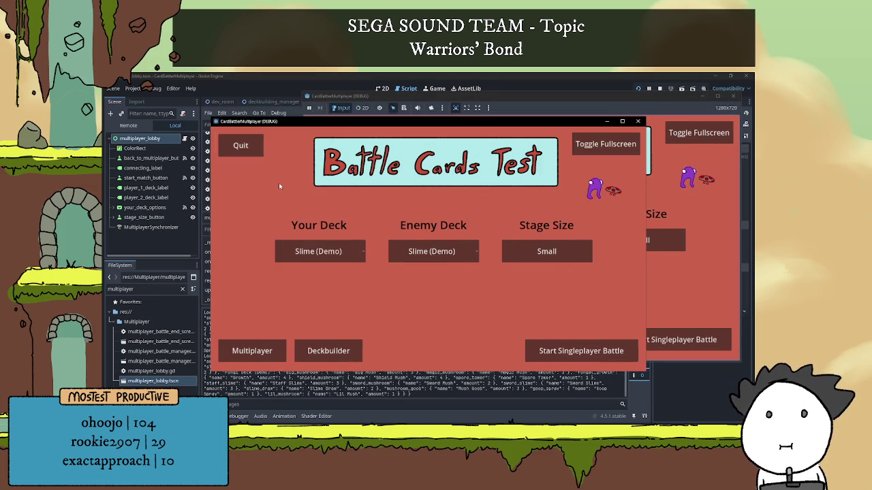
drag(354, 125, 285, 111)
click(584, 340)
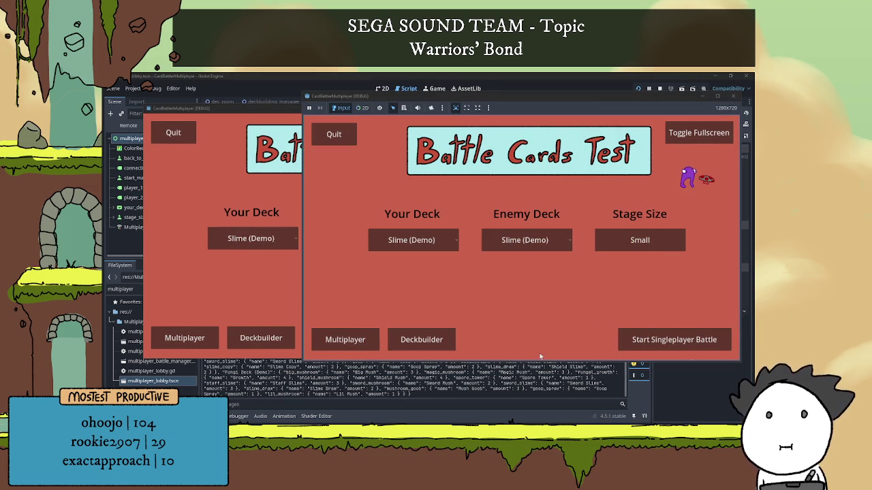
click(346, 339)
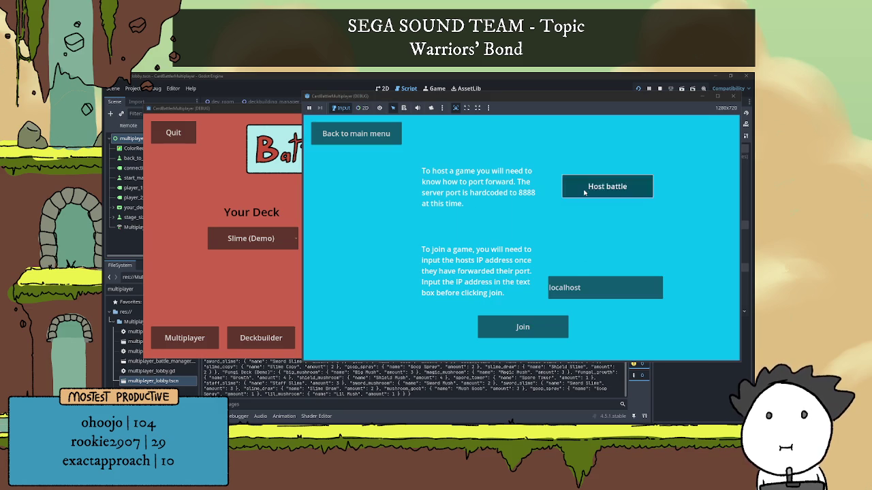
click(585, 191)
click(409, 245)
click(382, 262)
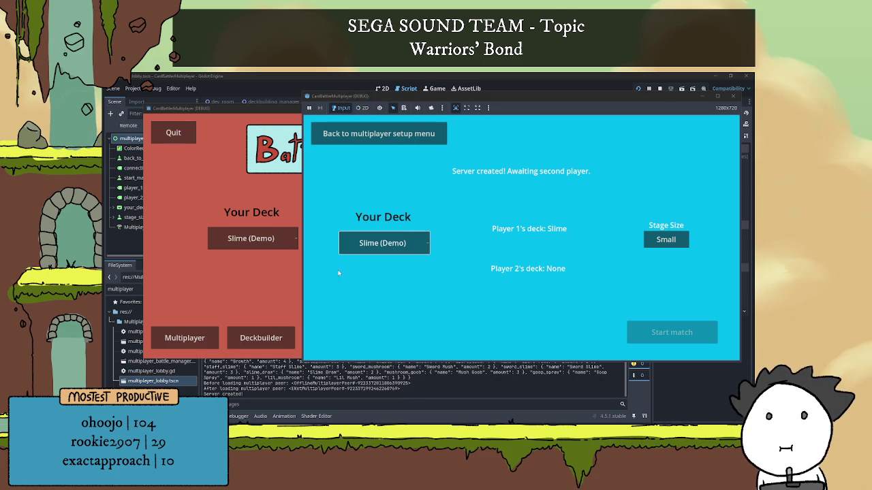
Step: Join the hosted battle from the first window, then return to the editor output
click(270, 248)
click(184, 338)
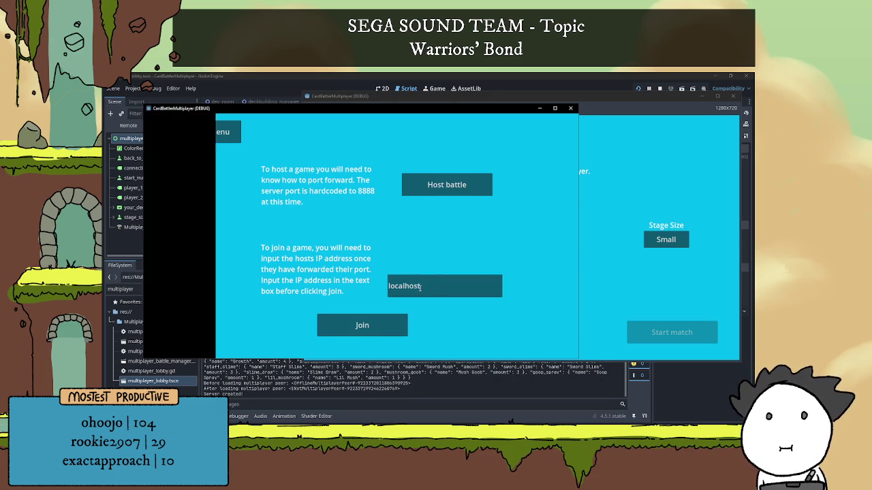
click(373, 318)
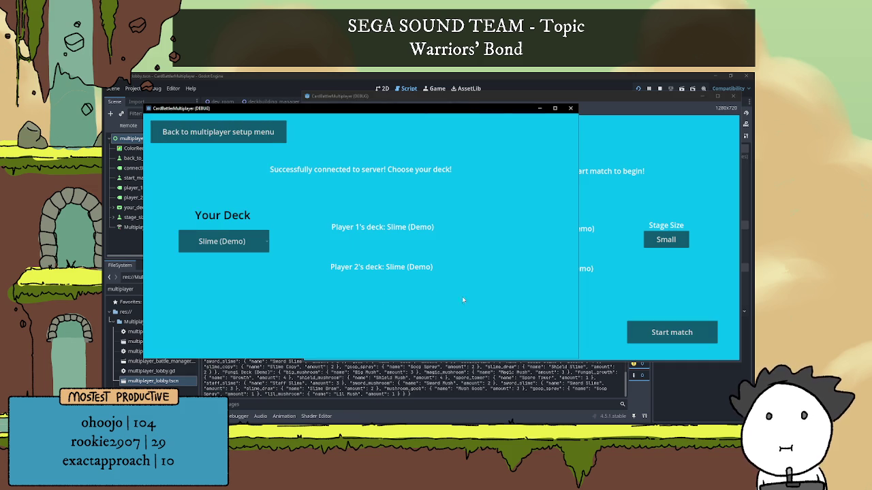
click(230, 235)
click(433, 233)
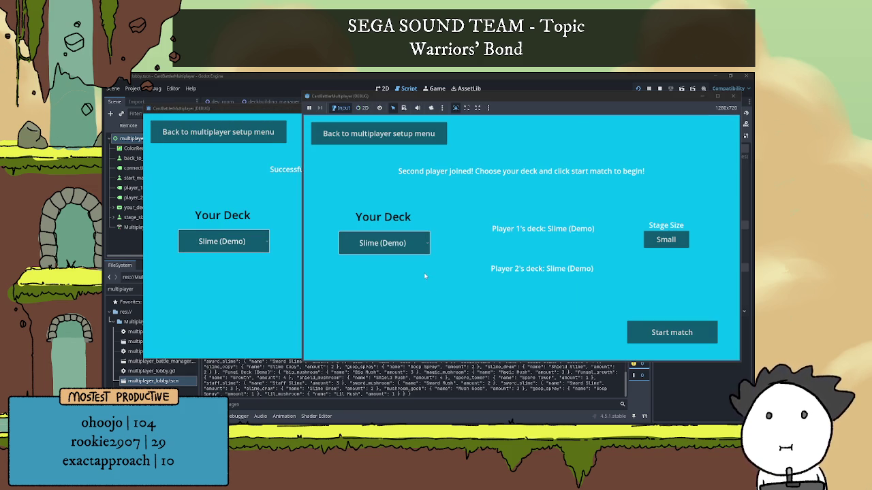
key(F8)
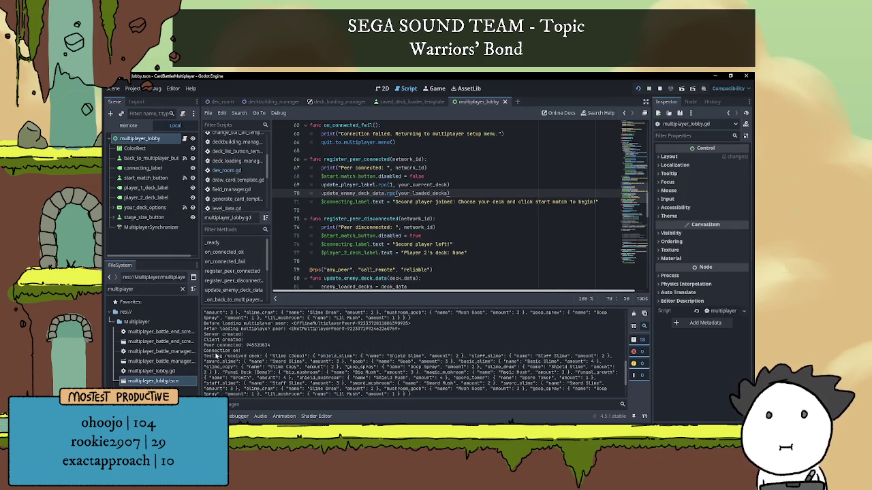
drag(204, 358, 267, 359)
click(267, 359)
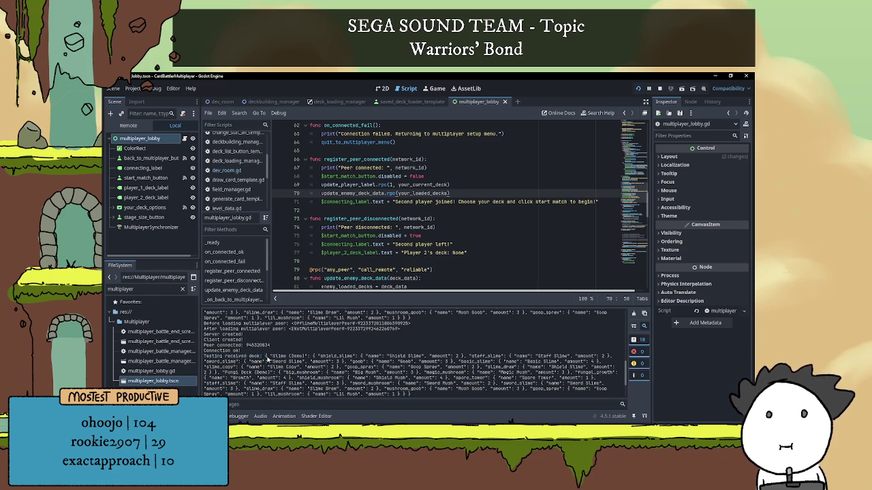
scroll(433, 359, down, 2)
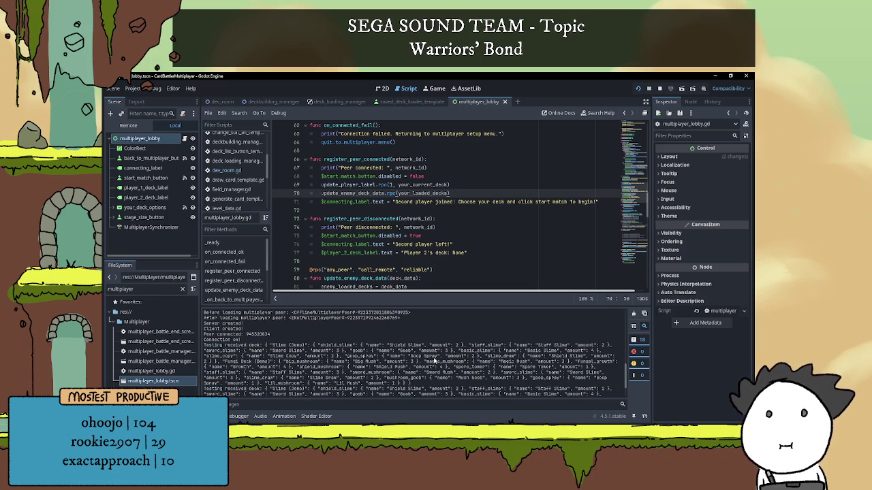
scroll(434, 359, down, 2)
scroll(405, 347, down, 2)
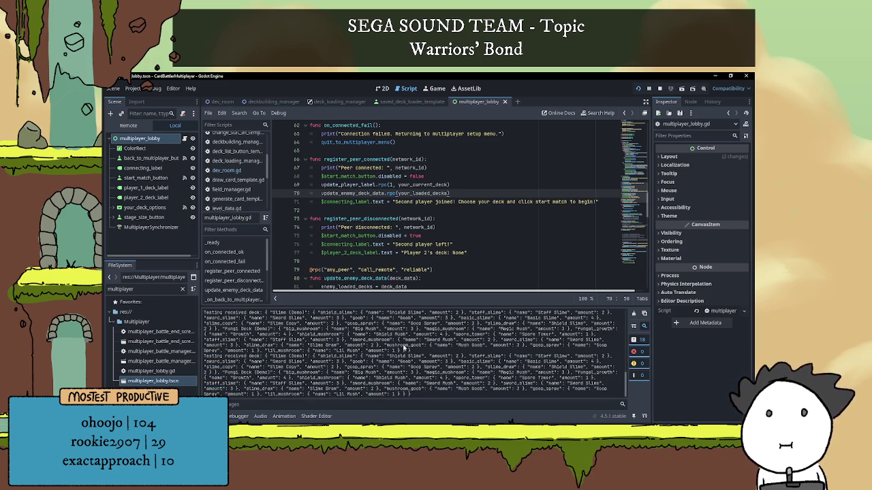
scroll(315, 350, up, 5)
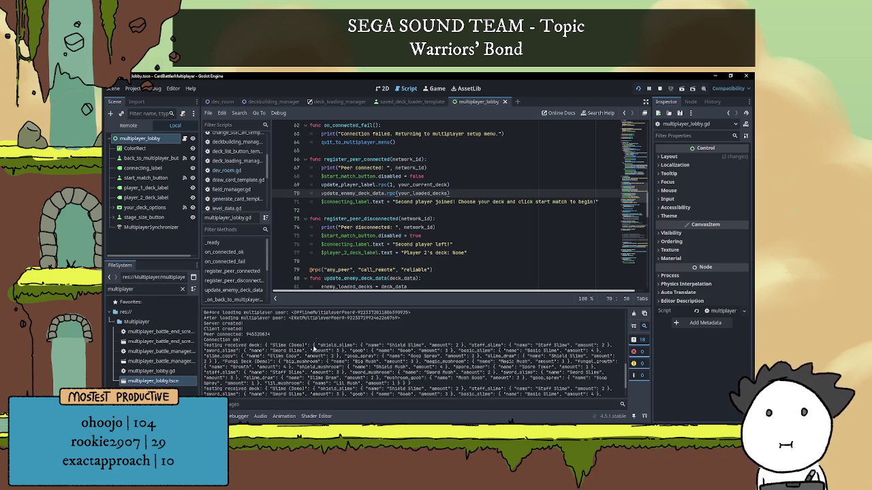
scroll(317, 345, down, 5)
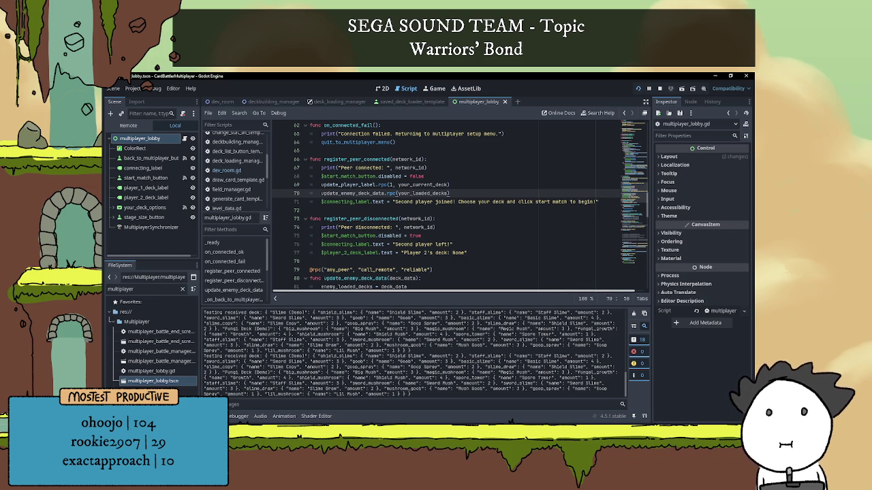
click(253, 420)
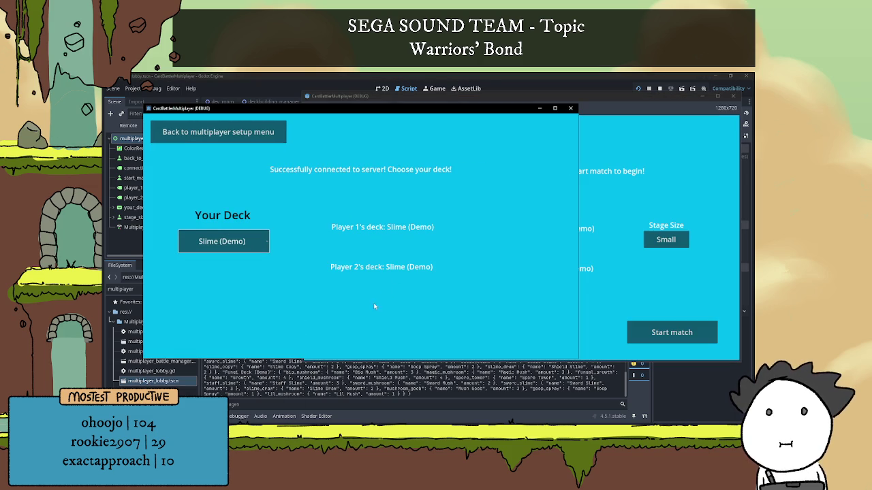
Step: Set both game lobbies' decks to Fungi Deck (Demo), then Alt-Tab back to the editor
click(579, 282)
click(384, 243)
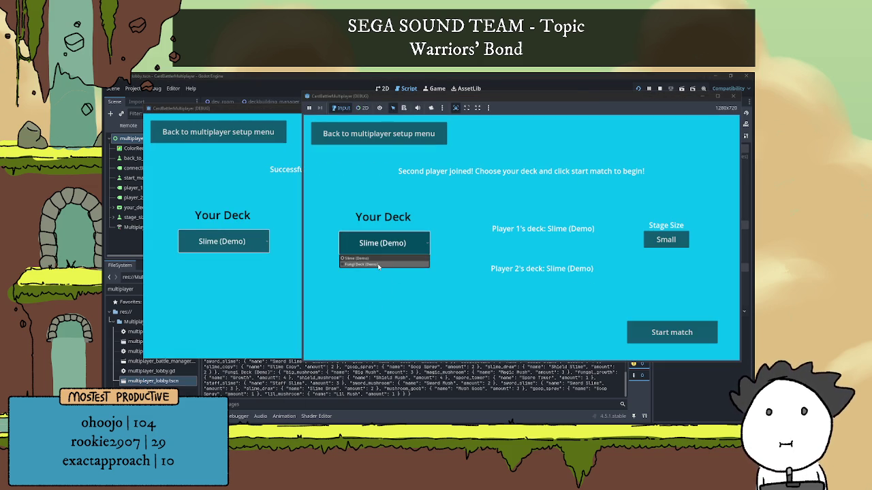
click(382, 265)
click(280, 283)
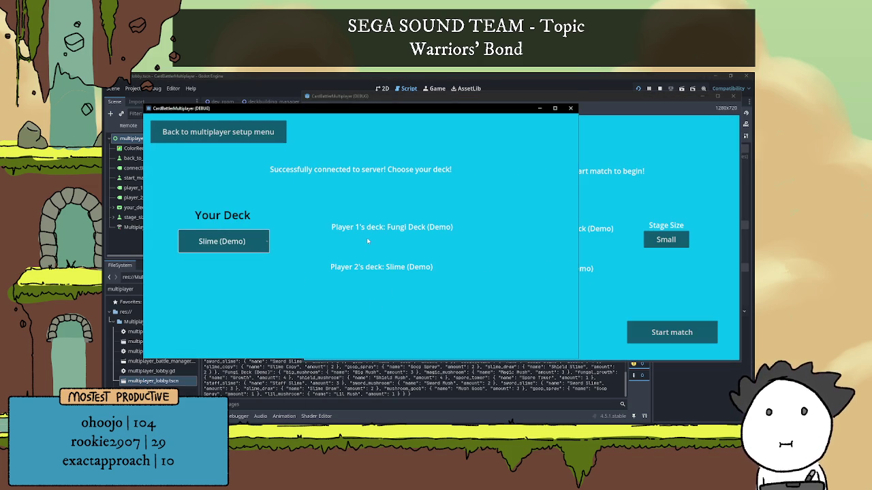
click(225, 242)
click(235, 264)
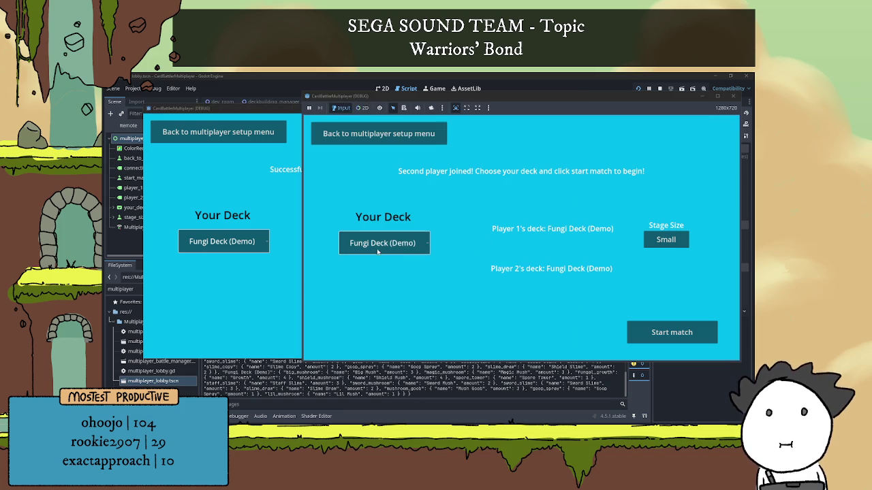
key(alt+Tab)
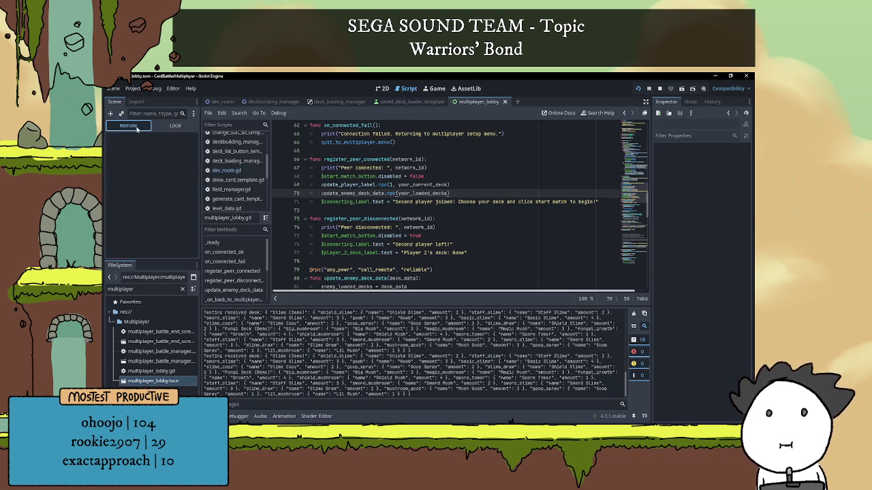
Step: Inspect the remote multiplayer_lobby node, hide the Output panel, and stop the game with F8
click(139, 178)
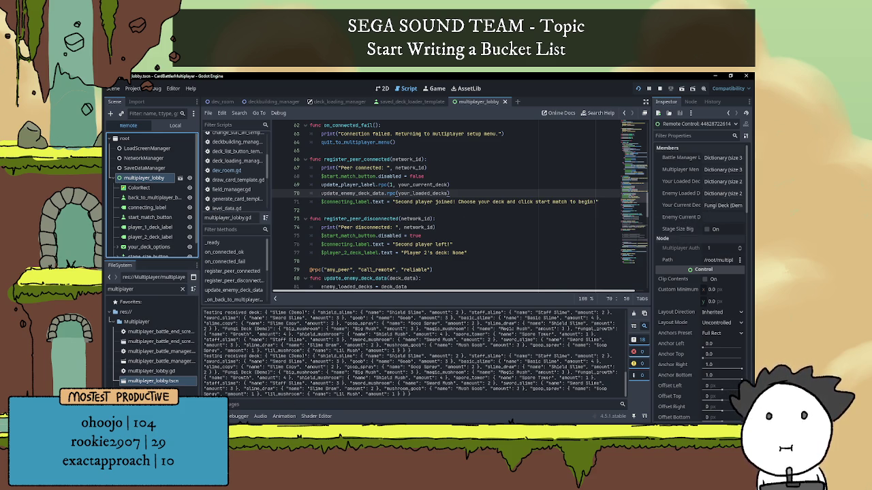
key(ctrl+j)
click(433, 261)
scroll(431, 251, up, 3)
key(F8)
click(430, 228)
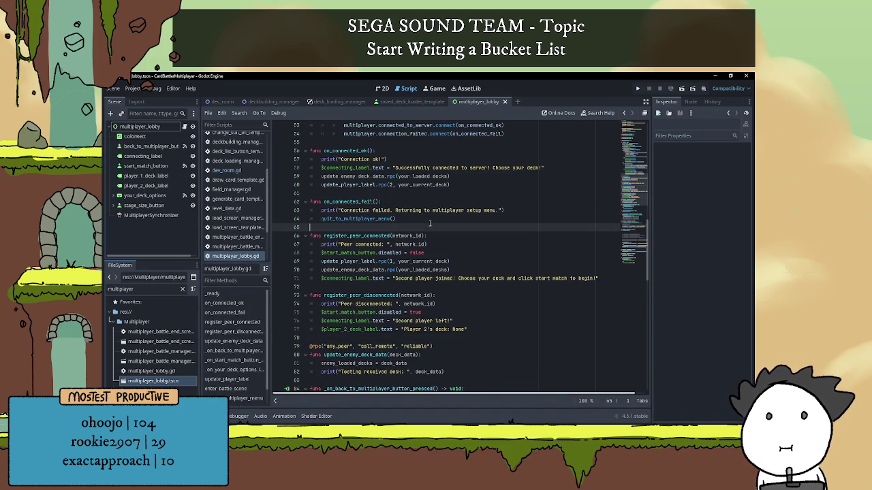
scroll(429, 223, down, 10)
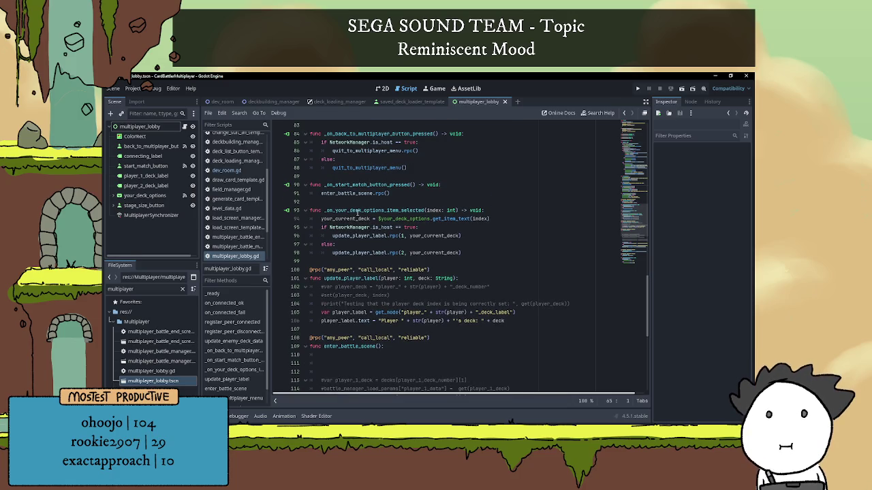
click(491, 220)
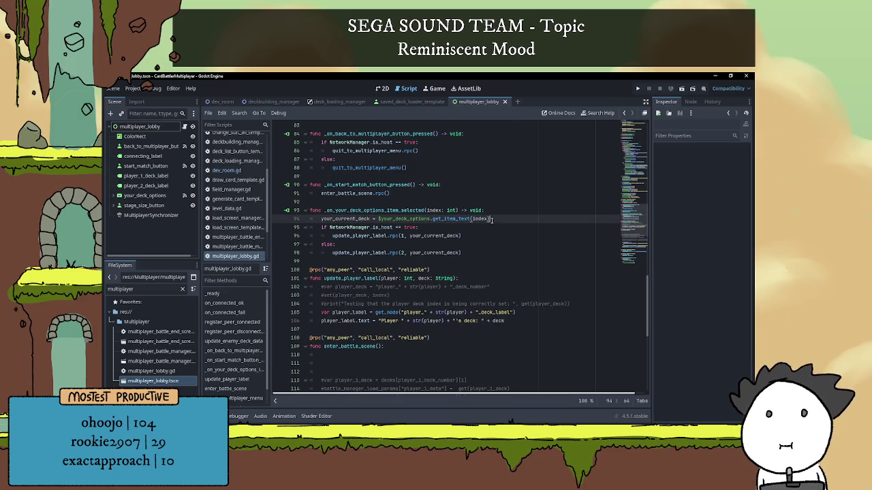
scroll(491, 219, up, 5)
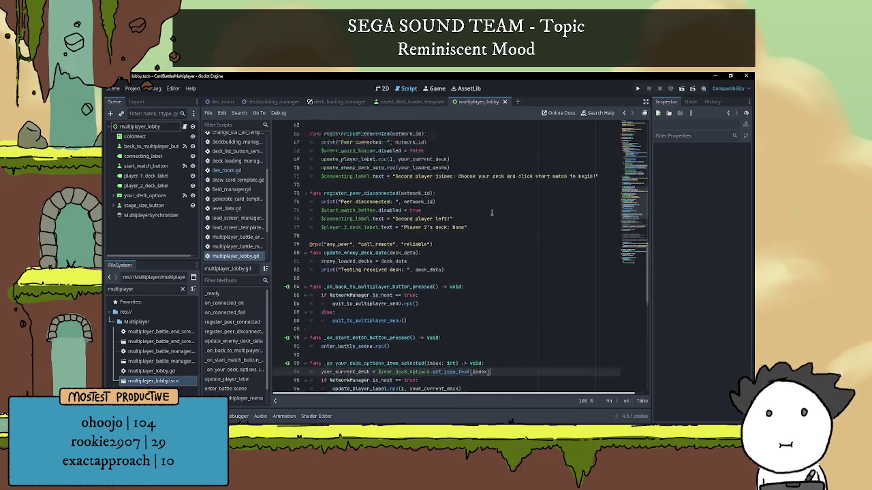
scroll(442, 230, up, 5)
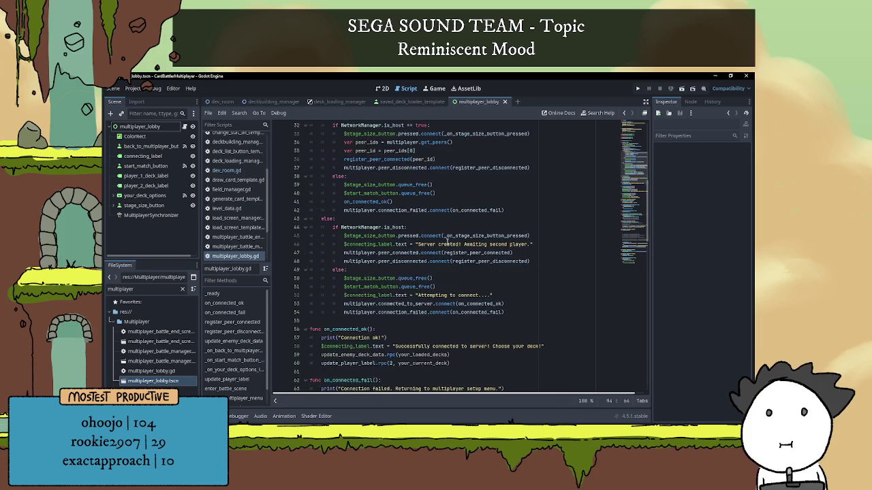
scroll(443, 245, down, 4)
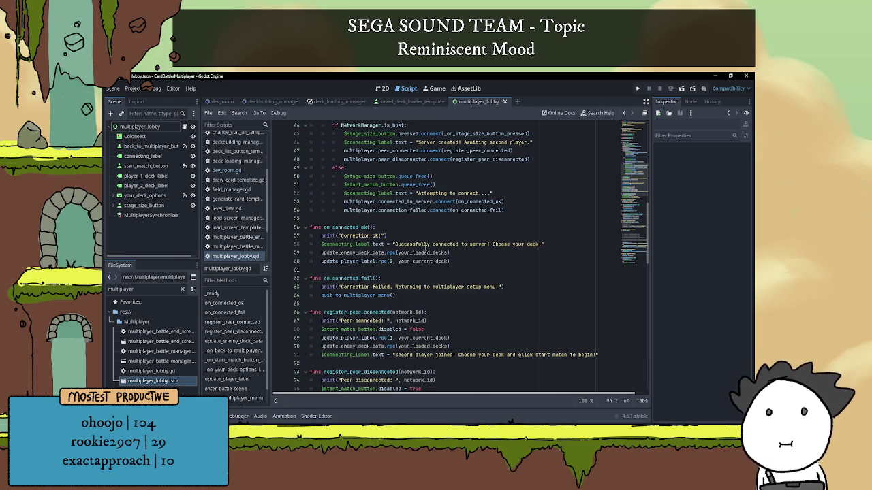
scroll(442, 252, down, 1)
scroll(420, 247, down, 2)
scroll(386, 234, down, 2)
scroll(374, 231, down, 4)
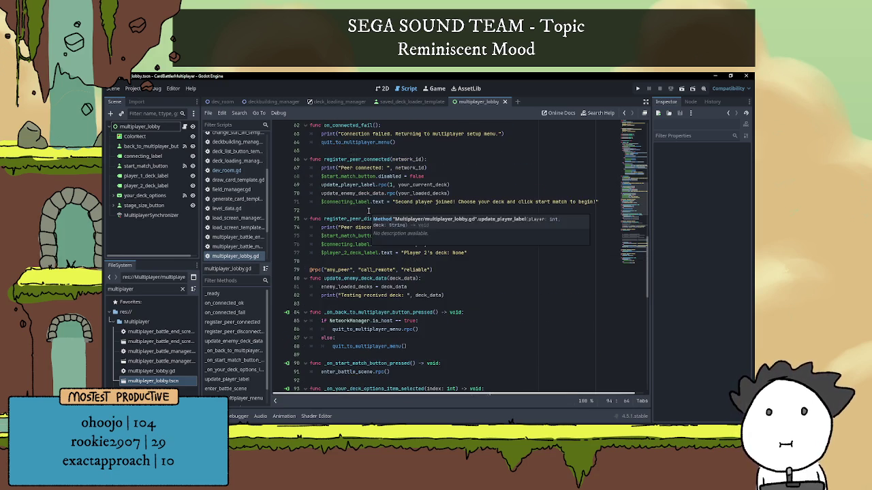
scroll(395, 293, down, 1)
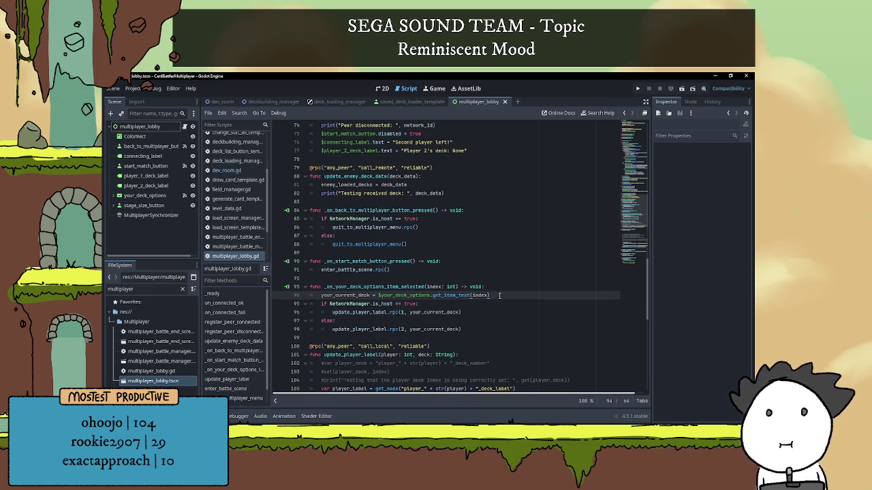
scroll(504, 294, down, 1)
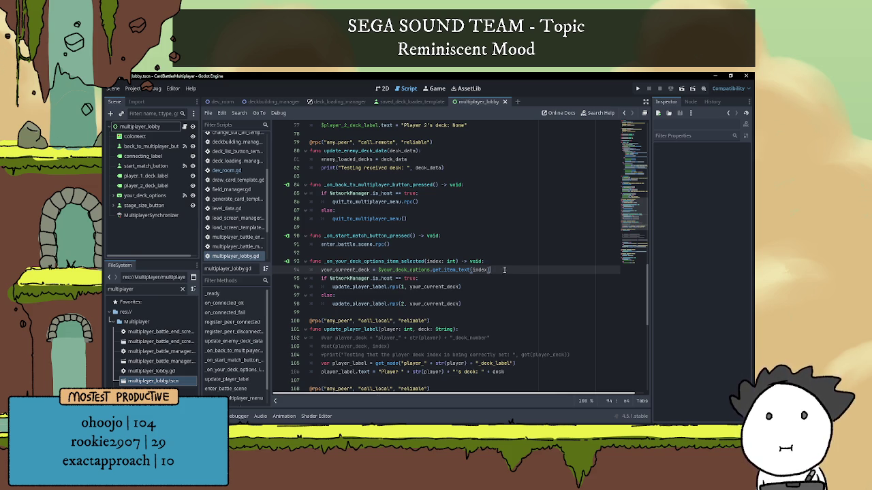
scroll(404, 283, down, 1)
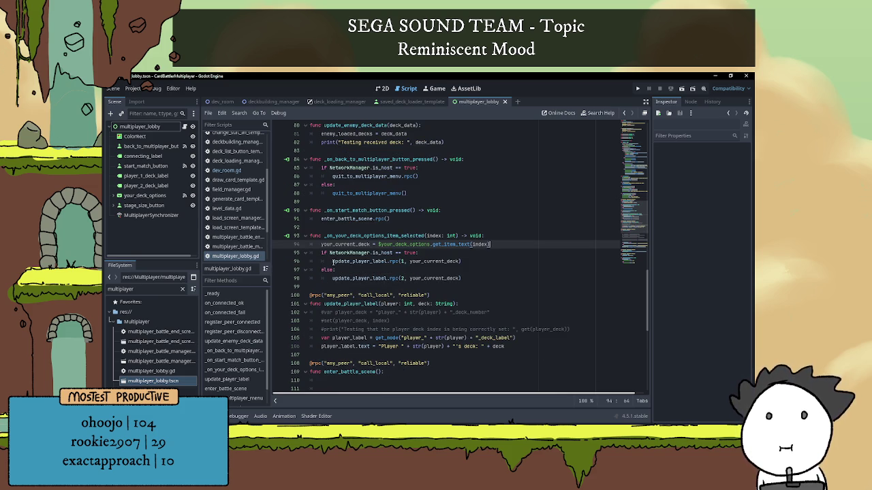
Step: Change line 98's argument from your_current_deck to enemy_current_deck and save the script
click(487, 263)
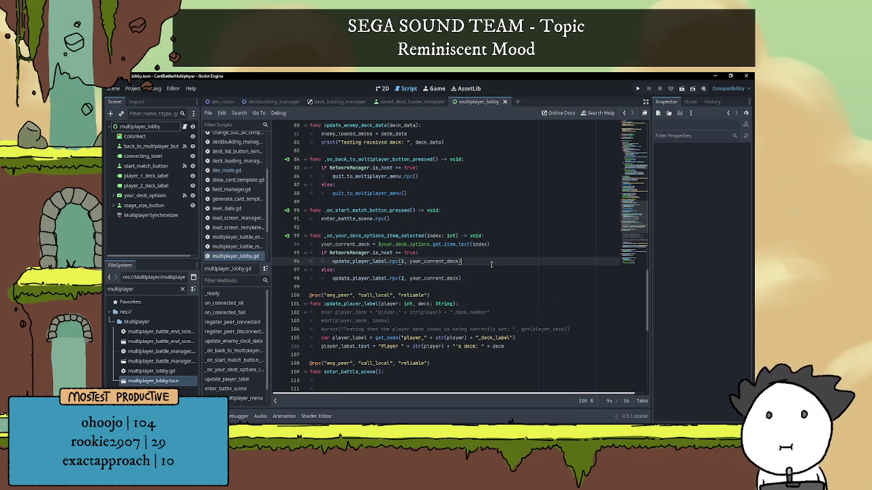
double_click(428, 279)
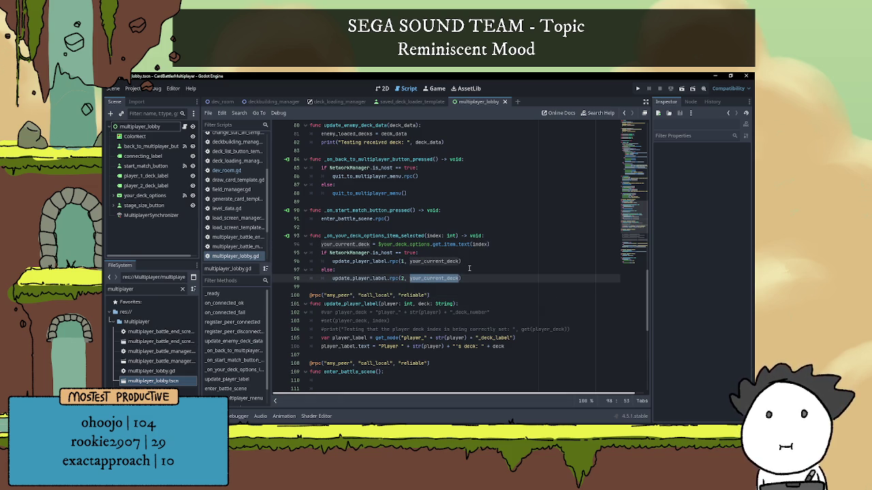
text(enemy)
key(Return)
click(470, 269)
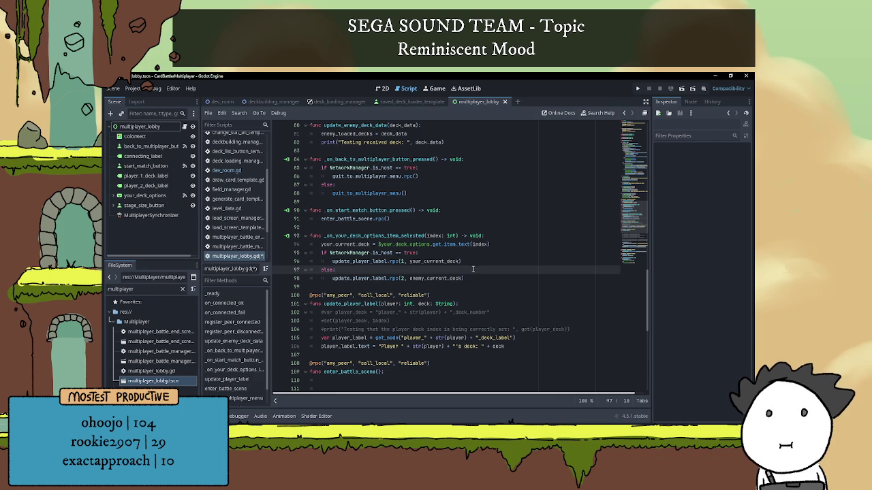
key(ctrl+s)
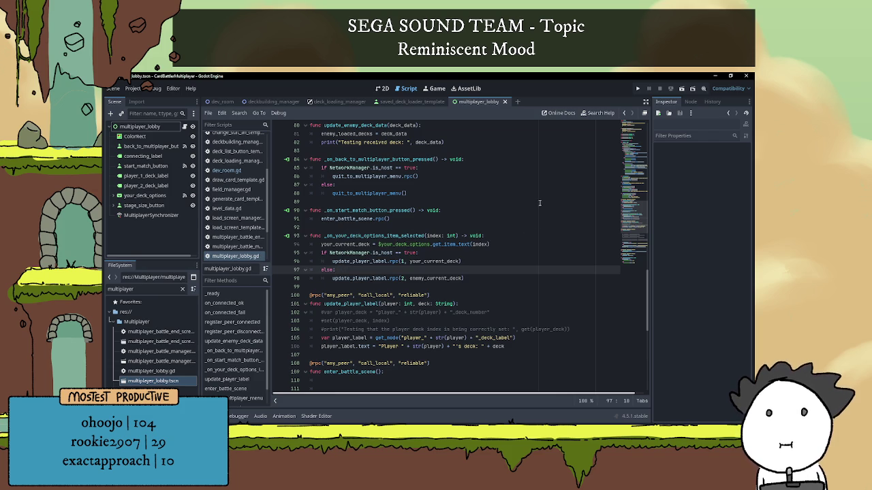
Step: Run the project, host a battle in one instance, join from the other, then return to the editor
click(650, 89)
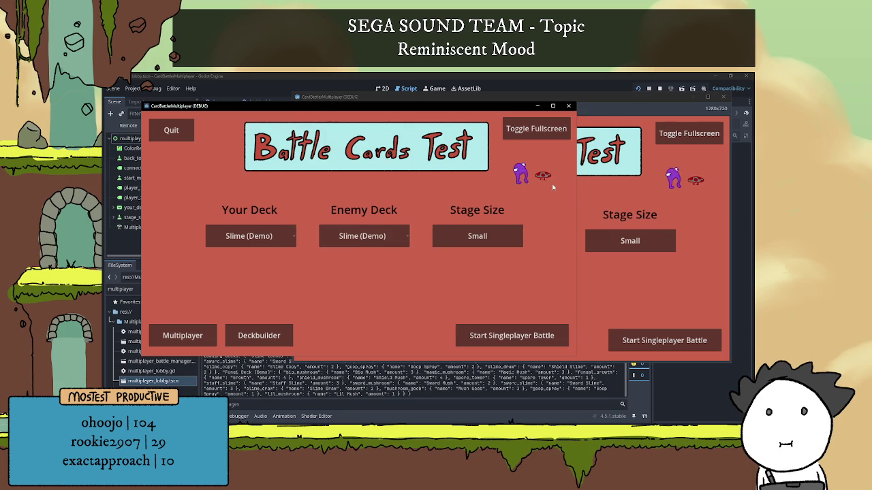
click(354, 343)
click(183, 335)
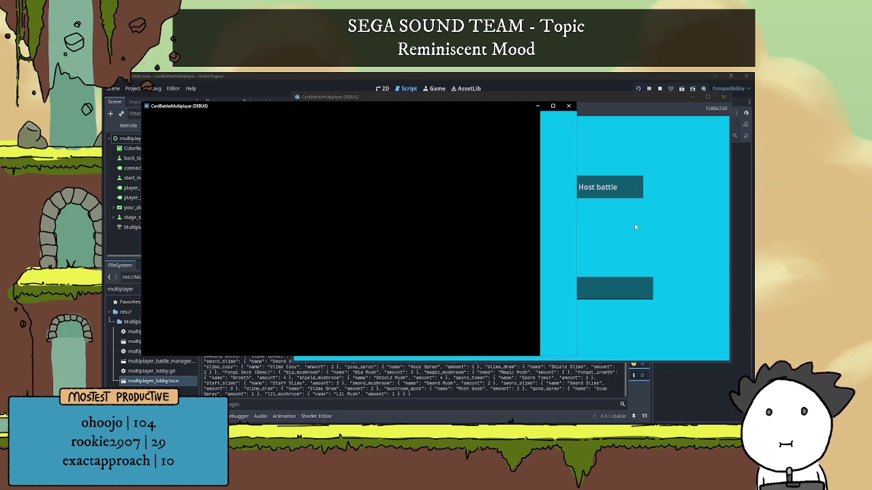
click(573, 188)
click(204, 191)
click(360, 323)
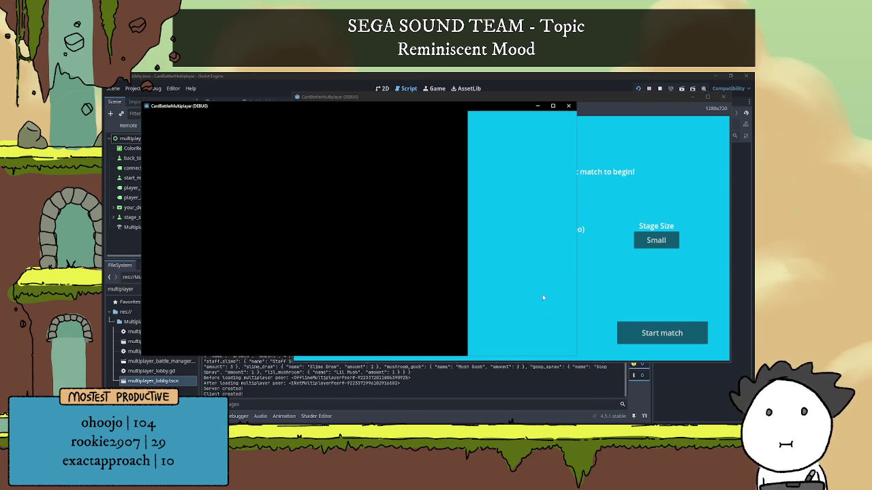
click(589, 239)
click(128, 125)
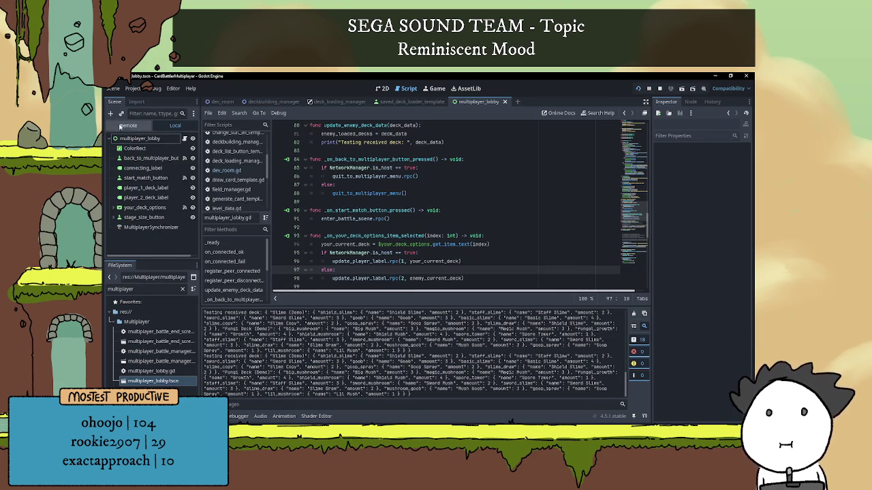
Step: Check Your Current Deck and Enemy Current Deck on the remote lobby, including Debugger Session 2
click(185, 177)
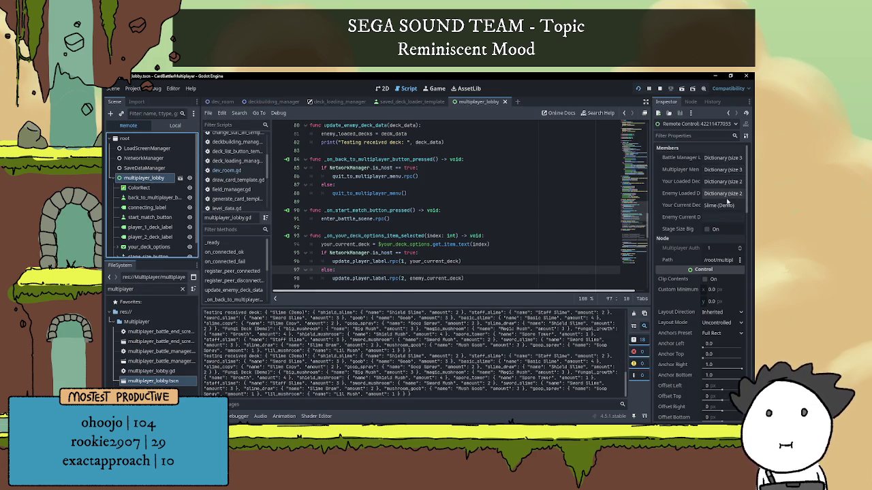
click(729, 205)
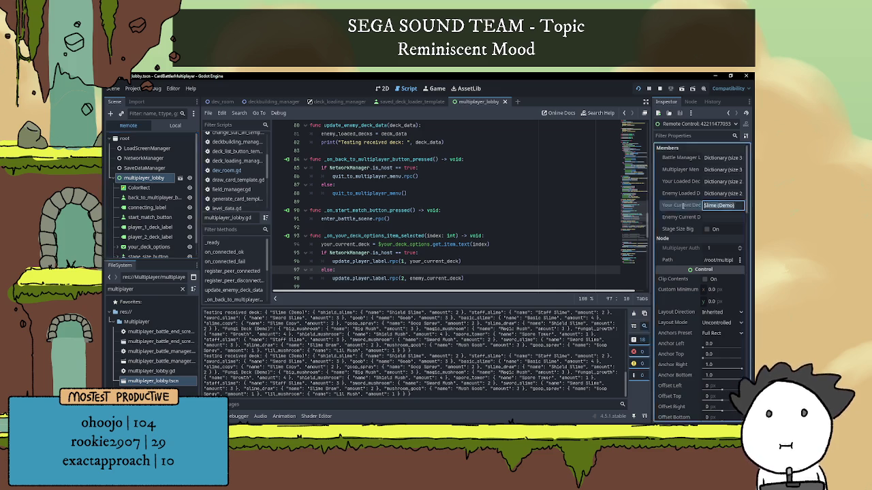
click(719, 217)
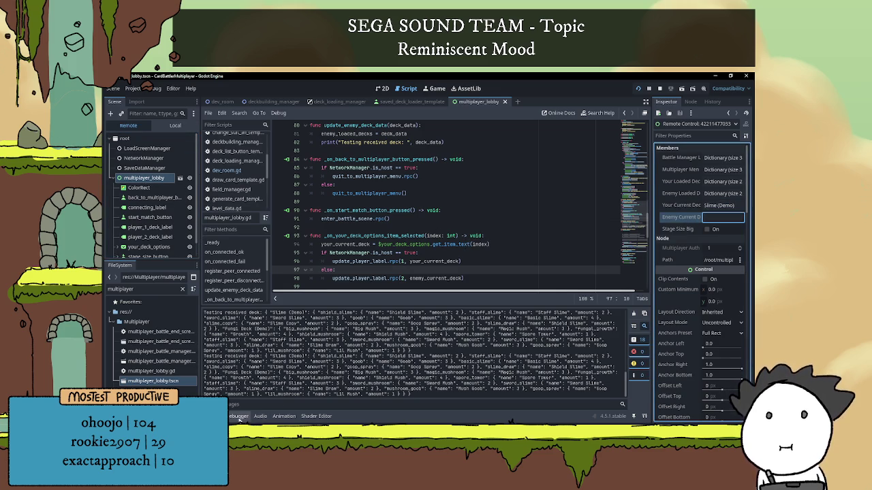
click(239, 417)
click(243, 312)
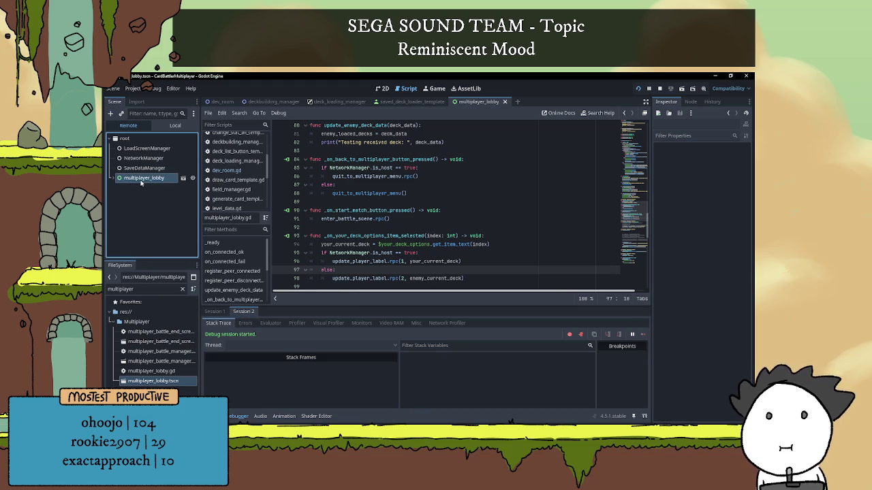
scroll(446, 269, down, 1)
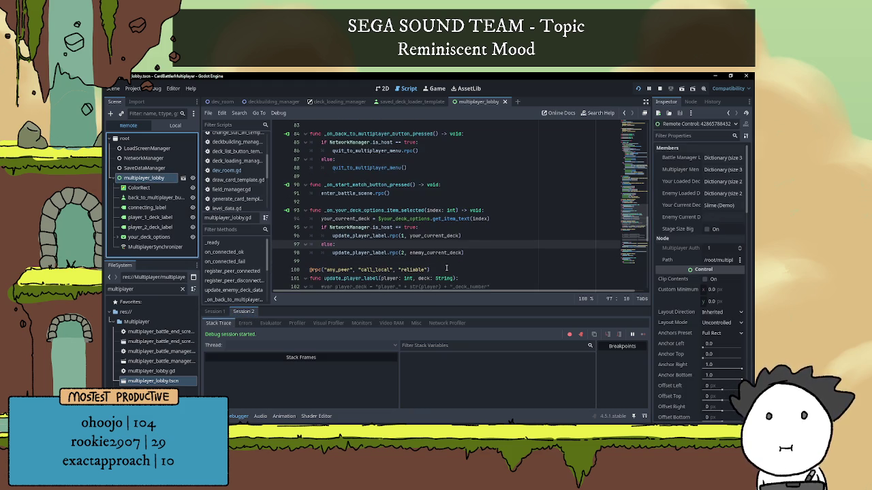
key(alt+Tab)
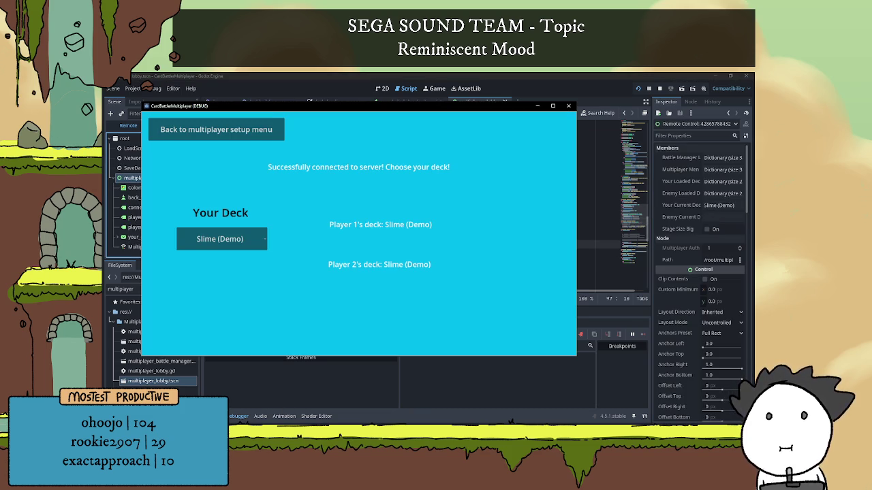
Step: Switch the client's deck Fungi Deck (Demo), Slime (Demo), then Fungi Deck (Demo) again, and close the window
click(220, 239)
click(232, 259)
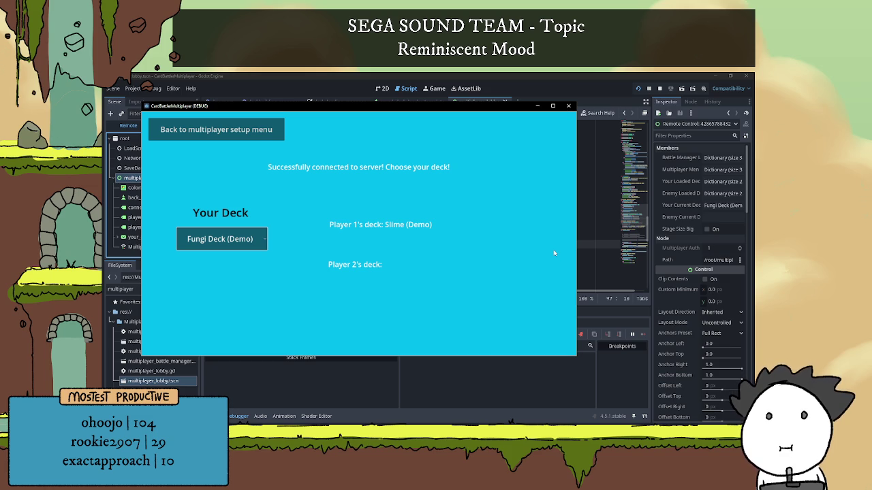
click(230, 244)
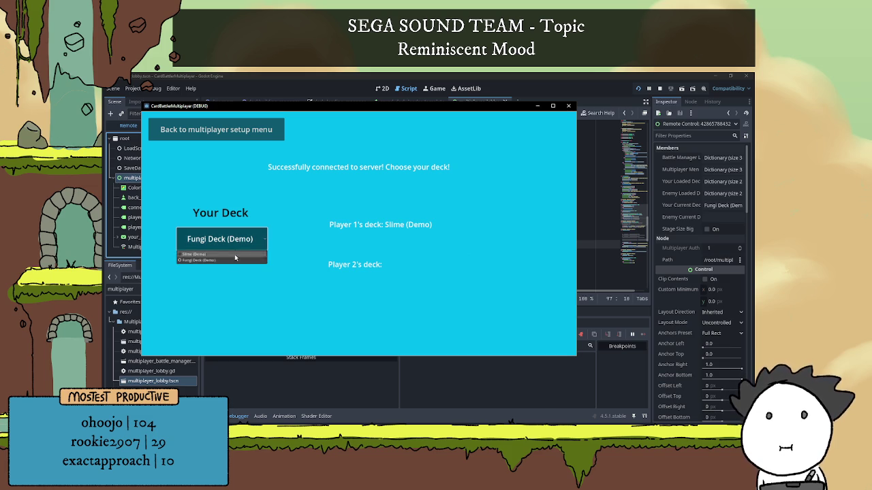
click(230, 255)
click(235, 243)
click(237, 256)
click(232, 244)
click(230, 261)
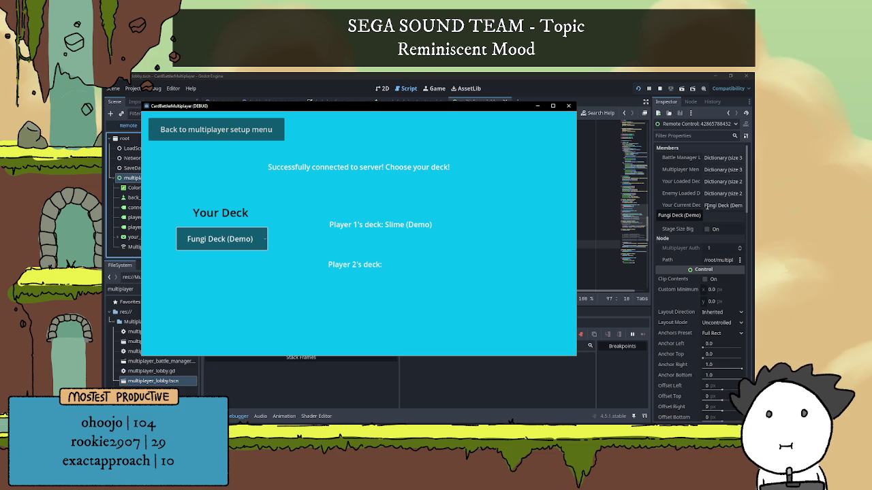
click(568, 106)
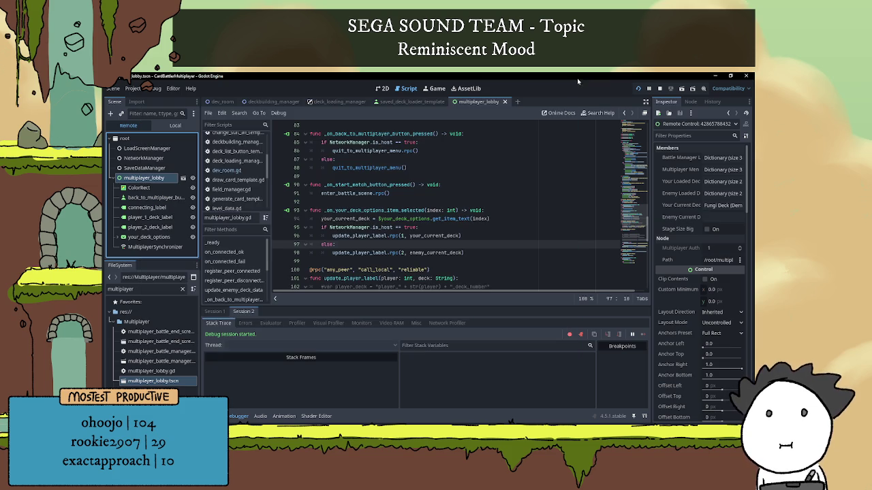
Step: Stop the debug session, restore your_current_deck on line 98, and save the script
click(659, 88)
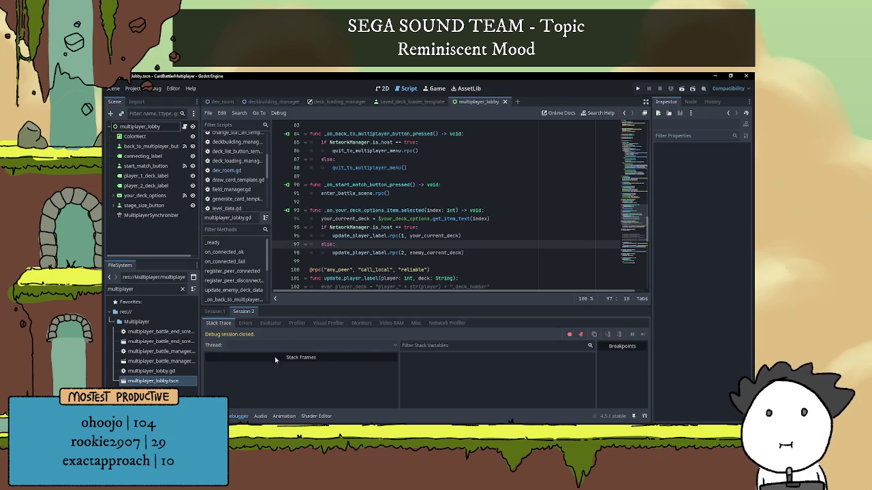
key(ctrl+z)
key(ctrl+z)
click(459, 243)
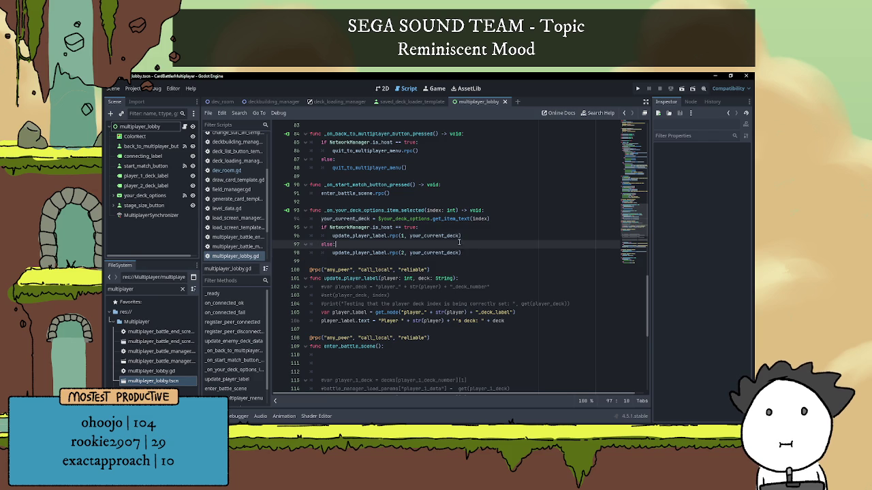
scroll(478, 263, up, 4)
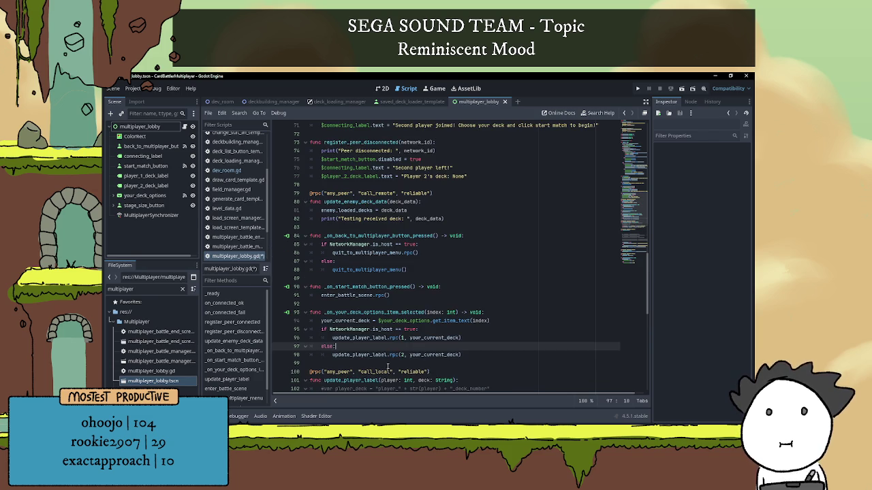
key(ctrl+s)
Step: Open a new line after line 104 inside update_player_label
double_click(379, 355)
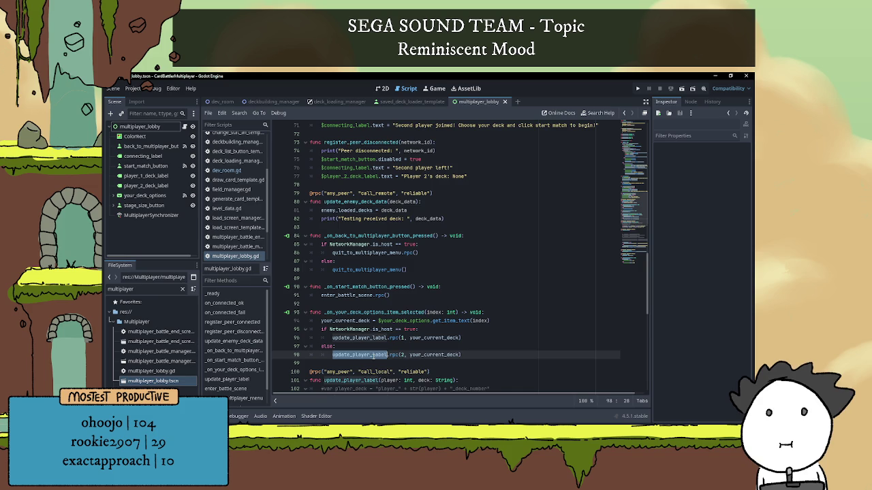
scroll(409, 331, down, 4)
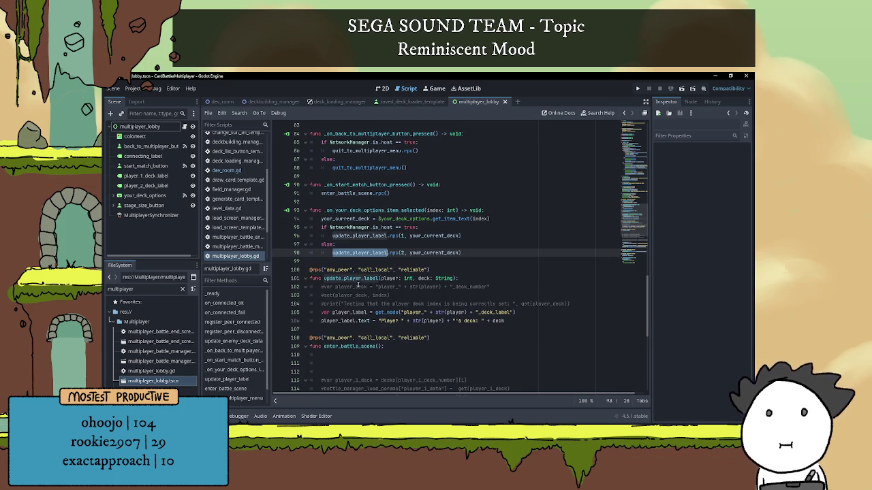
scroll(359, 284, down, 1)
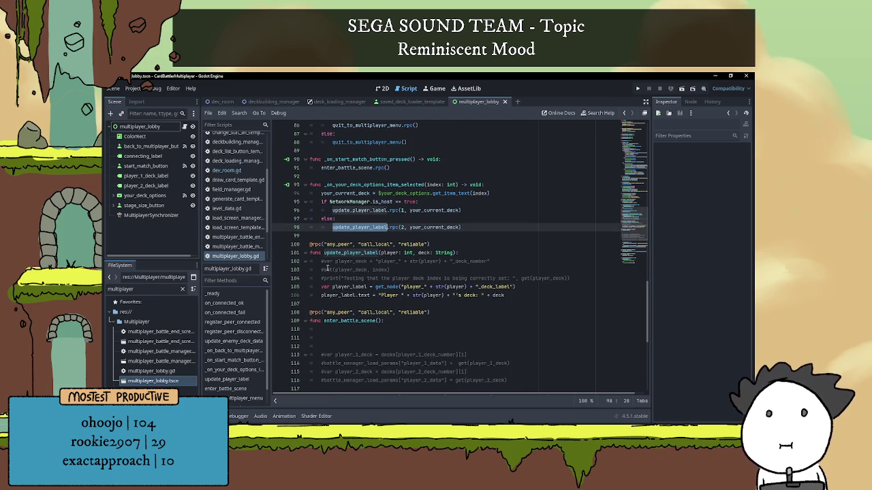
click(337, 263)
click(408, 273)
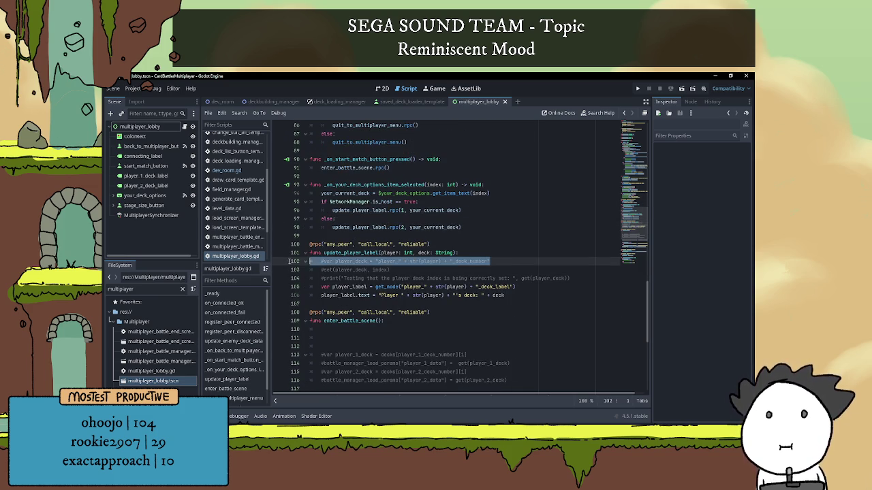
click(375, 269)
click(576, 279)
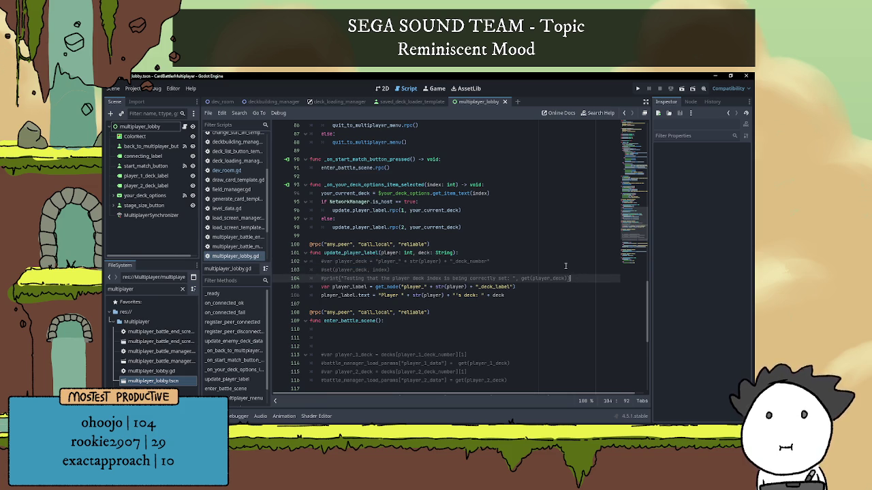
key(Return)
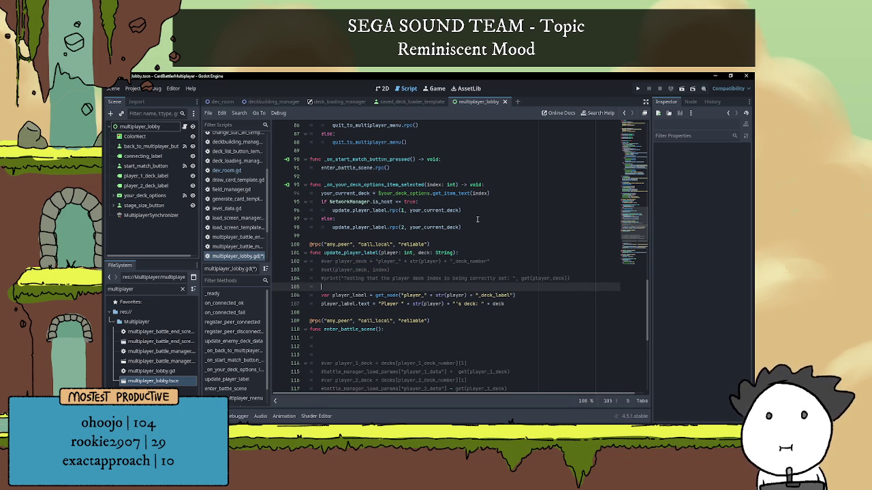
Step: Try an 'if' statement on line 105, then delete it and return to the variable declarations
scroll(491, 213, down, 1)
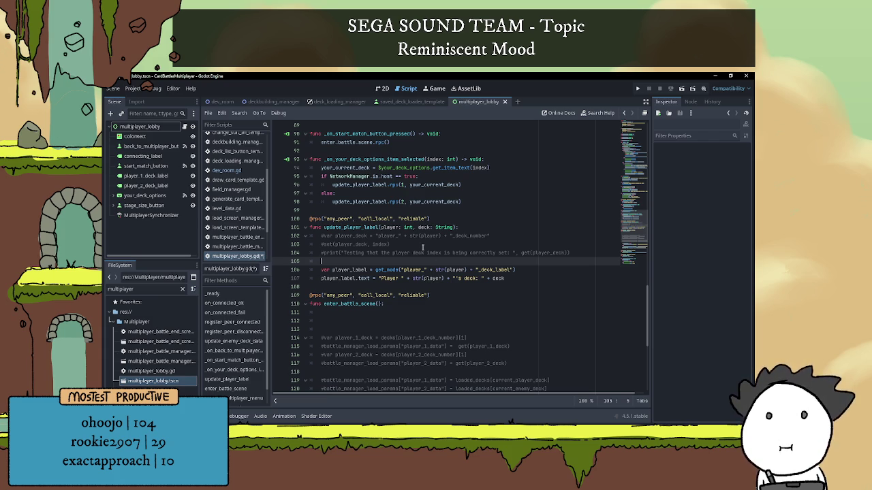
text(if)
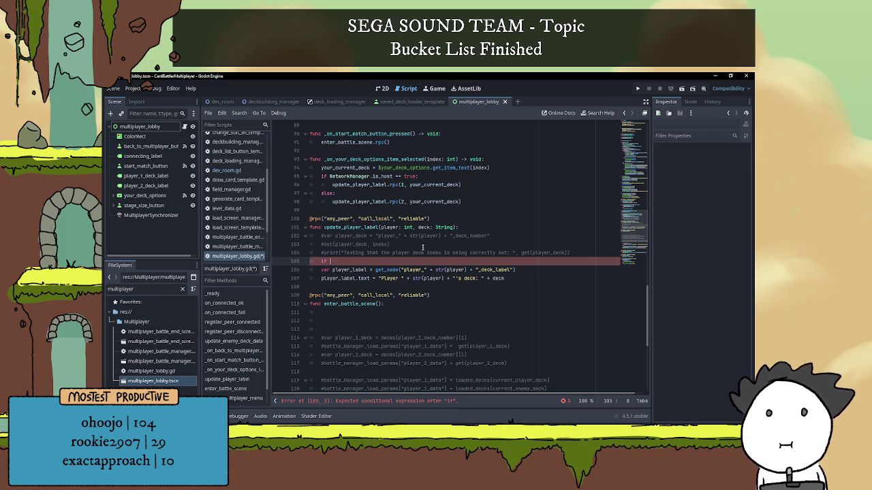
double_click(359, 235)
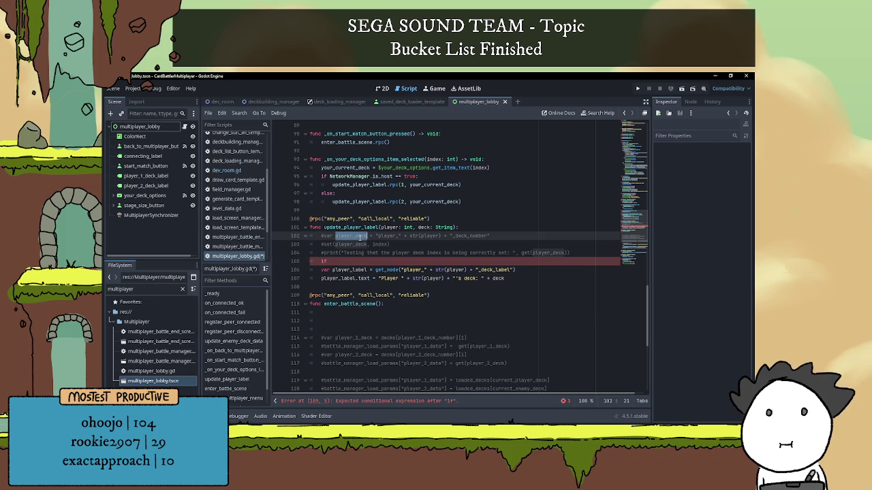
click(367, 262)
drag(327, 262, 322, 261)
key(BackSpace)
key(BackSpace)
key(BackSpace)
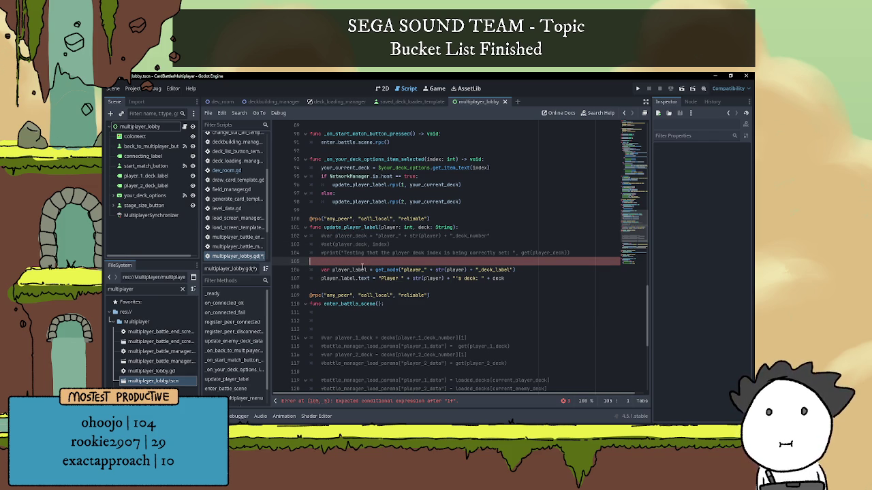
click(633, 166)
scroll(338, 217, up, 5)
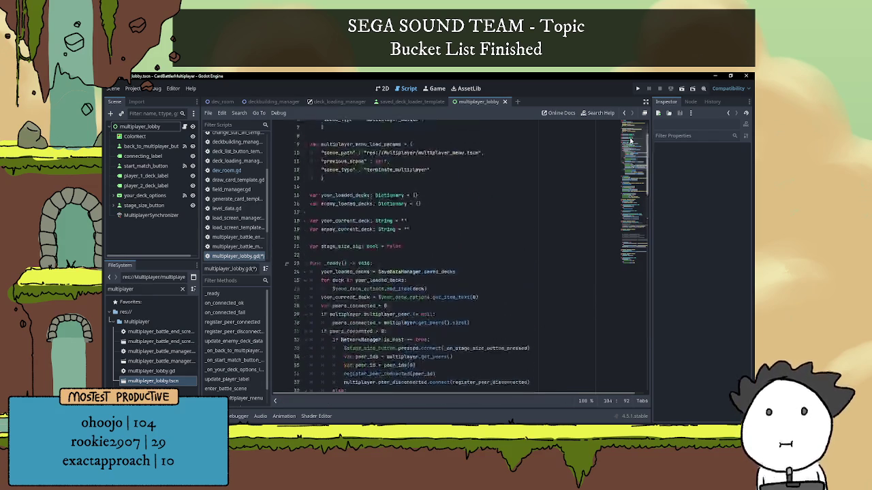
Step: Rename your_loaded_decks and enemy_loaded_decks to player_1_loaded_decks and player_2_loaded_decks
double_click(339, 215)
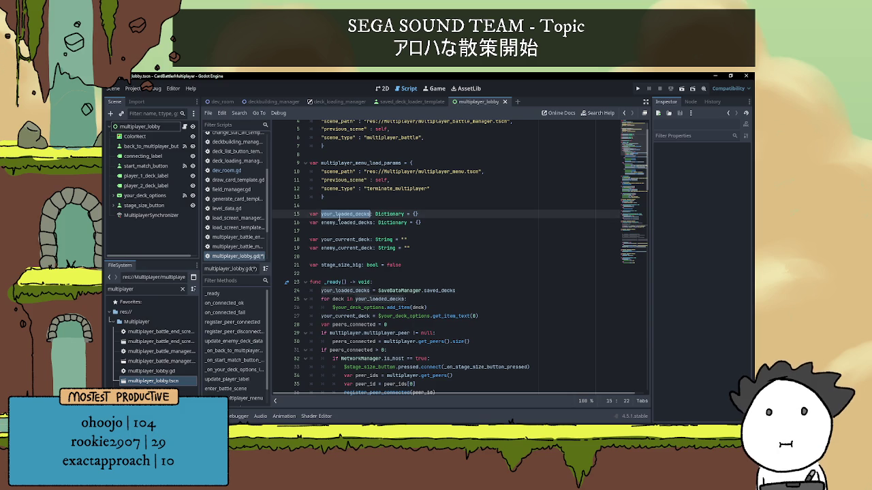
text(play)
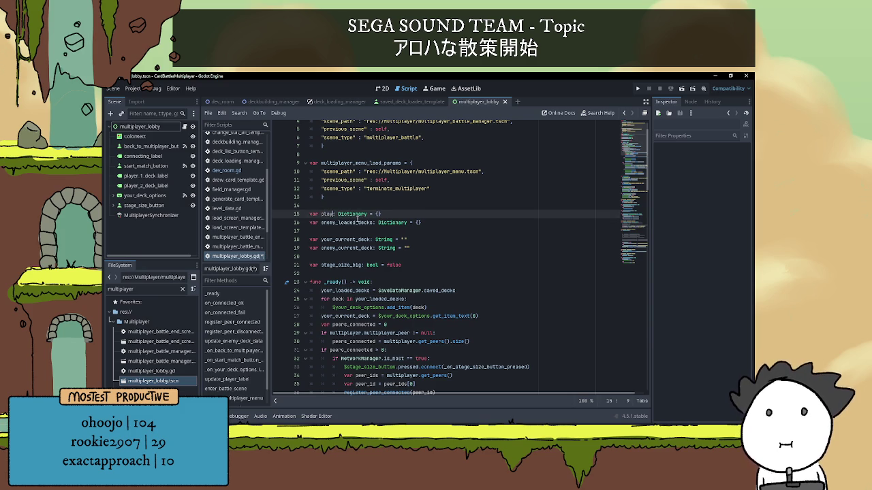
key(ctrl+z)
drag(336, 215, 321, 216)
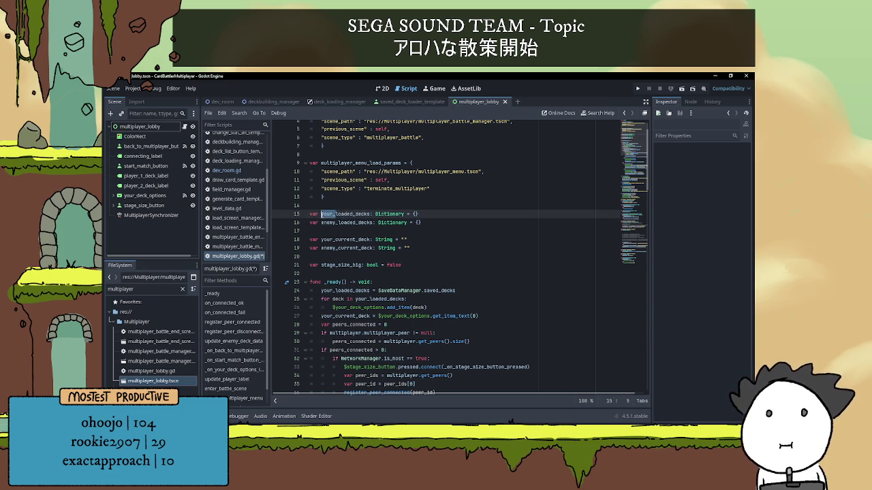
text(players_)
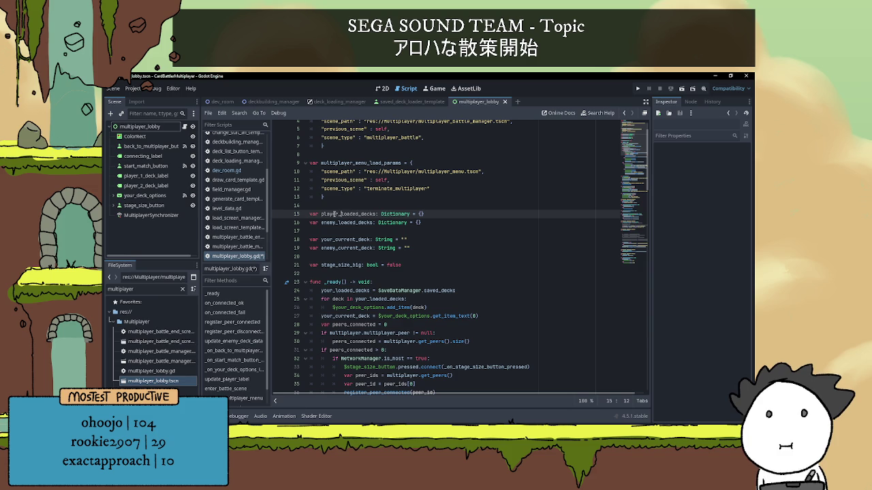
text(1)
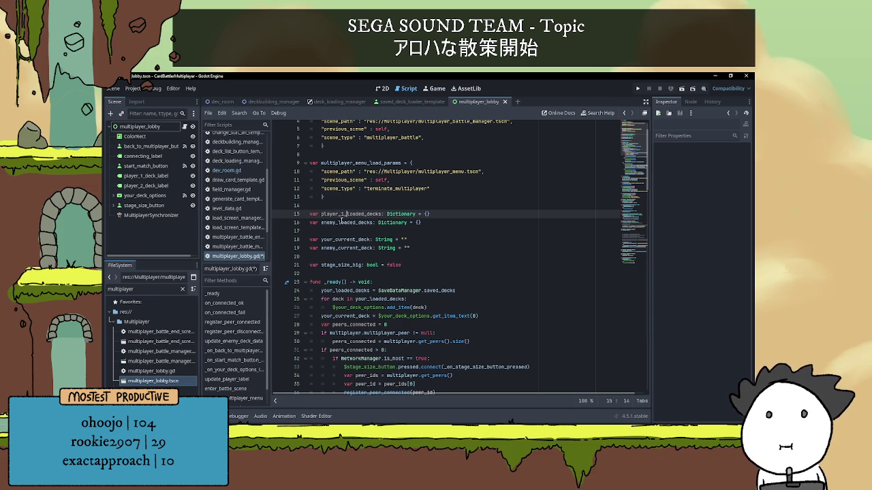
mouse_move(321, 215)
mouse_down()
mouse_move(377, 214)
mouse_move(330, 223)
mouse_move(340, 222)
mouse_up()
key(ctrl+c)
key(ctrl+v)
click(344, 225)
key(BackSpace)
text(2)
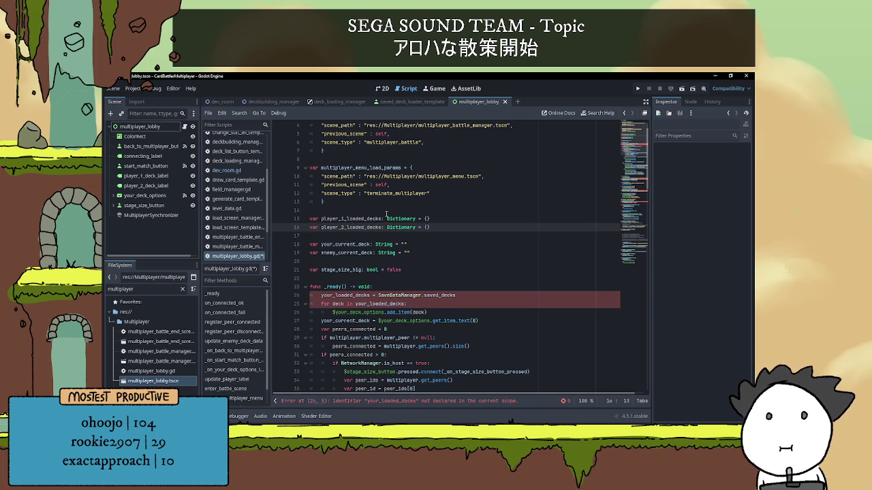
Step: Rename the current-deck variables on lines 18–19 to player_1_current_deck and player_2_current_deck
mouse_move(321, 218)
mouse_down()
mouse_move(348, 219)
mouse_move(328, 244)
mouse_move(343, 252)
mouse_up()
key(ctrl+c)
key(ctrl+v)
key(ctrl+v)
key(Left)
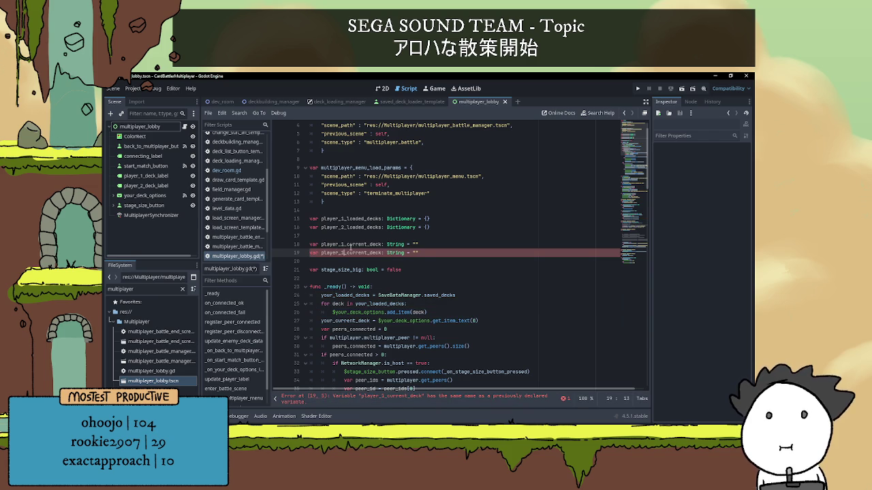
key(BackSpace)
text(2)
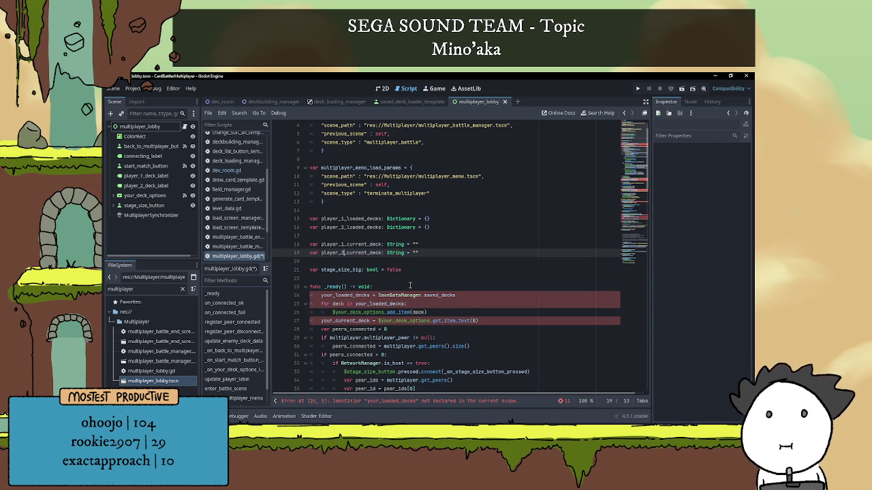
Step: Paste player_1_loaded_decks over the old names on lines 24, 25 and 27, then undo the paste
scroll(351, 247, down, 1)
double_click(342, 194)
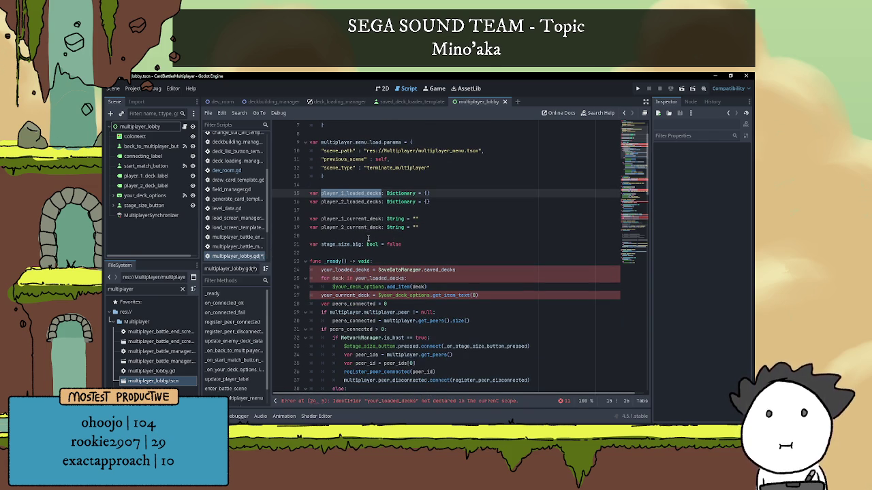
double_click(350, 270)
key(ctrl+v)
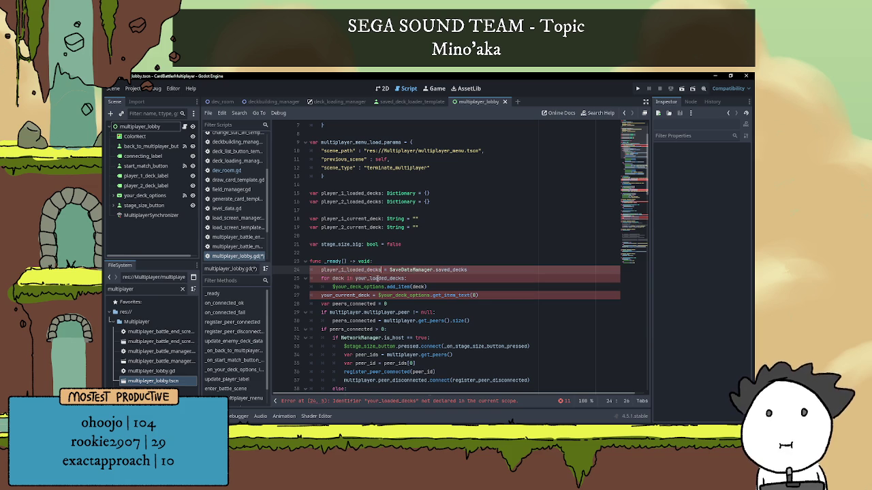
double_click(379, 278)
key(ctrl+v)
scroll(443, 258, down, 1)
double_click(345, 270)
key(ctrl+v)
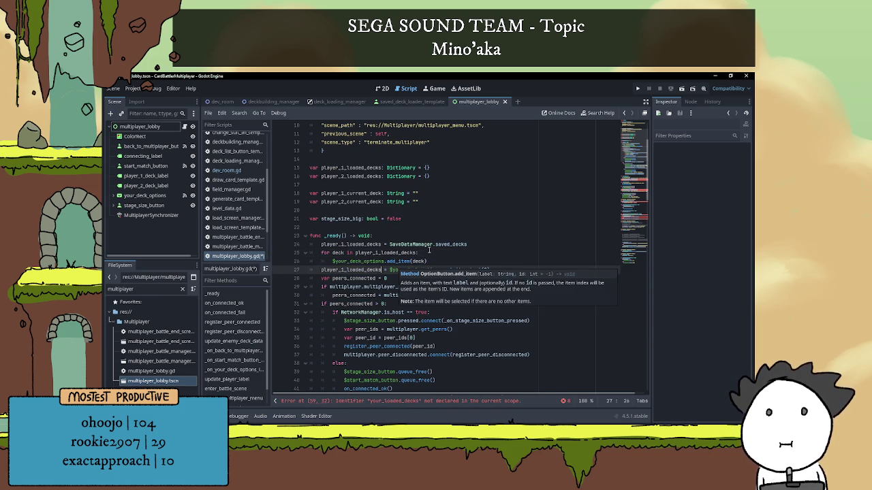
key(ctrl+z)
key(ctrl+z)
key(ctrl+z)
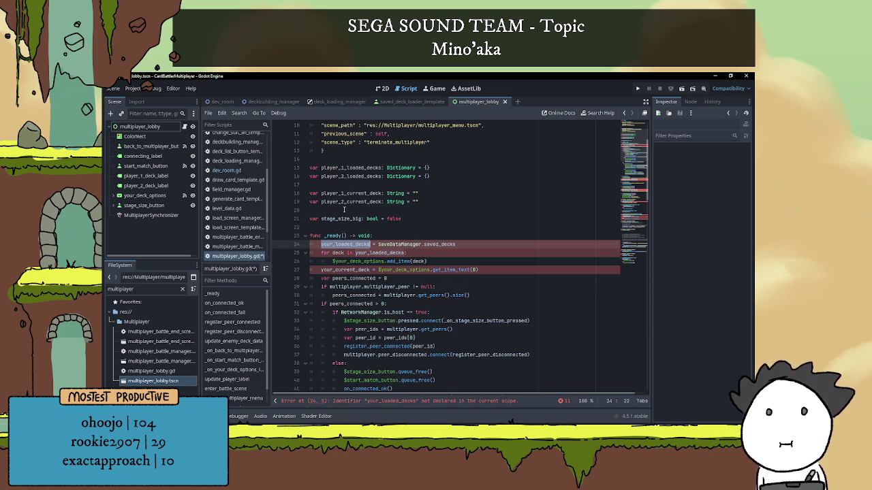
Step: Retype the 2 in player_2_current_deck and put player_1_loaded_decks on lines 24–25
click(344, 204)
key(BackSpace)
text(2)
click(342, 244)
double_click(342, 243)
key(ctrl+v)
double_click(376, 253)
key(ctrl+v)
Step: Replace your_current_deck on line 27 with player_1_current_deck
double_click(336, 193)
key(ctrl+c)
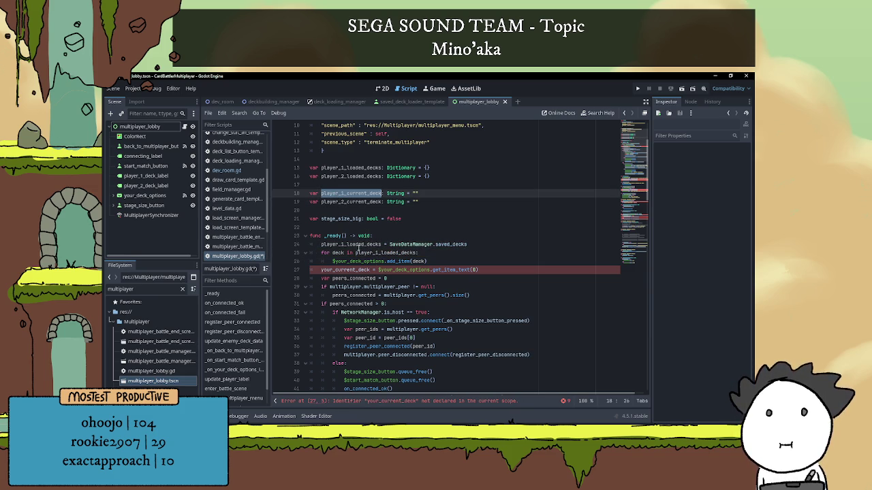
double_click(347, 270)
key(ctrl+v)
click(409, 231)
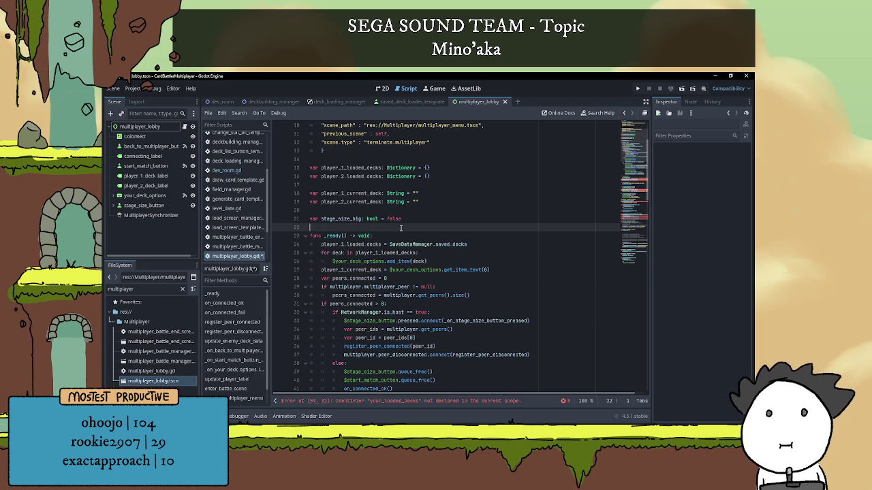
scroll(402, 230, down, 1)
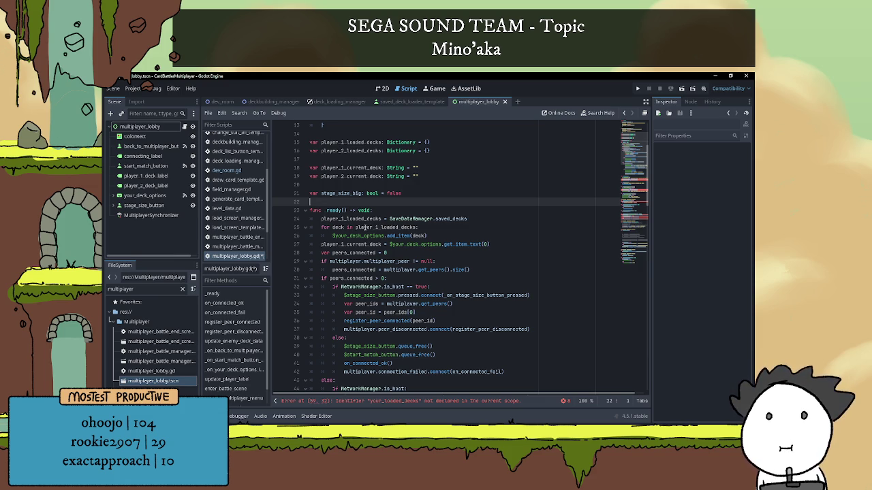
Step: Review the deck variables, the NetworkManager.is_host check and where player_1_current_deck is used
mouse_move(365, 229)
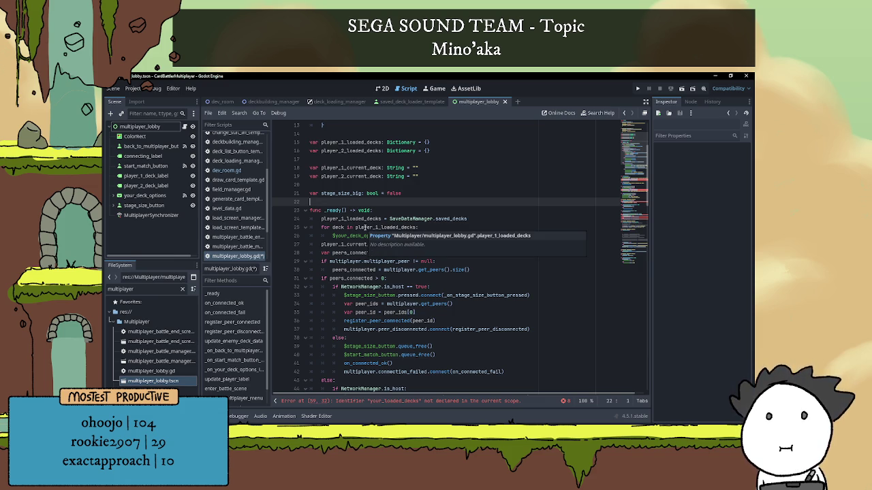
scroll(437, 155, up, 1)
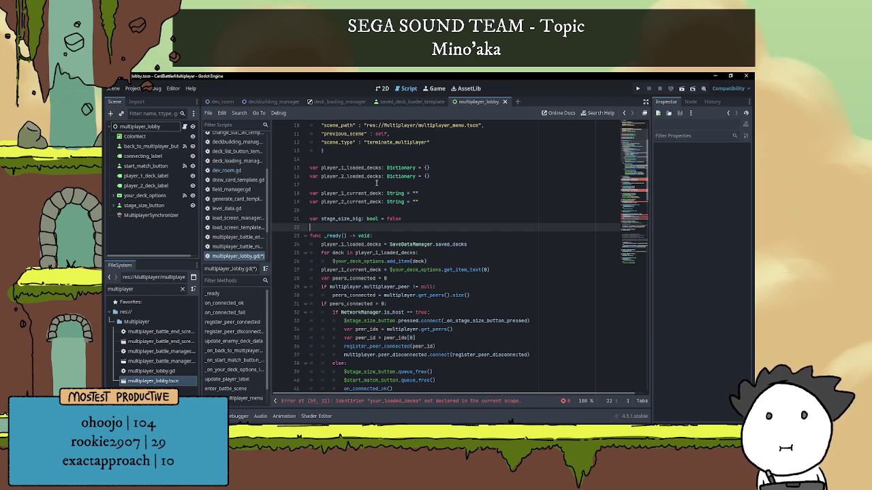
scroll(367, 193, down, 1)
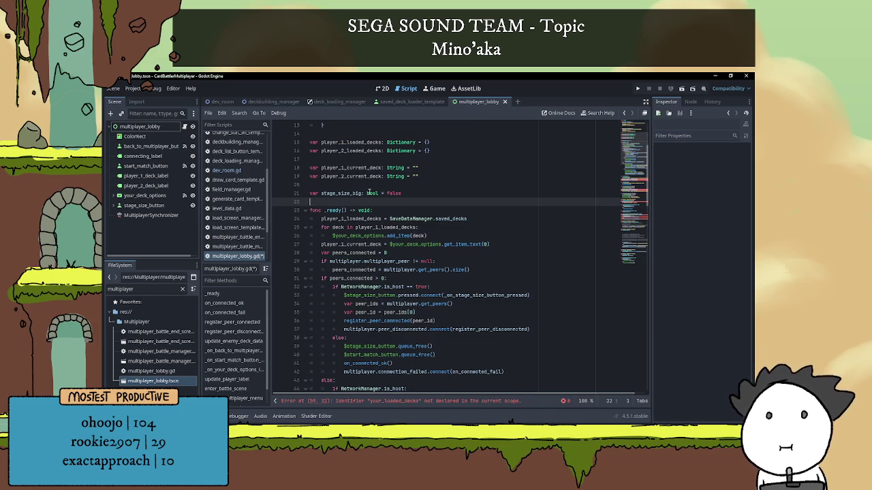
mouse_move(371, 193)
scroll(372, 190, down, 1)
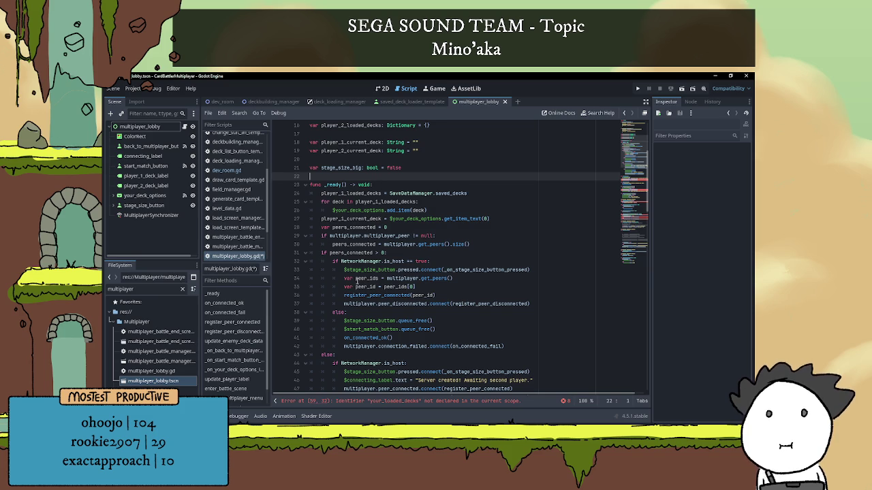
scroll(382, 267, down, 1)
click(383, 246)
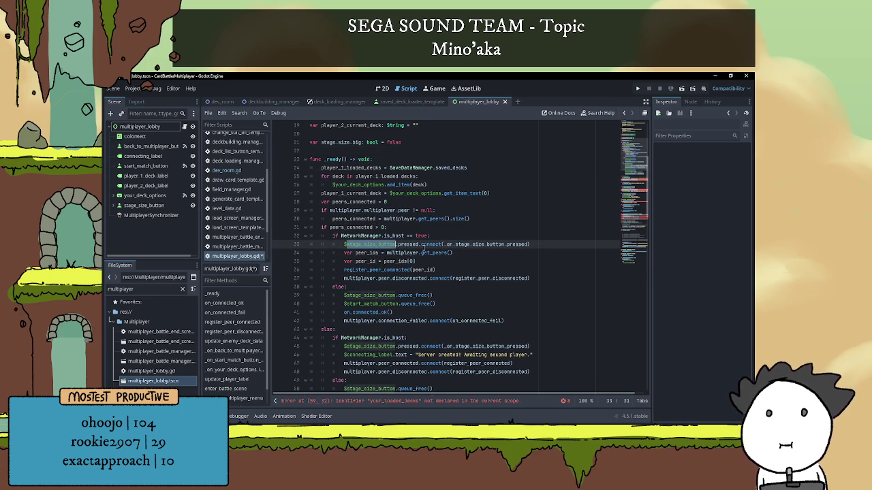
click(543, 239)
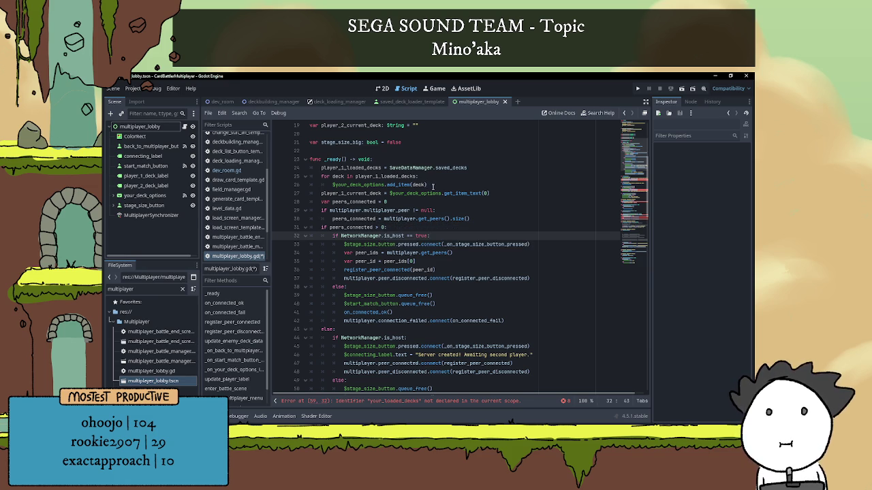
scroll(433, 186, down, 1)
scroll(436, 186, down, 2)
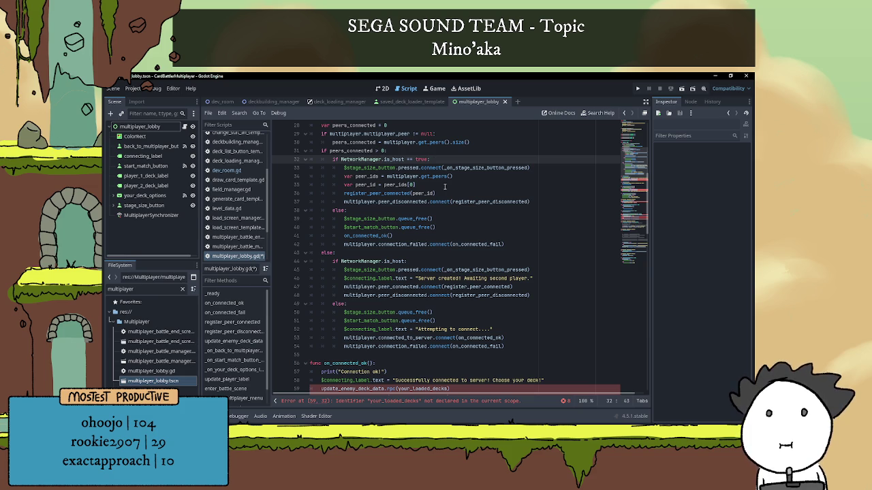
scroll(446, 186, down, 1)
scroll(449, 185, down, 1)
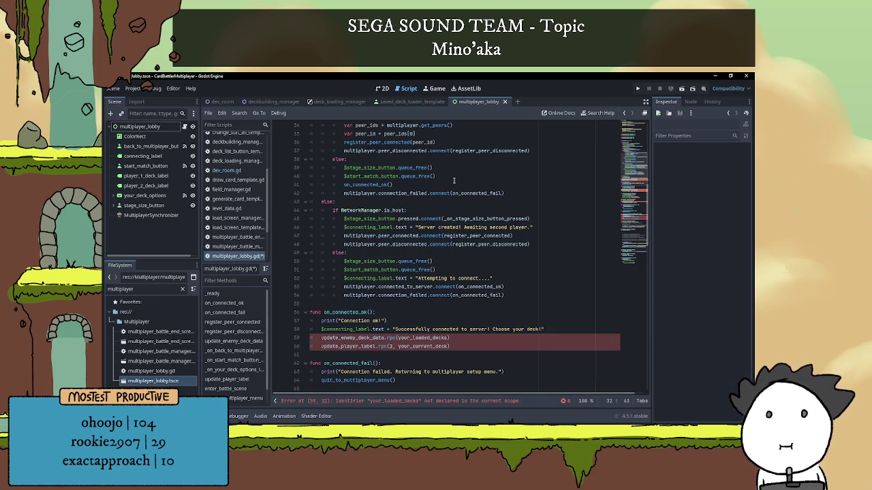
scroll(454, 180, up, 11)
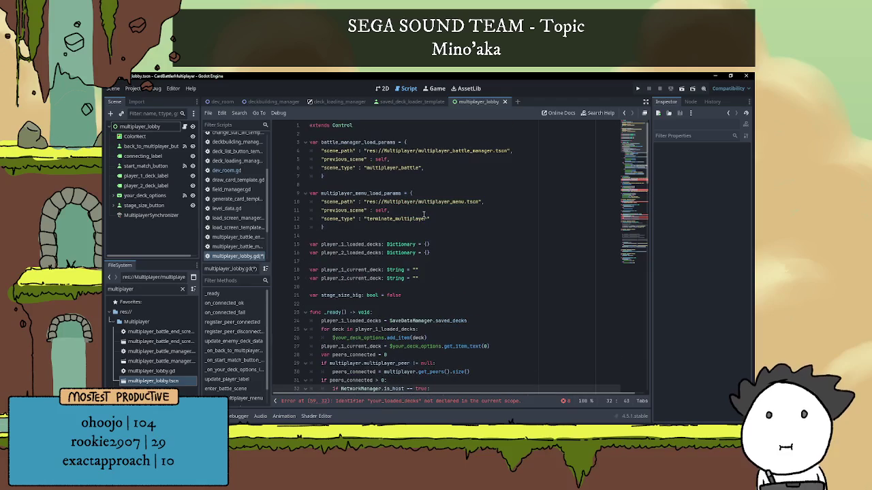
scroll(415, 218, down, 3)
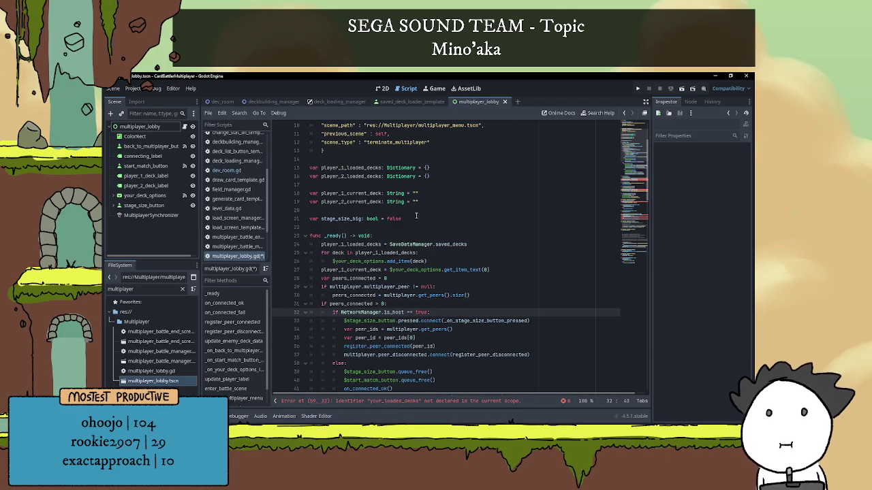
click(355, 176)
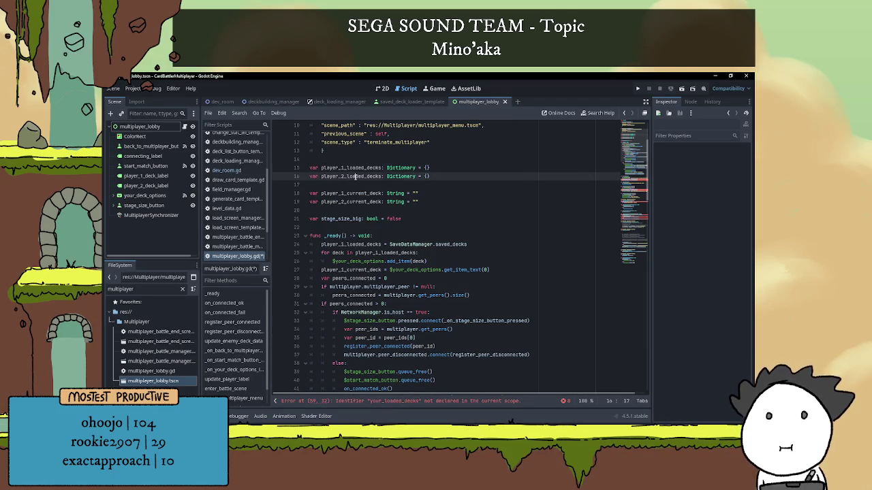
double_click(362, 194)
click(362, 201)
click(364, 209)
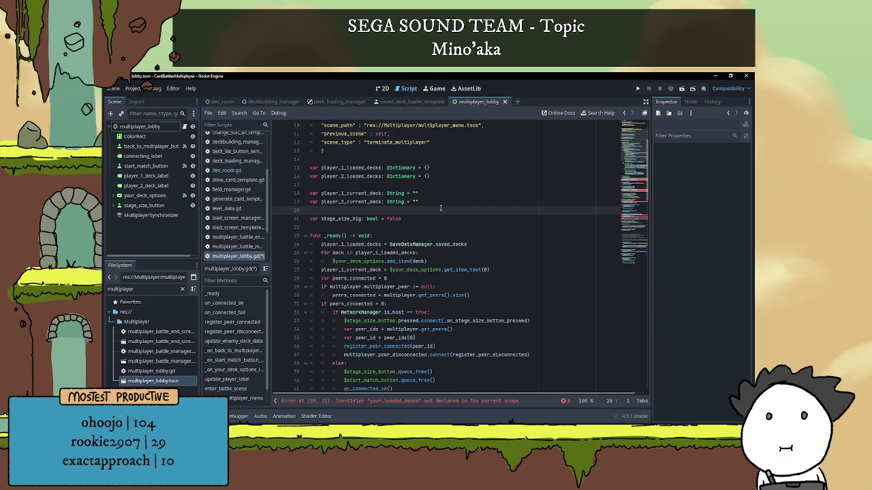
scroll(397, 239, down, 1)
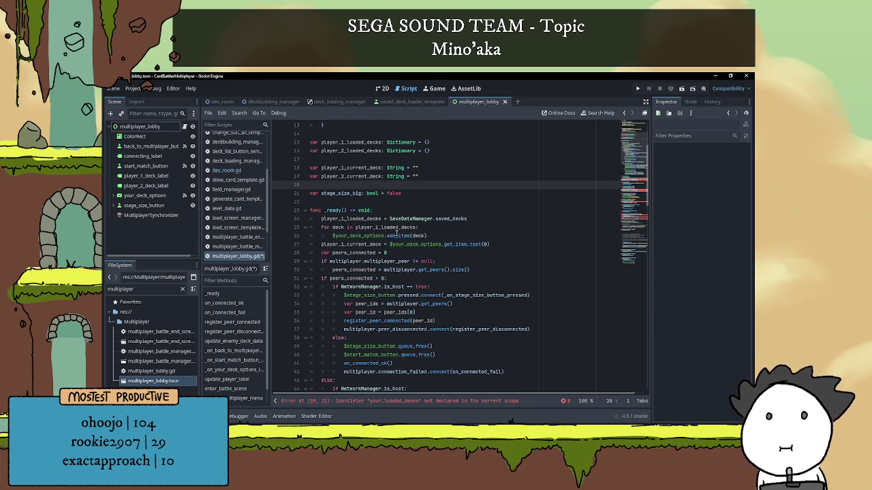
Step: Add an indented line after func _ready() and begin typing 'if is_m'
click(391, 213)
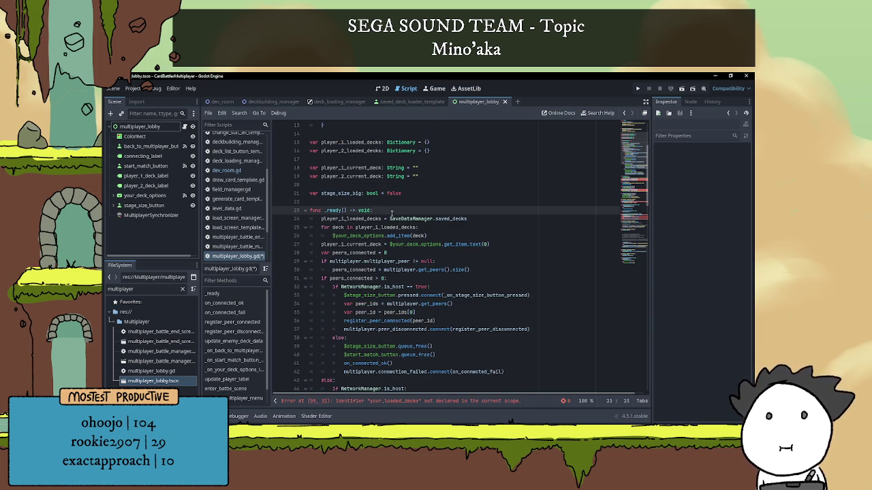
key(Return)
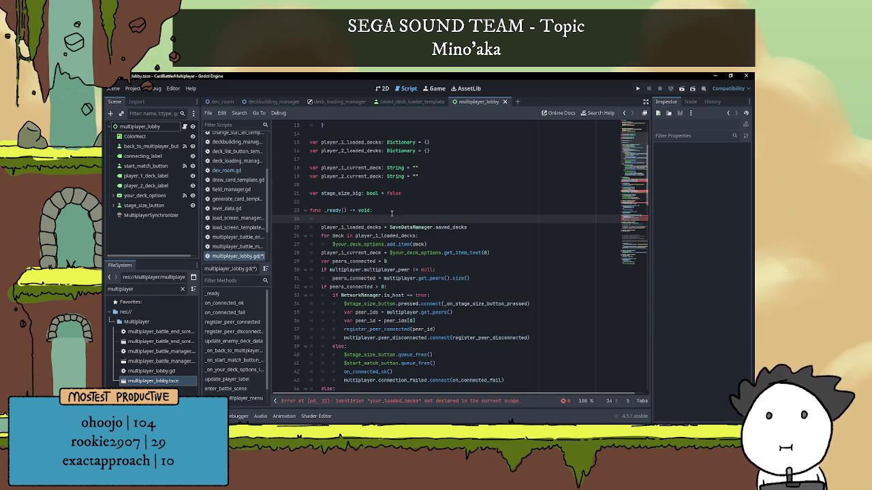
text(if )
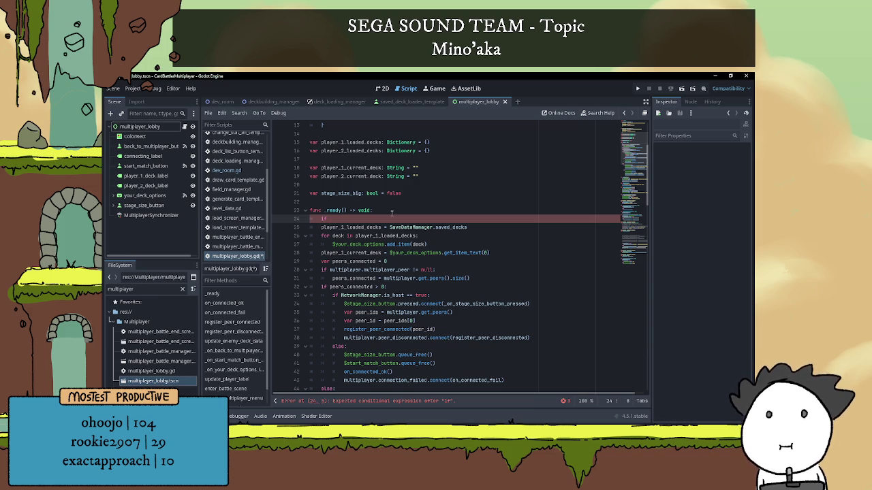
text(is_)
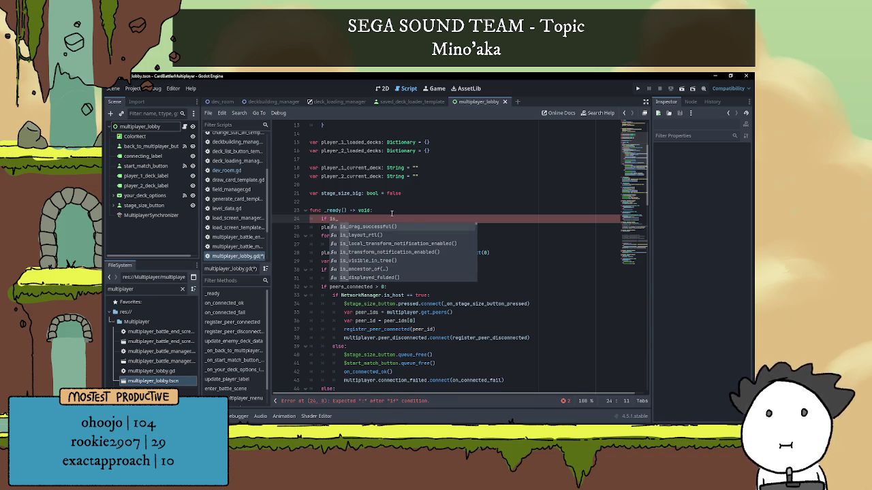
text(m)
Step: Finish the line as if is_multiplayer_authority(): and indent the player_1_loaded_decks assignment under it
key(Return)
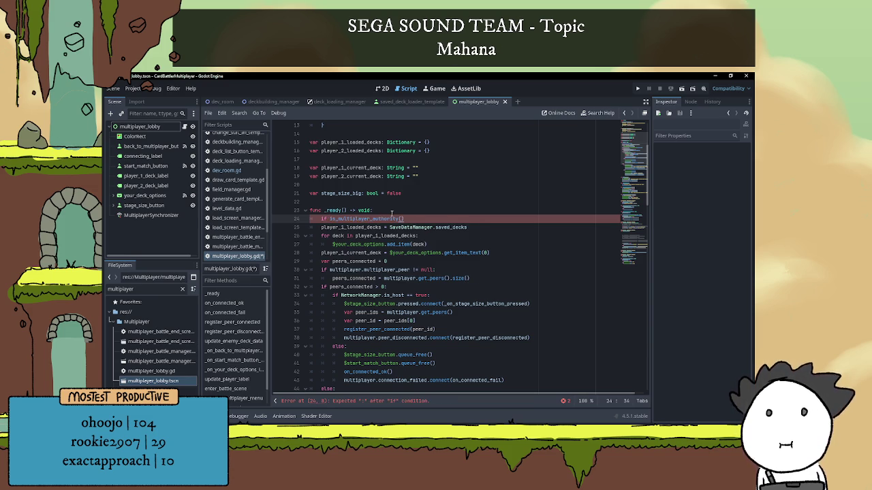
text(:)
key(Right)
key(Tab)
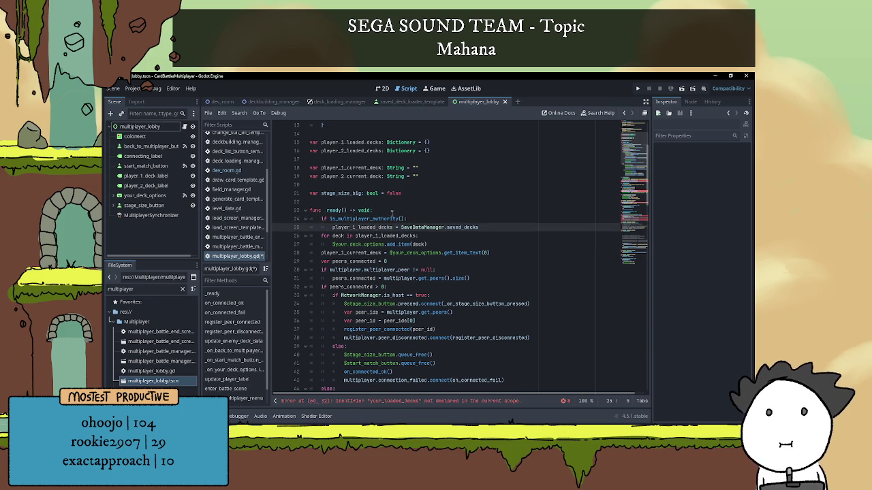
key(Down)
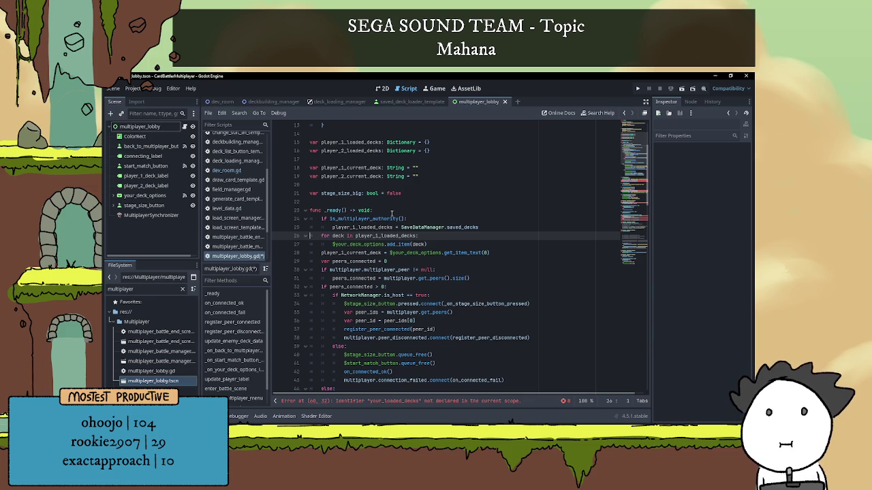
Step: Indent the deck loop, add_item line and player_1_current_deck assignment under the if block
key(Up)
key(End)
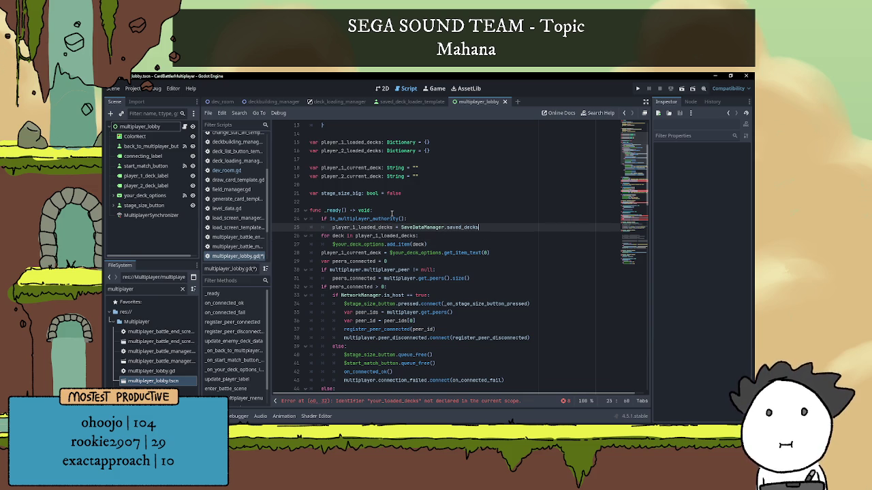
key(Return)
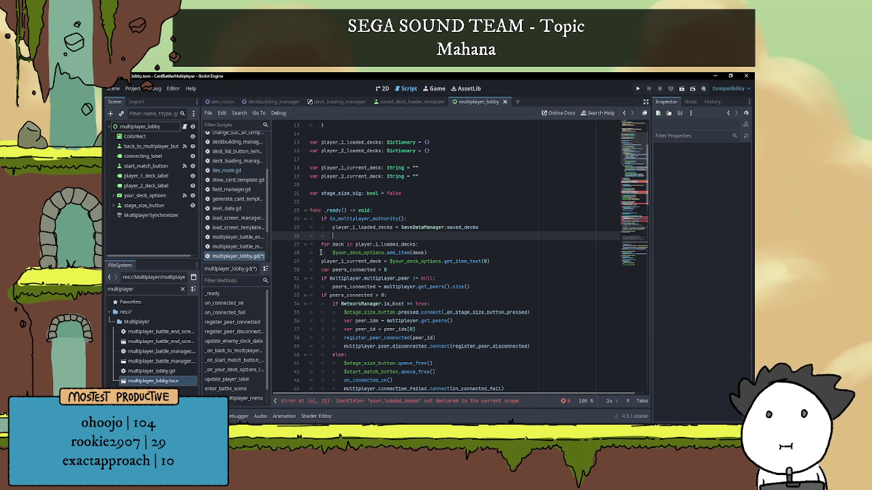
key(Delete)
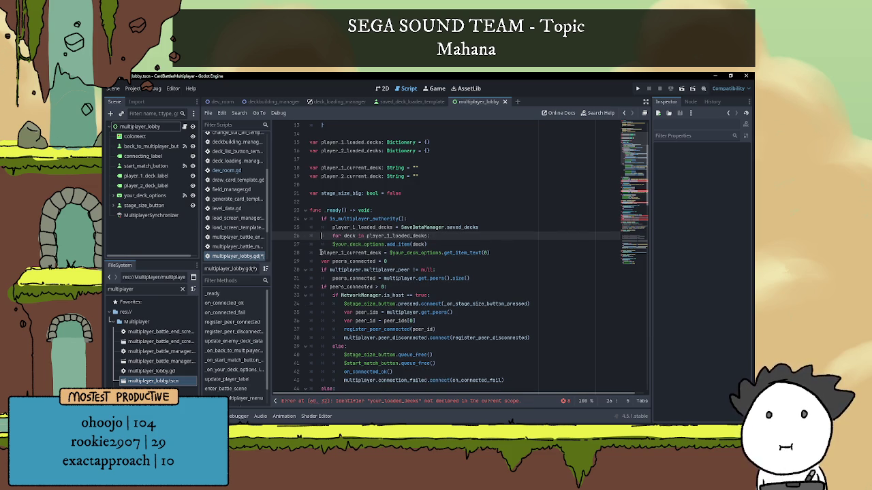
key(Down)
key(Home)
key(Tab)
key(Down)
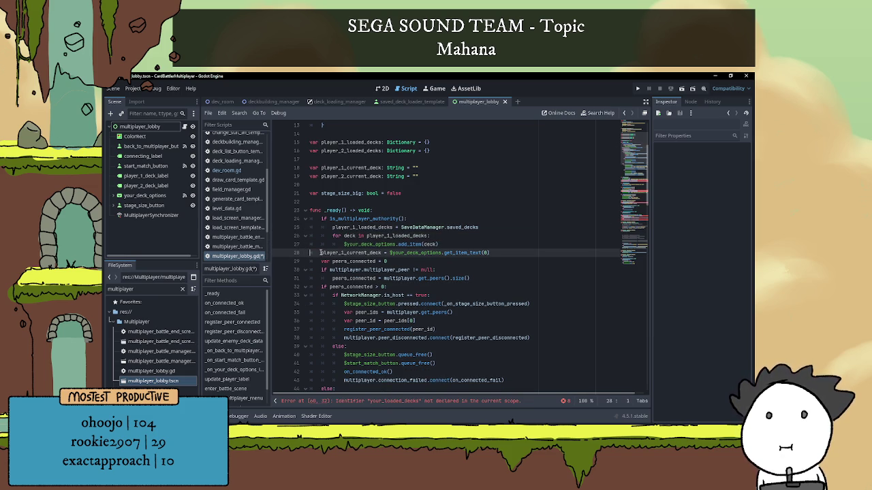
key(Tab)
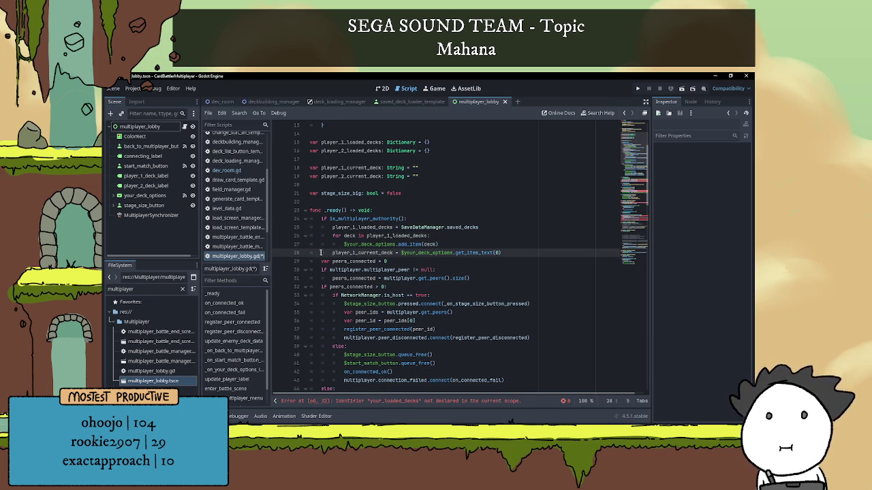
key(Down)
key(Home)
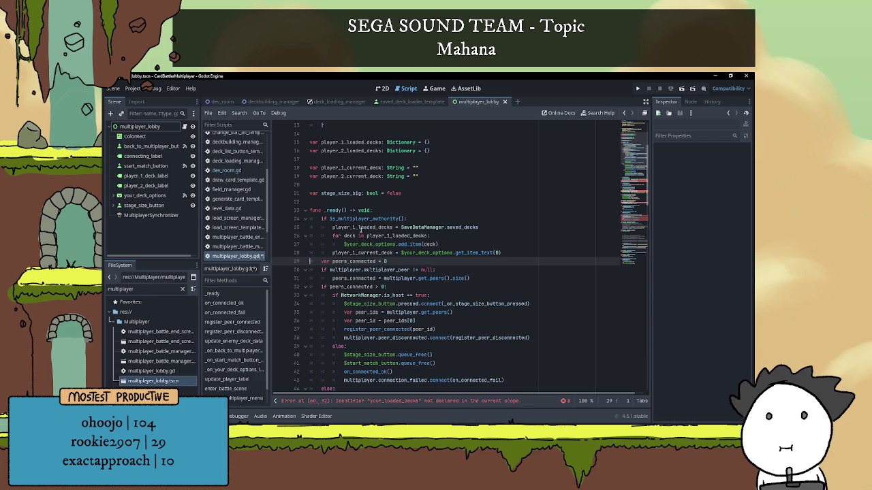
Step: Keep the var peers_connected line at the function's top level and review the multiplayer checks
scroll(361, 229, down, 2)
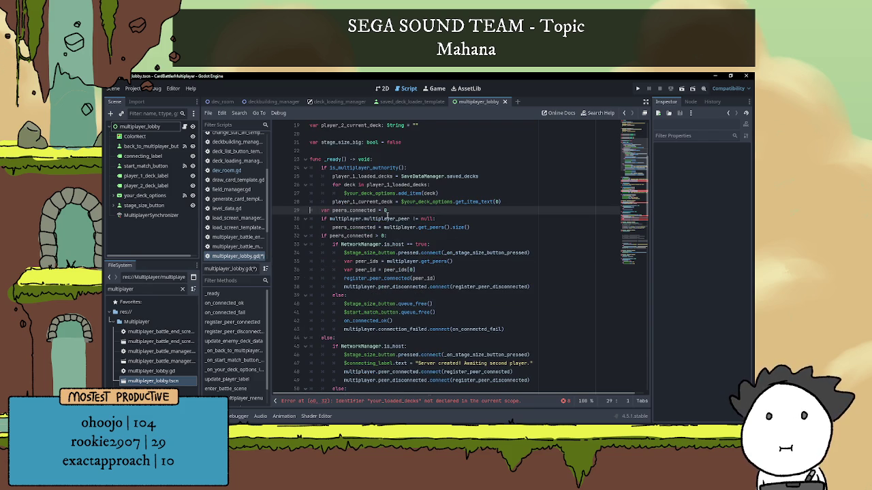
click(480, 201)
click(482, 209)
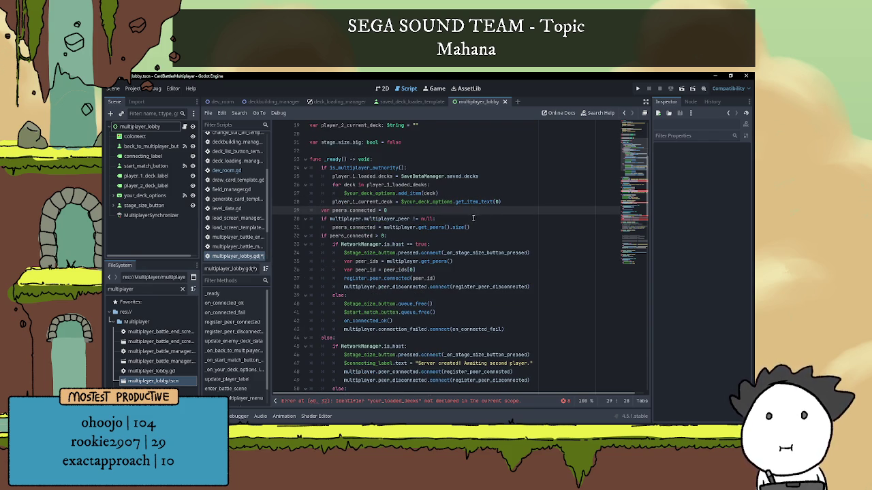
click(324, 211)
key(BackSpace)
text(var)
drag(321, 219, 462, 217)
click(462, 216)
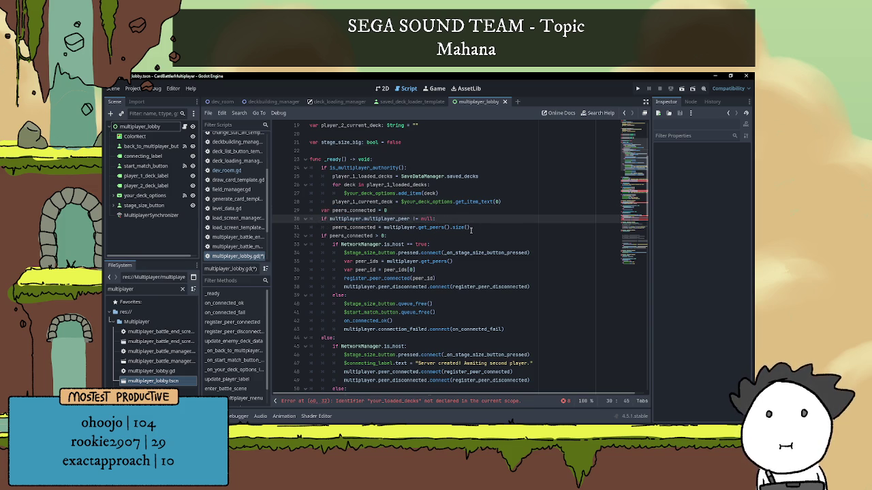
click(463, 235)
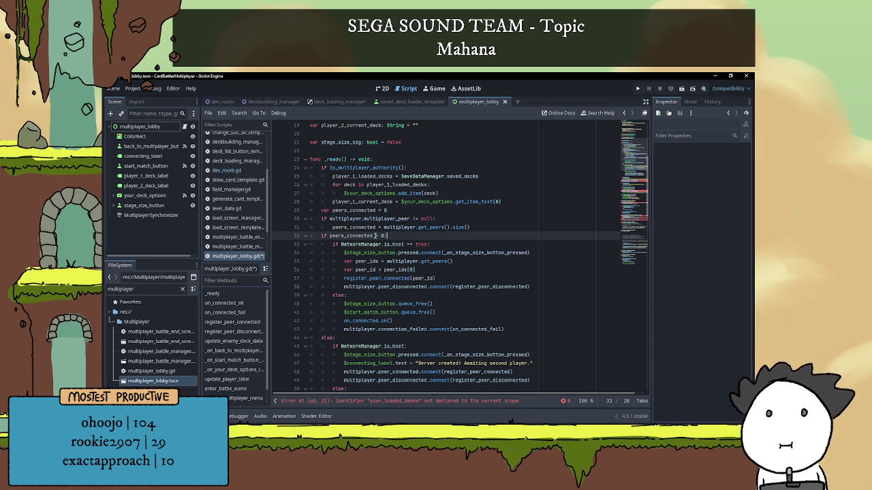
mouse_move(394, 246)
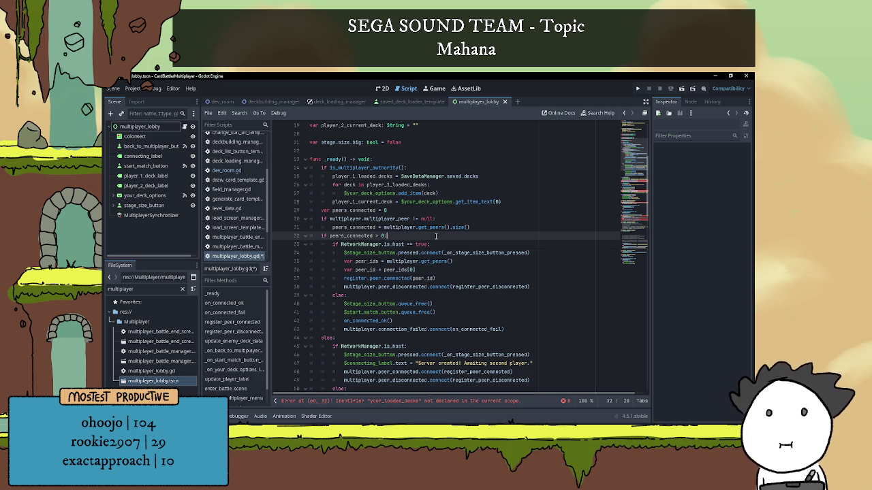
scroll(440, 236, down, 1)
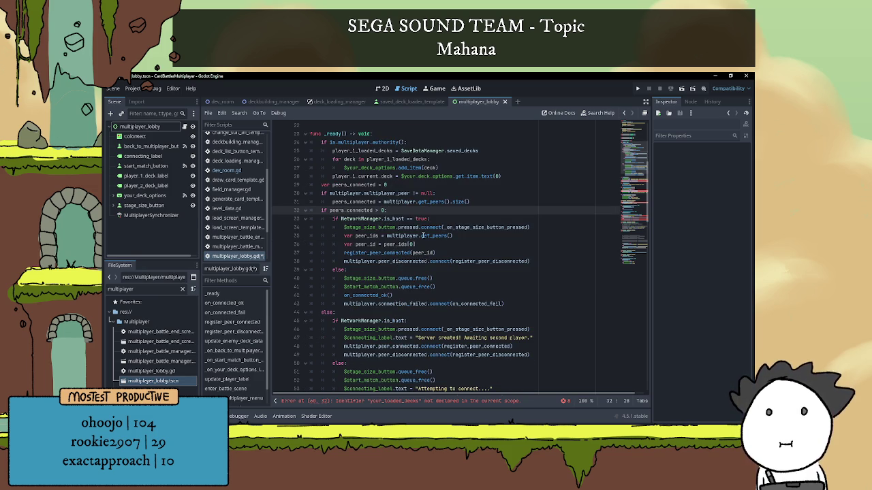
mouse_move(422, 235)
Step: Add space after the player_1_current_deck line, leaving one blank line after the authority branch
click(510, 177)
key(Return)
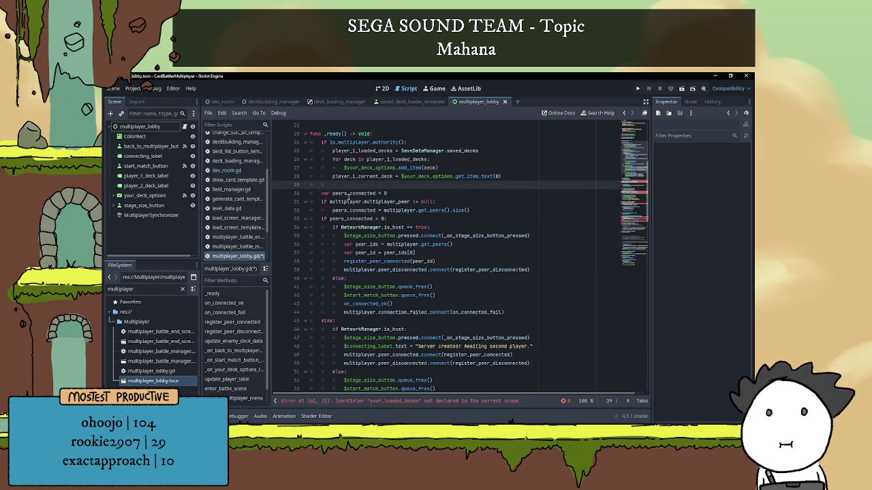
key(Return)
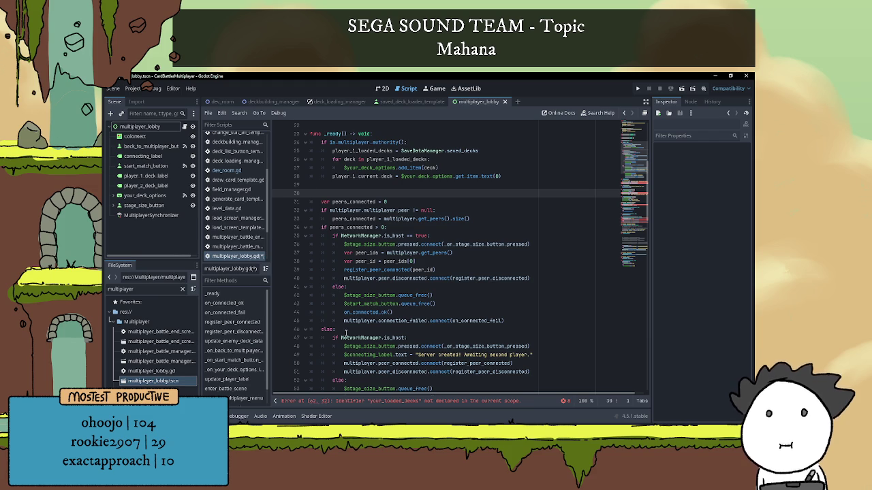
scroll(381, 334, down, 1)
scroll(373, 321, down, 1)
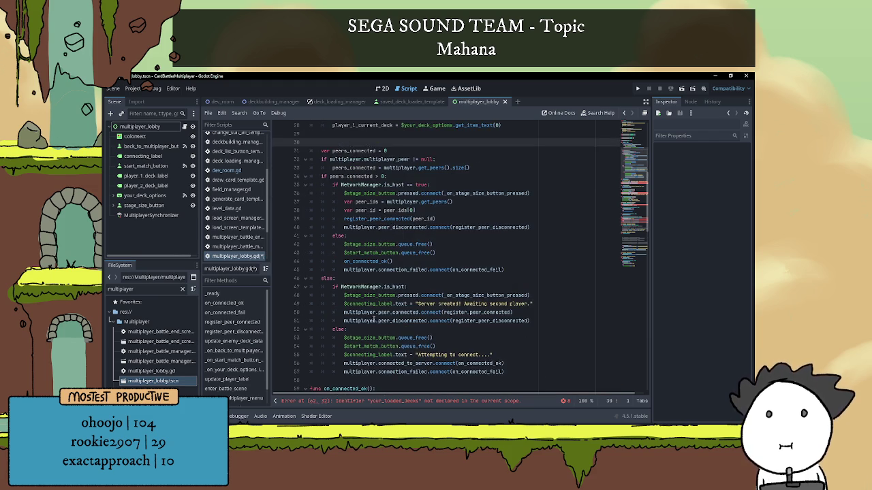
scroll(366, 295, down, 1)
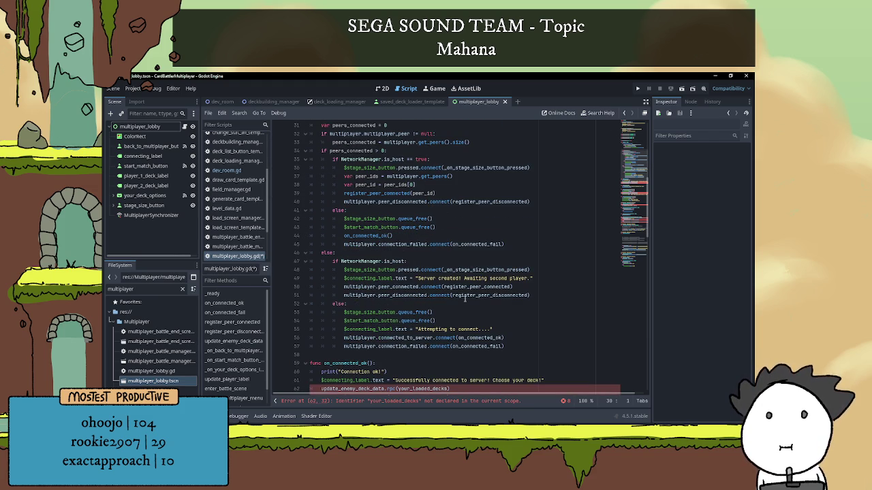
mouse_move(471, 286)
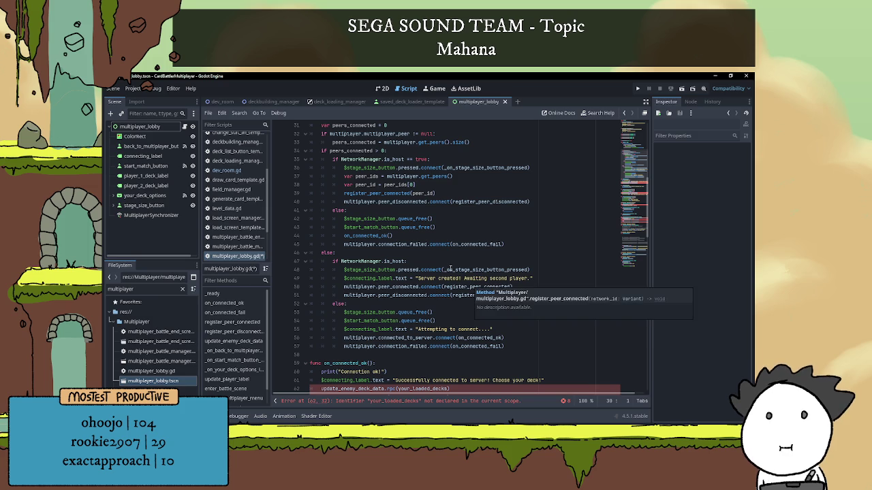
scroll(437, 289, up, 3)
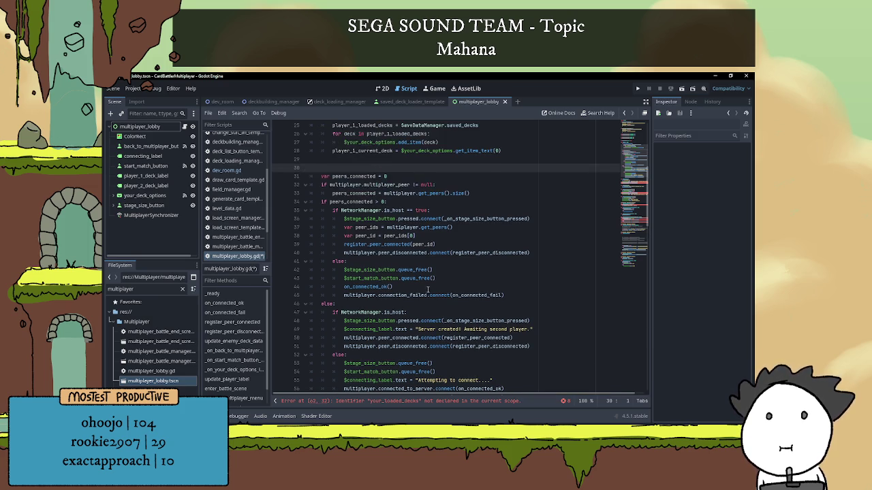
key(BackSpace)
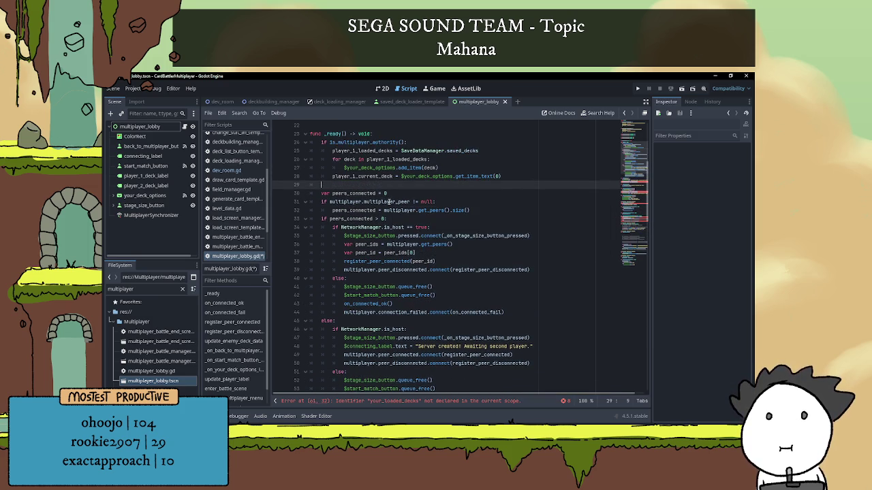
Step: Add an else: branch and paste a copy of the four player_1 deck-loading lines into it
text(else:)
key(Return)
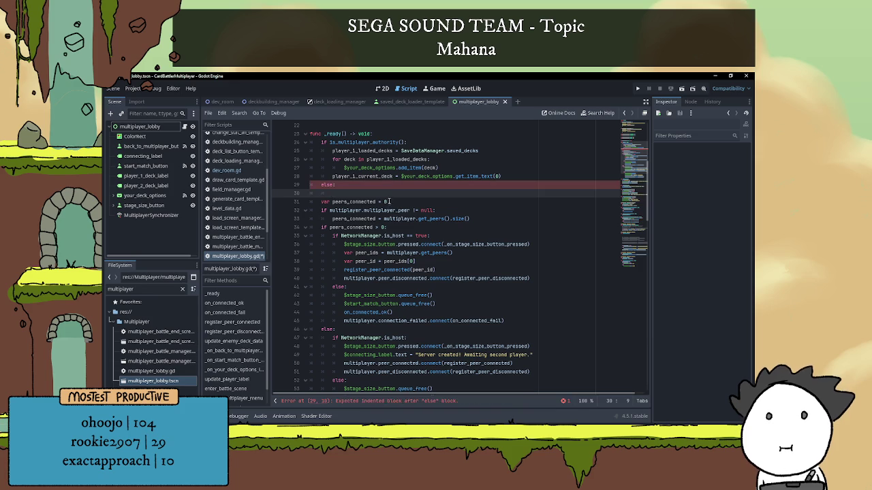
mouse_move(332, 151)
mouse_down()
mouse_move(479, 151)
mouse_move(504, 176)
mouse_move(334, 163)
mouse_move(332, 151)
mouse_up()
key(ctrl+c)
click(323, 193)
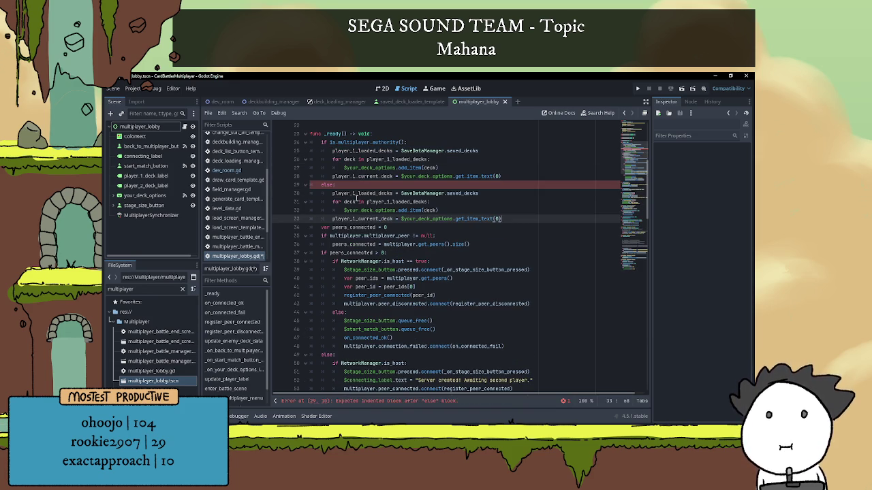
key(ctrl+v)
Step: Change player_1_loaded_decks to player_2_loaded_decks in the else branch's assignment and loop
click(358, 194)
key(BackSpace)
text(2)
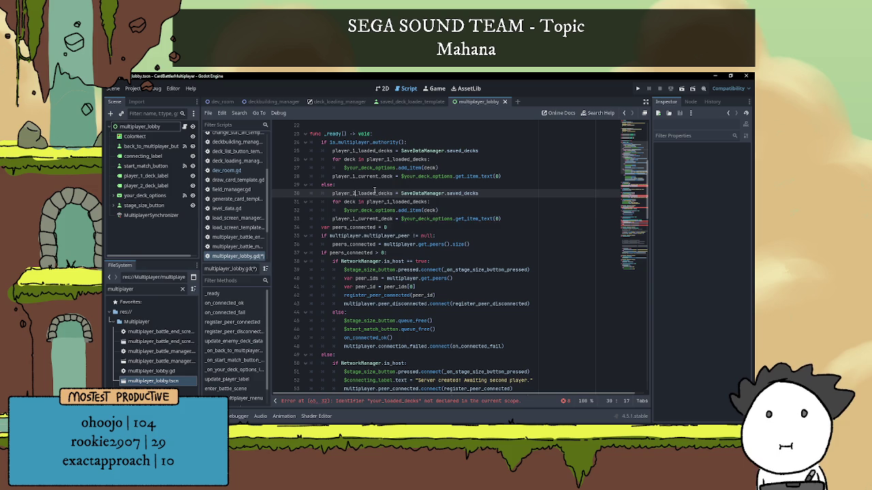
key(Escape)
key(Up)
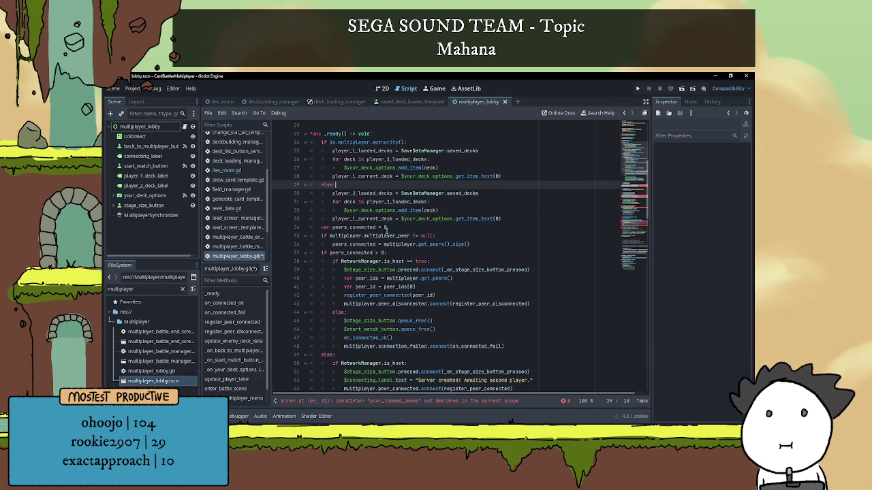
click(389, 202)
key(BackSpace)
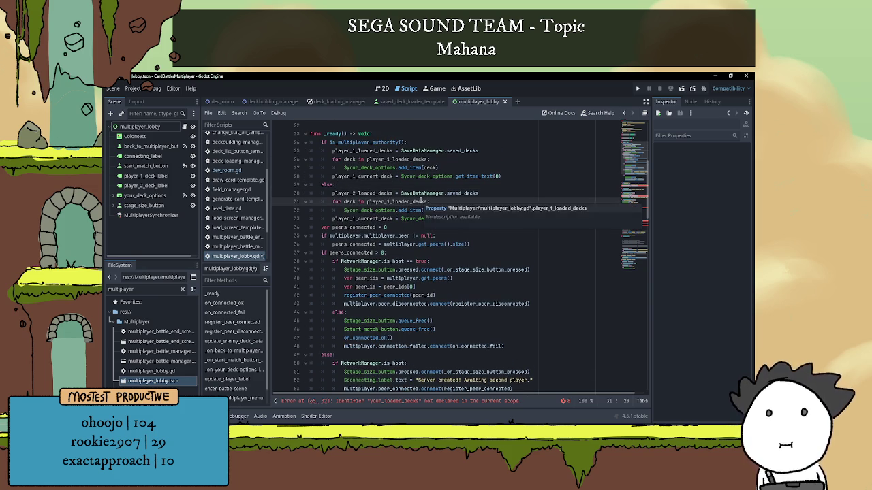
text(2)
click(461, 193)
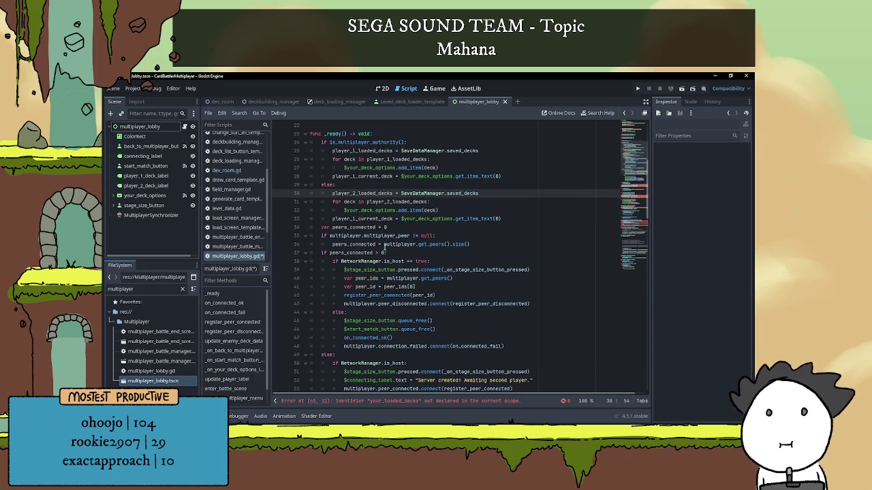
scroll(380, 249, up, 2)
key(Down)
key(Down)
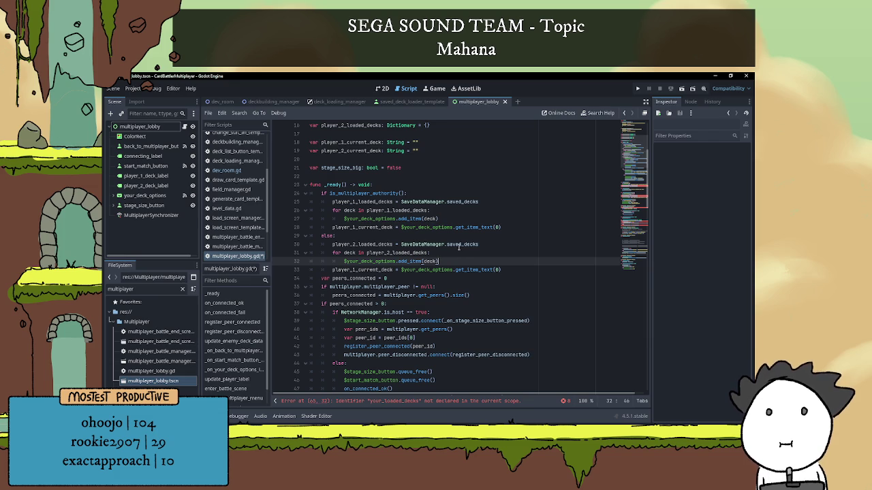
scroll(443, 261, down, 1)
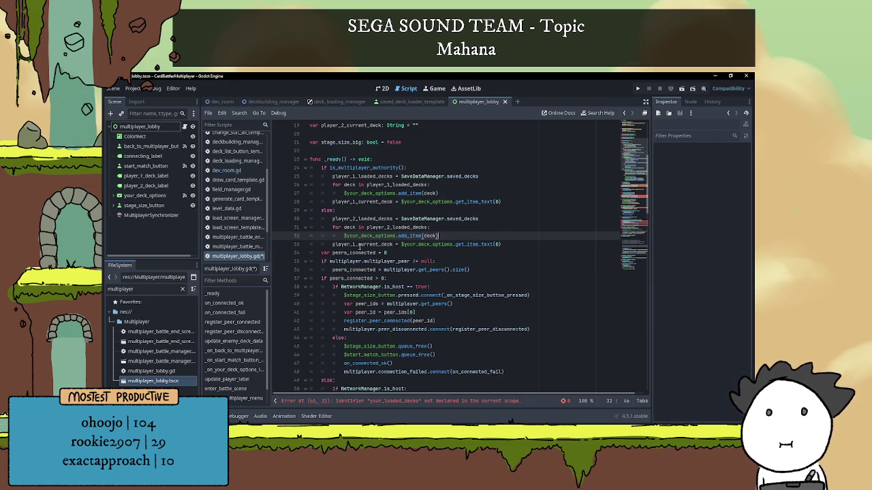
Step: Make the else branch set player_2_current_deck instead of player_1_current_deck
click(361, 245)
key(Delete)
text(2)
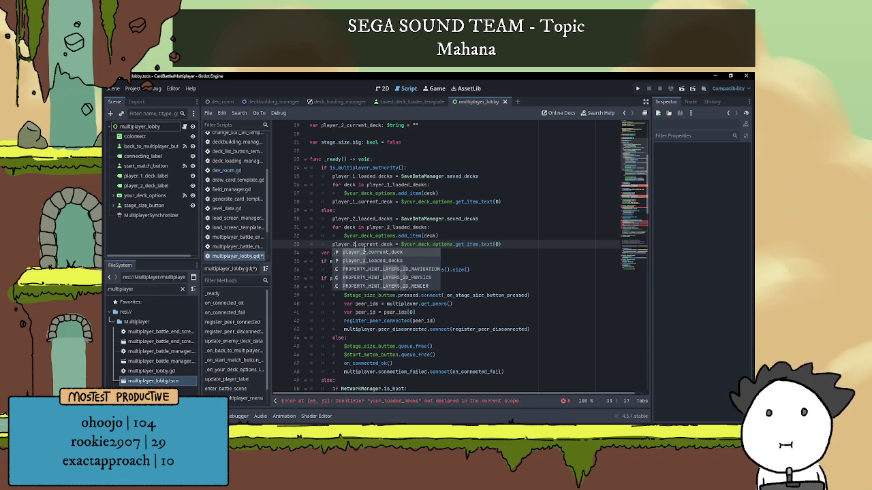
click(442, 236)
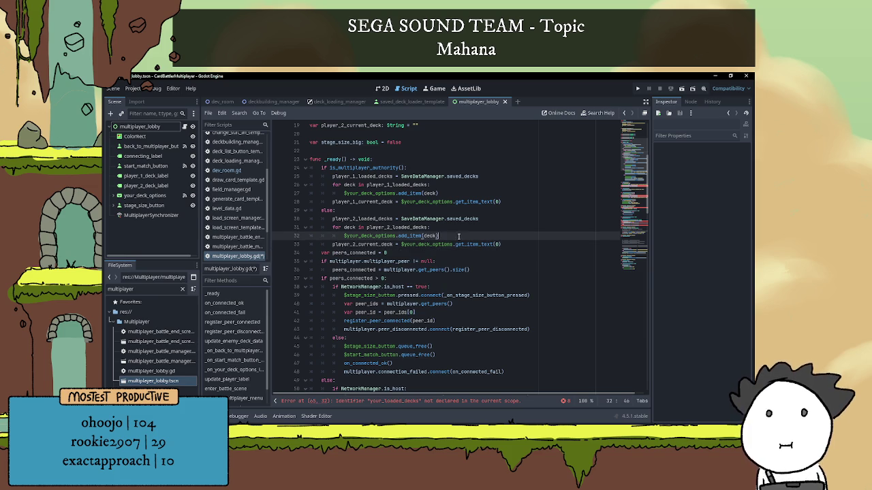
click(506, 242)
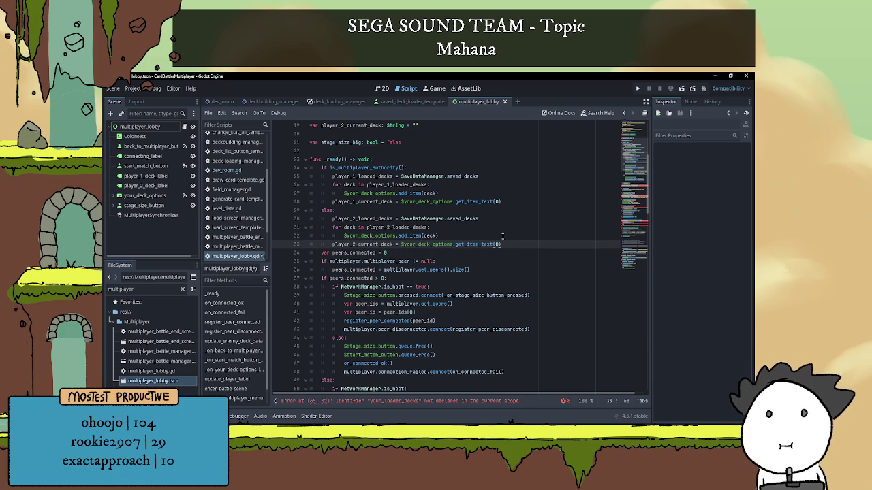
click(481, 228)
click(480, 235)
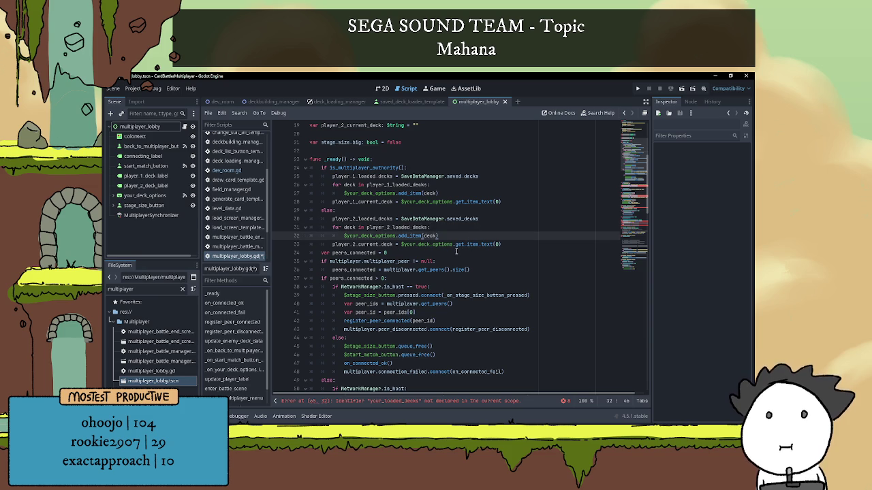
scroll(477, 231, down, 2)
click(504, 210)
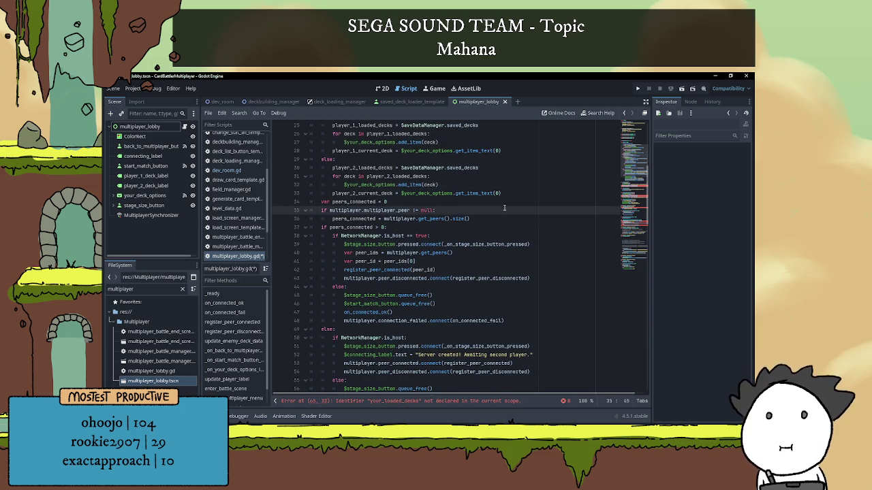
scroll(504, 208, down, 1)
scroll(453, 270, up, 3)
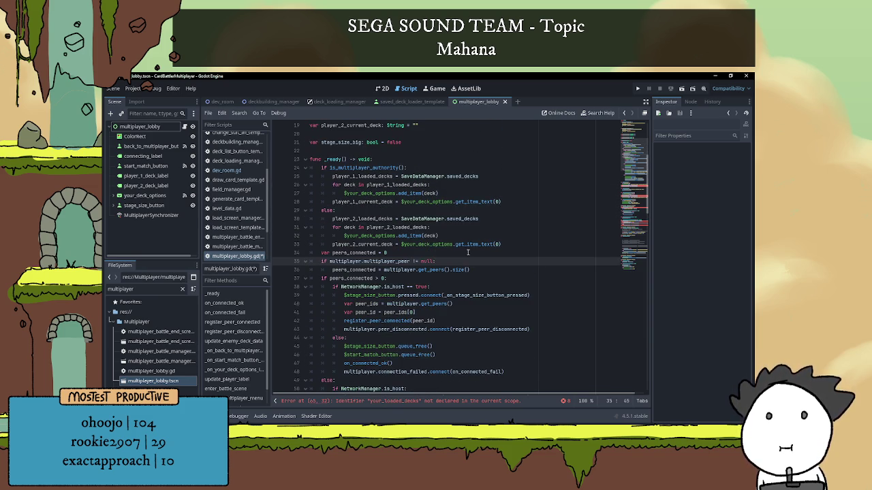
scroll(466, 259, down, 6)
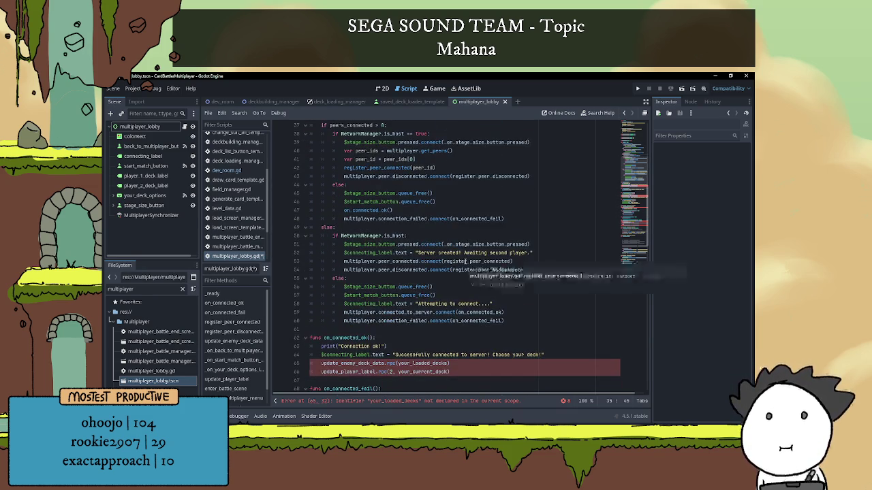
scroll(465, 260, down, 2)
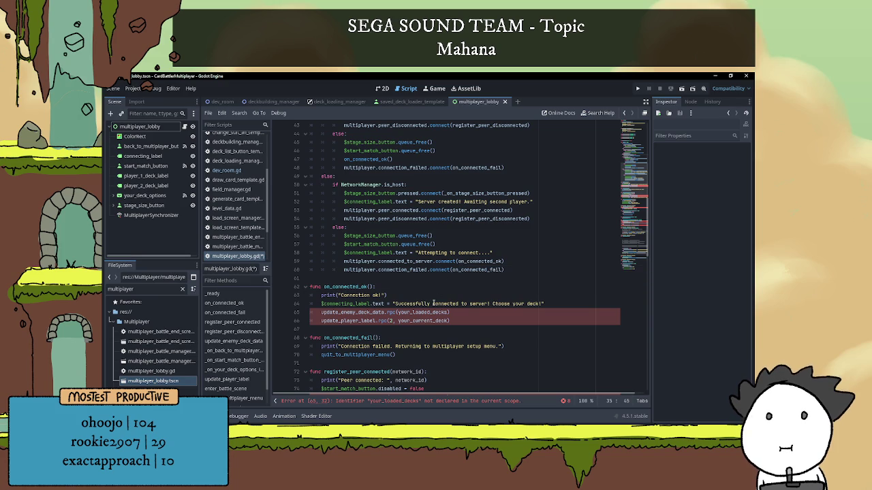
scroll(364, 278, up, 6)
scroll(364, 291, up, 5)
double_click(367, 167)
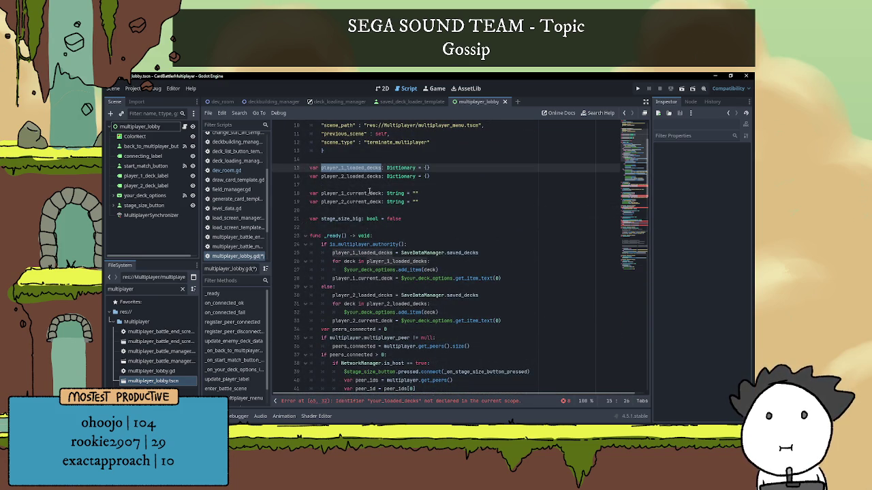
click(369, 185)
scroll(432, 218, down, 6)
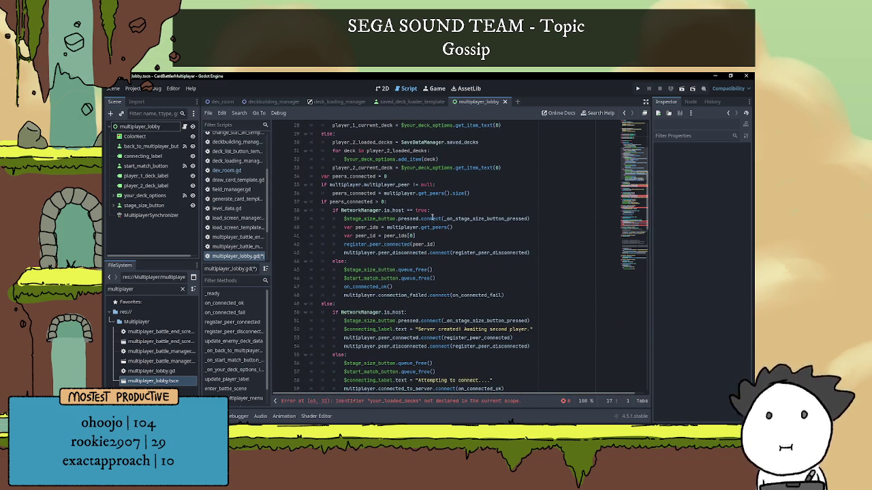
scroll(431, 218, up, 4)
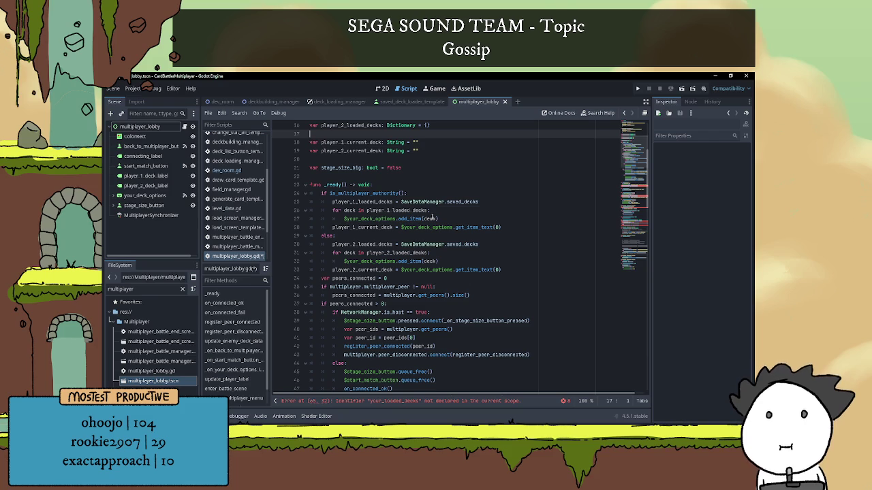
scroll(432, 218, up, 1)
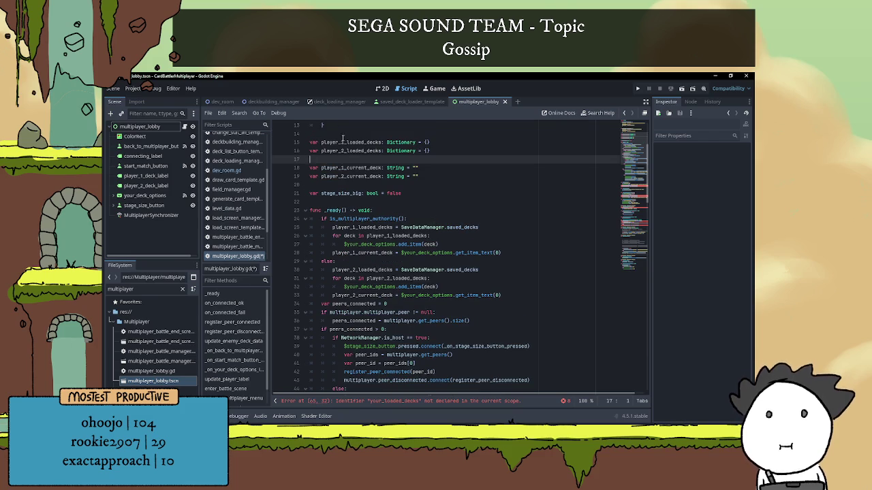
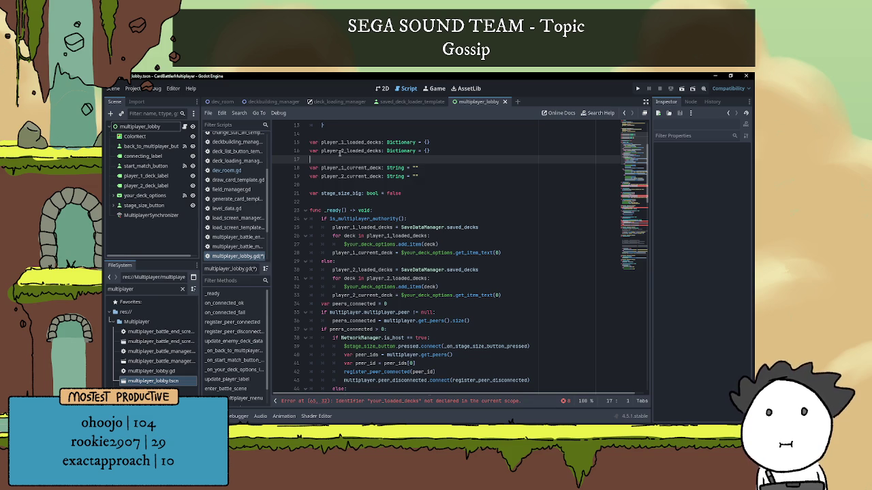
Step: Undo seven edits to restore the your/enemy deck variable names and remove the is_multiplayer_authority branch
key(ctrl+z)
key(ctrl+z)
key(ctrl+z)
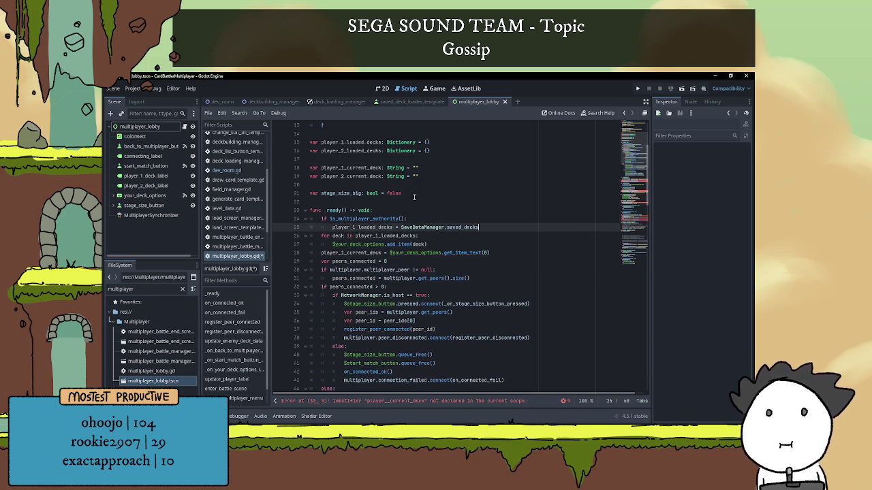
key(ctrl+z)
key(ctrl+z)
key(ctrl+z)
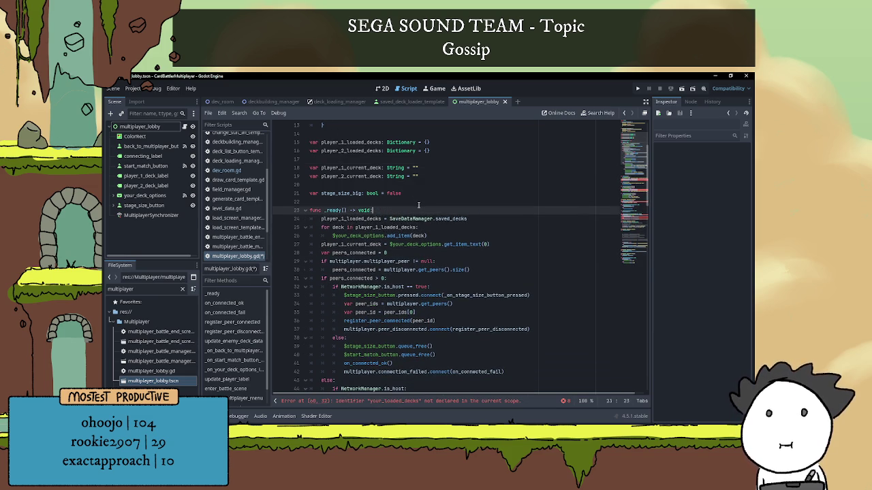
key(ctrl+z)
key(ctrl+z)
key(ctrl+z)
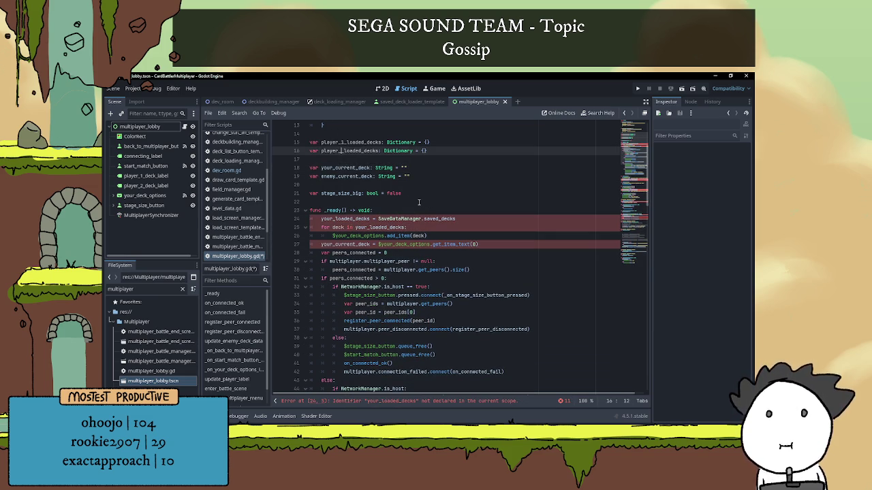
key(ctrl+z)
key(ctrl+z)
key(ctrl+z)
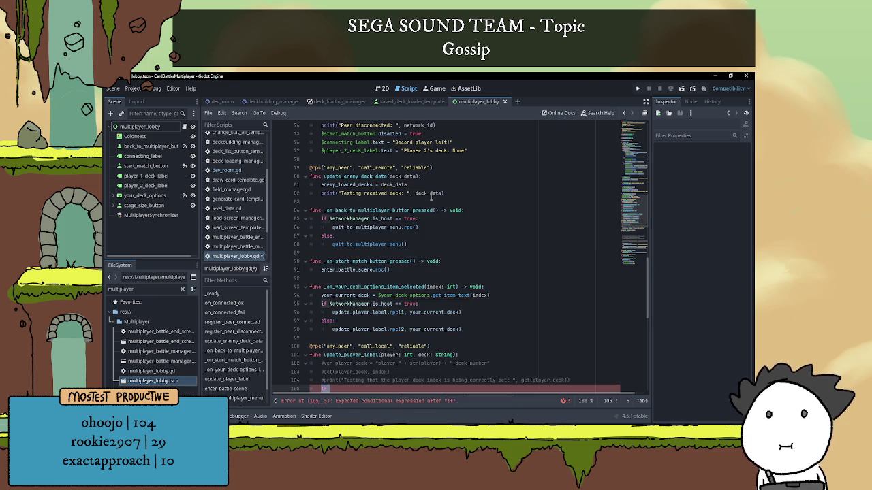
key(ctrl+z)
key(ctrl+z)
key(ctrl+z)
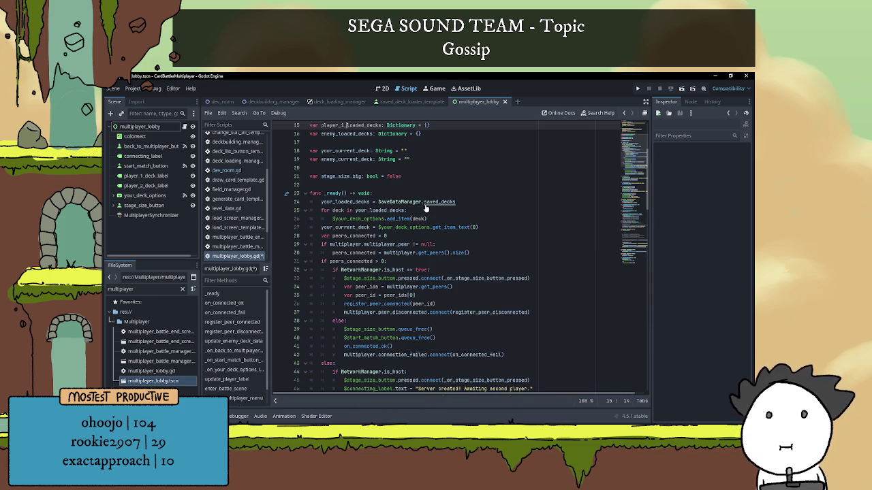
key(ctrl+z)
key(ctrl+z)
key(ctrl+z)
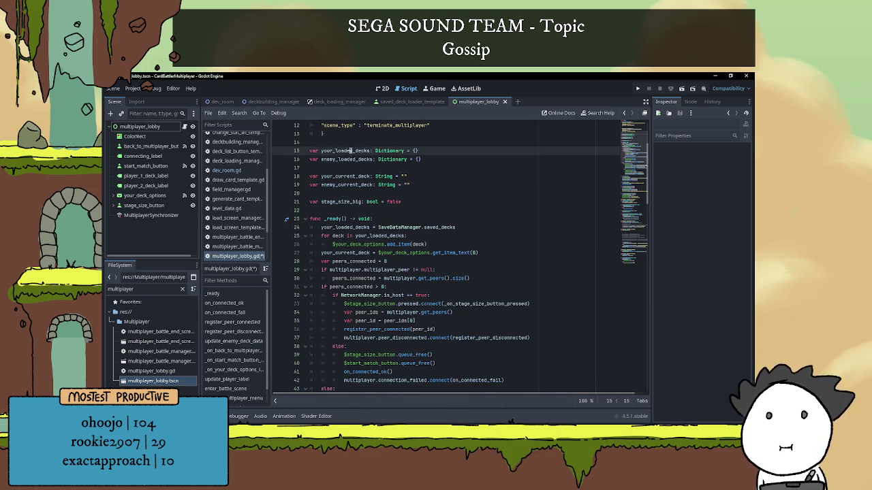
key(ctrl+z)
key(ctrl+z)
key(ctrl+z)
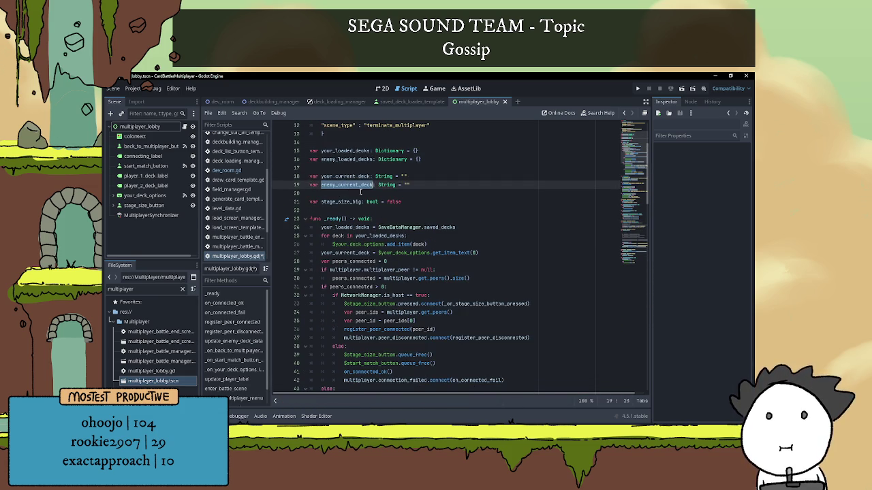
click(378, 211)
scroll(397, 231, down, 1)
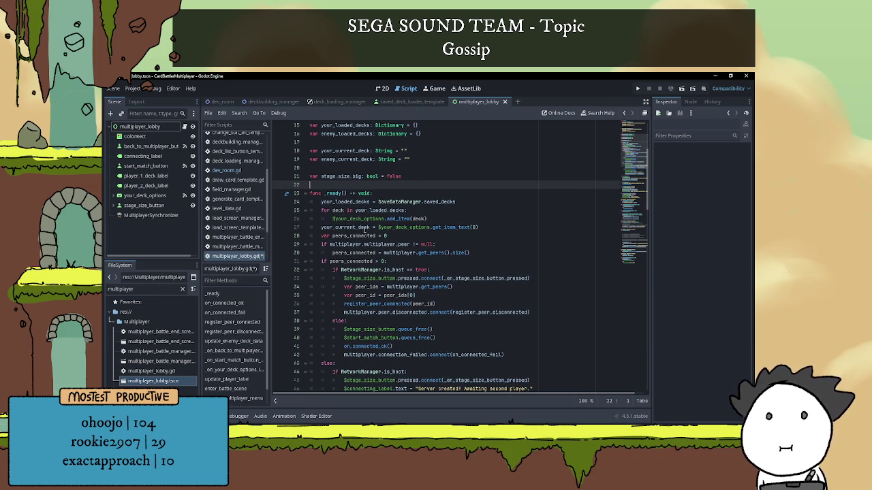
scroll(365, 230, down, 1)
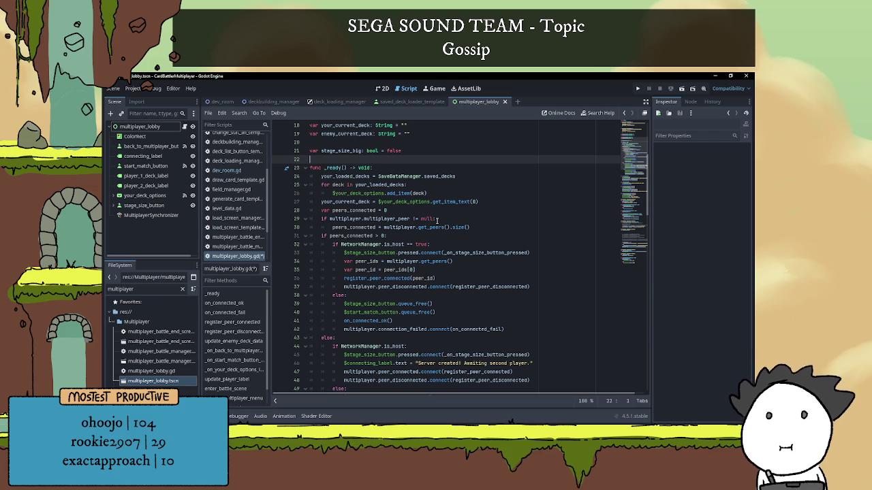
scroll(438, 219, down, 10)
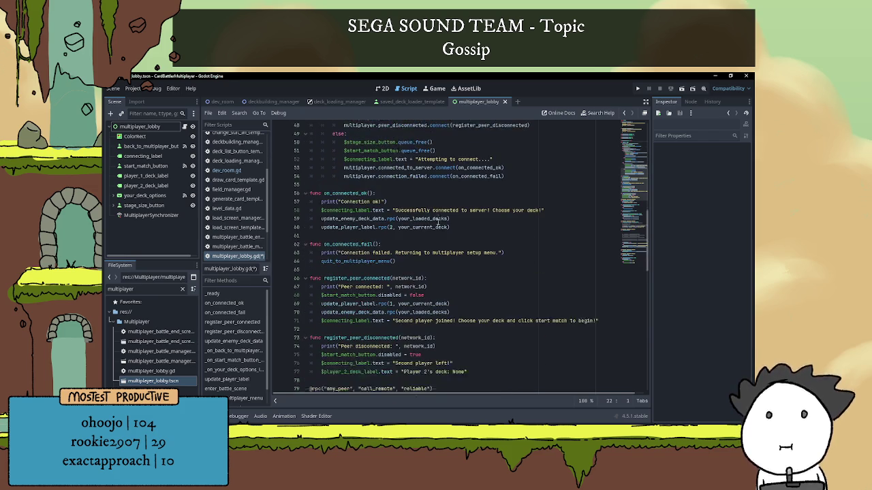
click(344, 219)
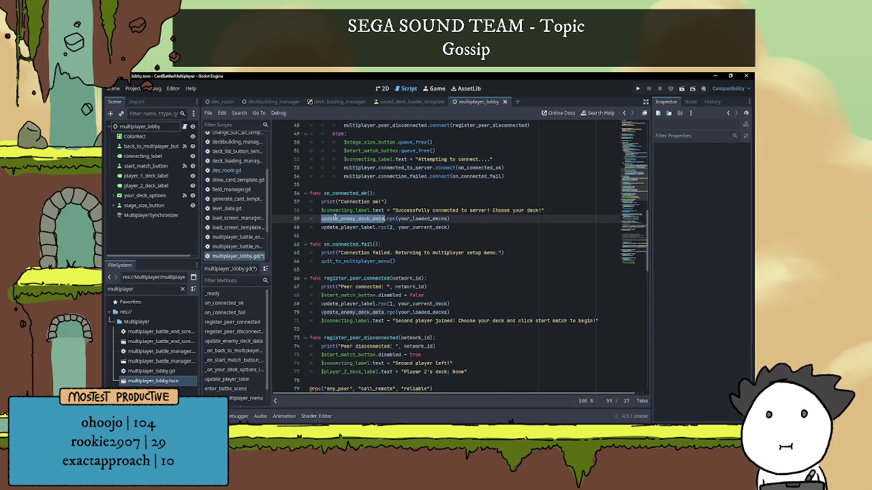
key(End)
key(Left)
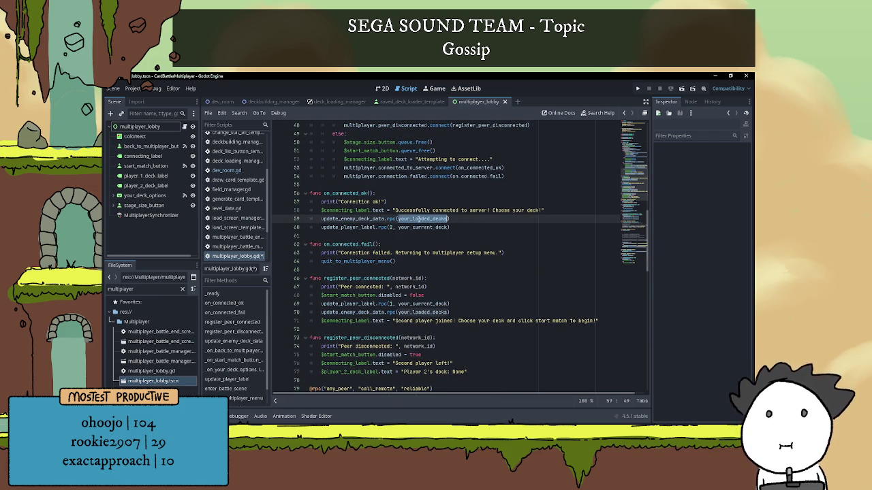
key(Right)
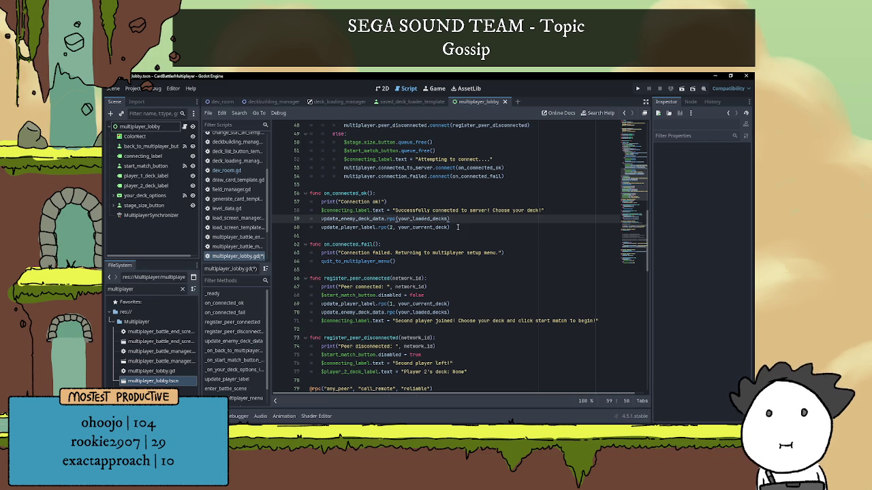
scroll(422, 238, down, 1)
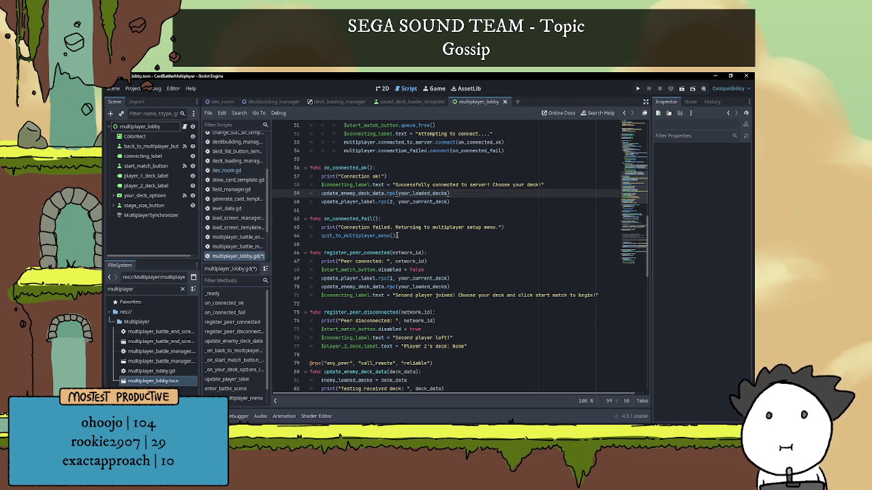
double_click(368, 203)
click(410, 202)
click(411, 211)
scroll(420, 229, down, 3)
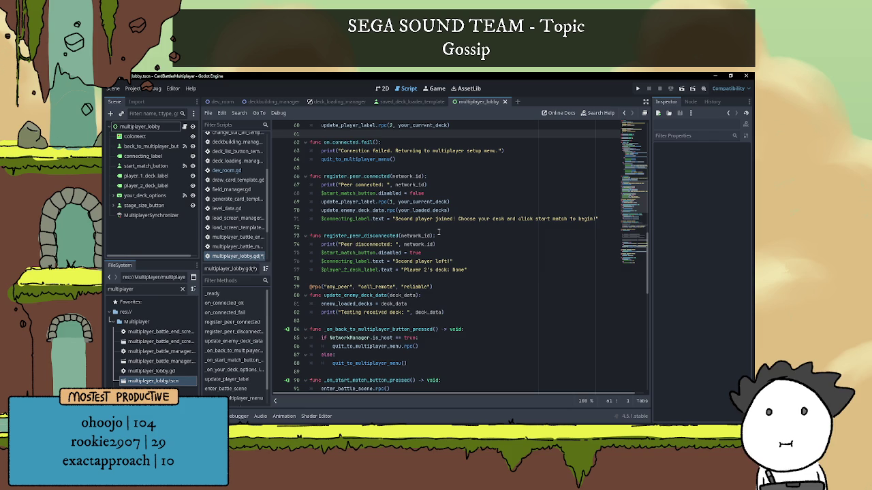
scroll(433, 229, down, 4)
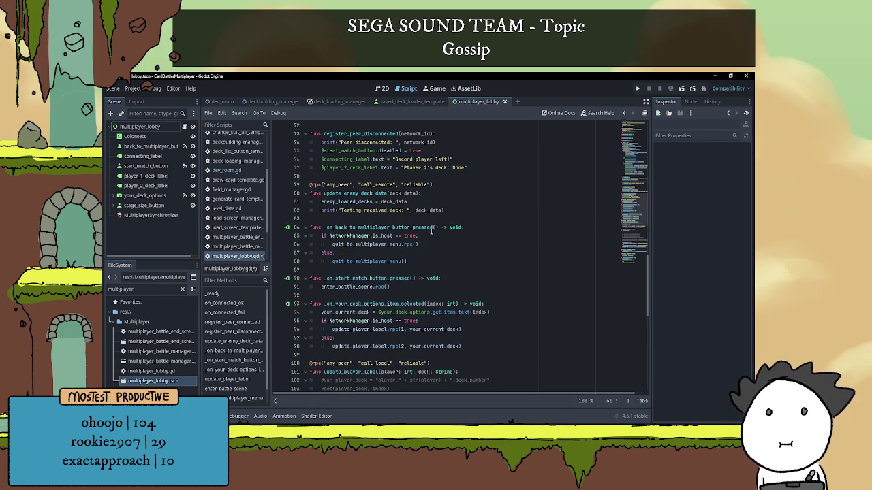
scroll(431, 232, down, 1)
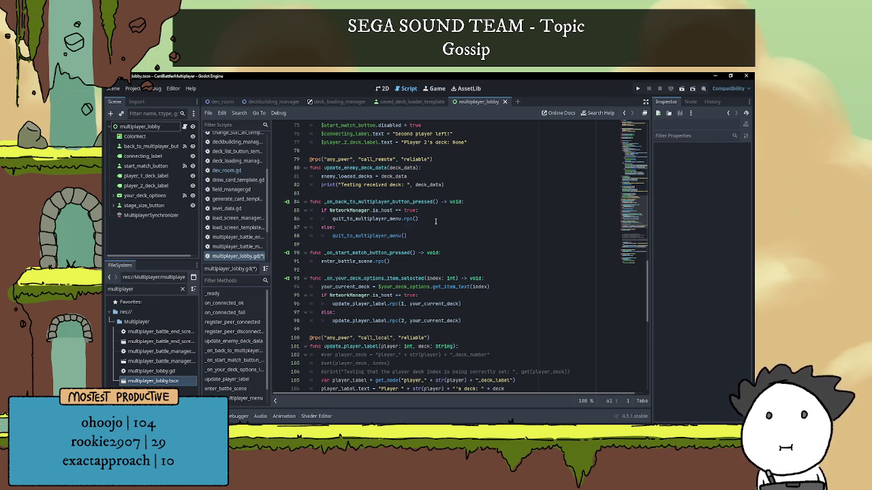
Step: Insert a blank line after the commented-out print on line 104 of update_player_label
click(433, 219)
scroll(426, 230, down, 1)
scroll(426, 231, down, 3)
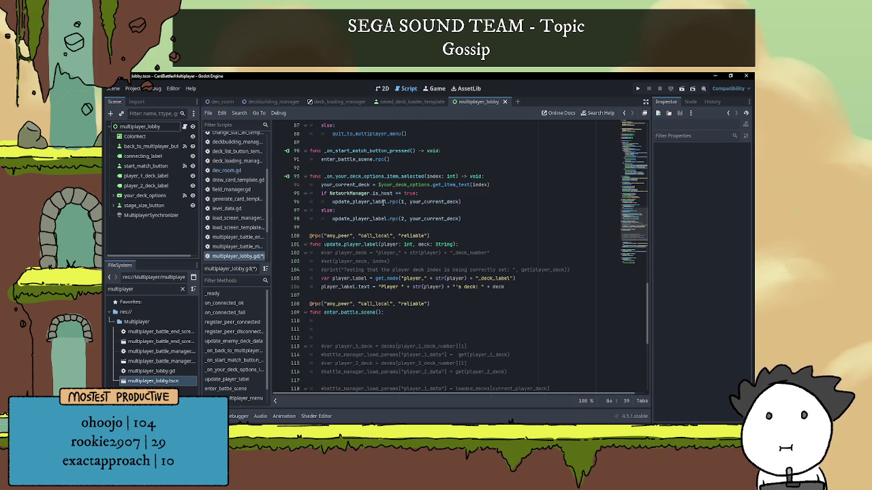
mouse_move(366, 189)
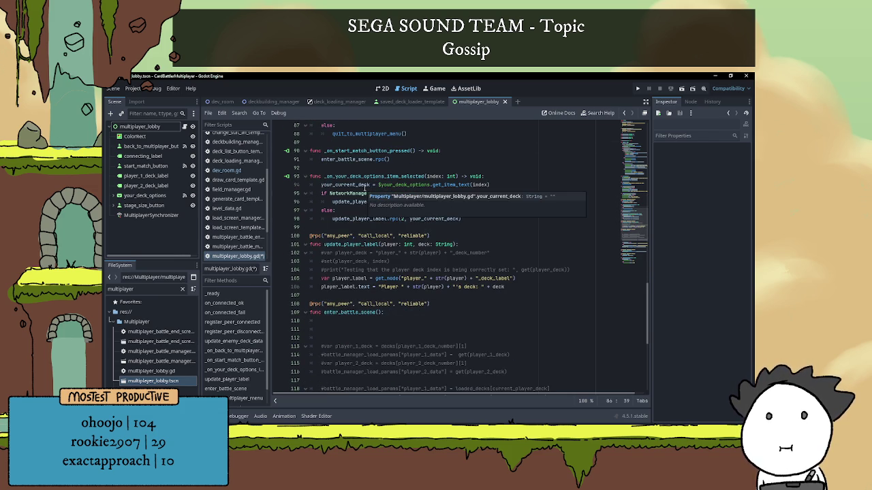
click(513, 185)
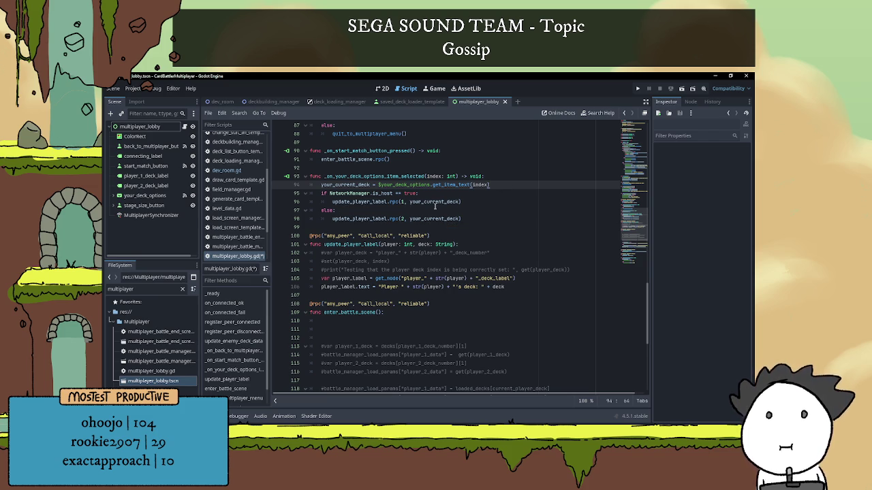
click(406, 218)
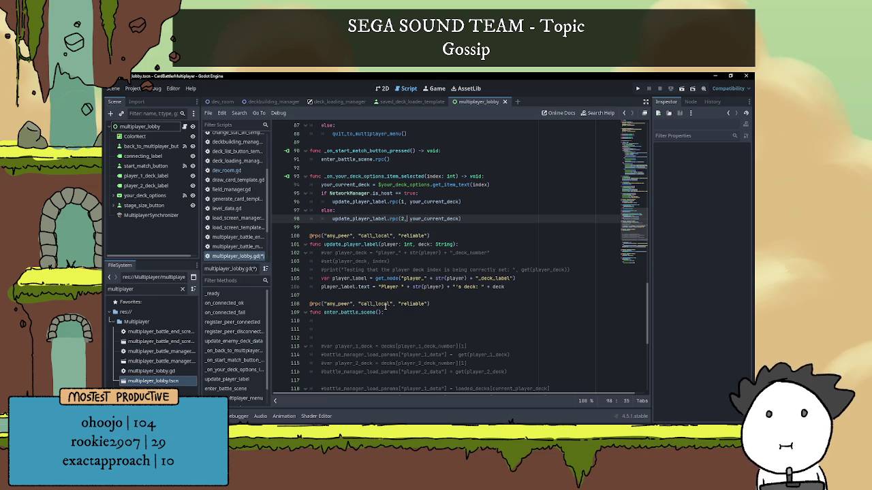
double_click(337, 279)
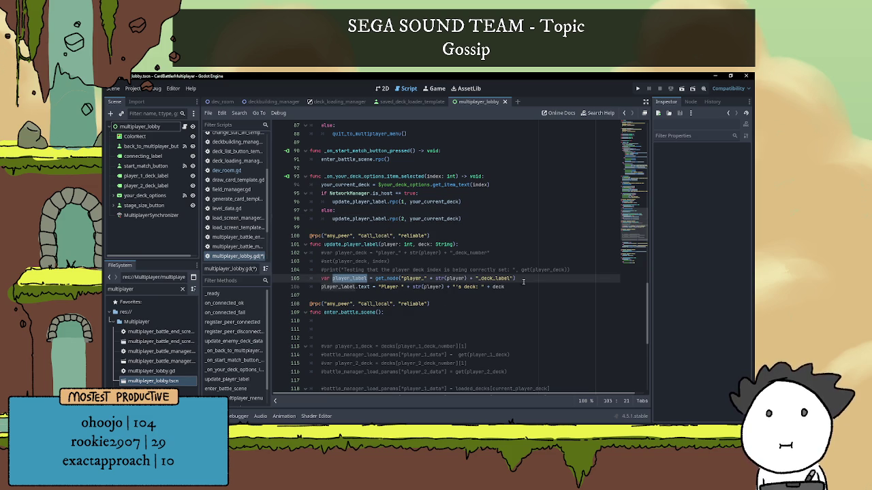
click(579, 270)
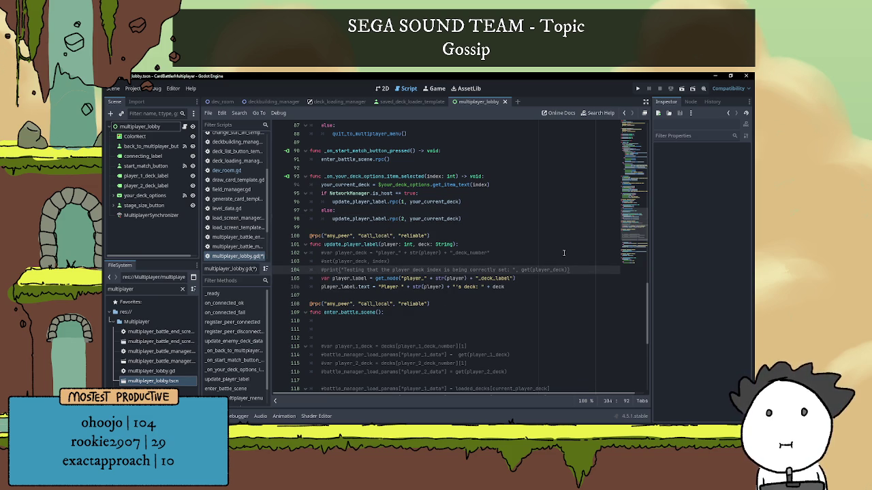
scroll(518, 225, down, 1)
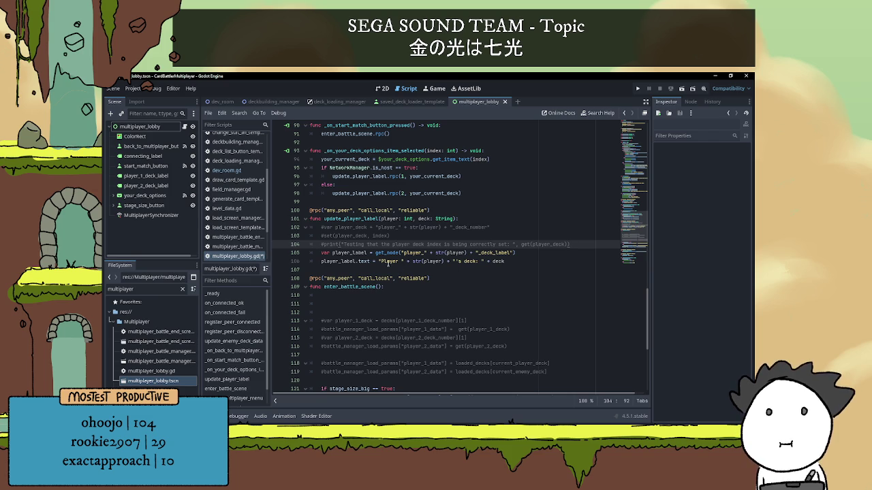
double_click(355, 228)
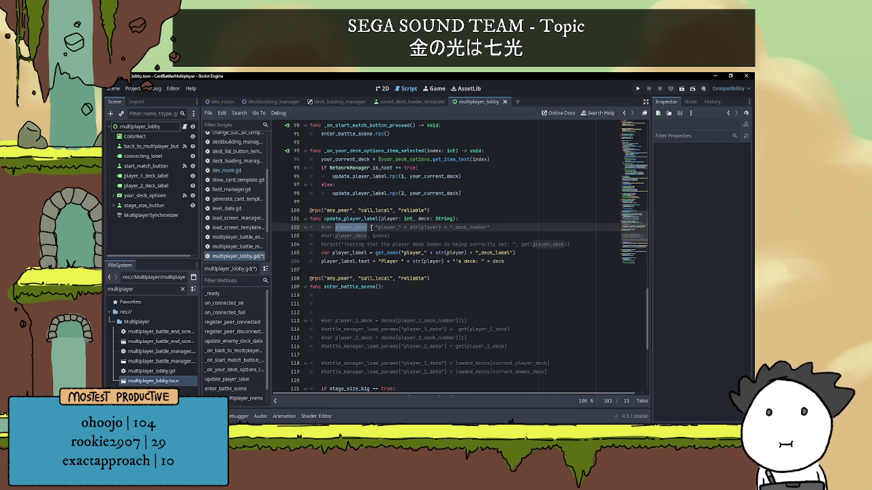
click(581, 244)
key(Return)
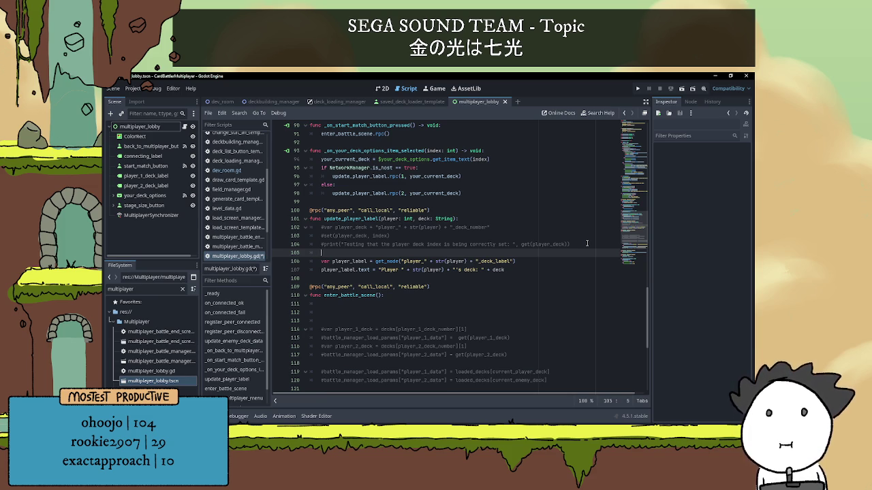
Step: Delete the commented-out print line 104 and its leftover blank line
drag(586, 243, 290, 250)
key(BackSpace)
key(Delete)
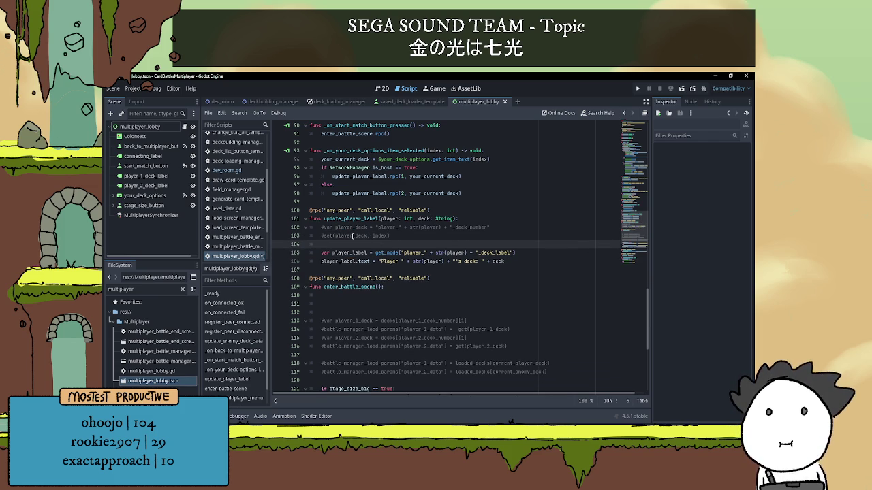
Step: Type 'var player_deck' on line 104, below the commented lines
mouse_move(409, 235)
mouse_down()
mouse_move(297, 235)
mouse_move(355, 238)
mouse_up()
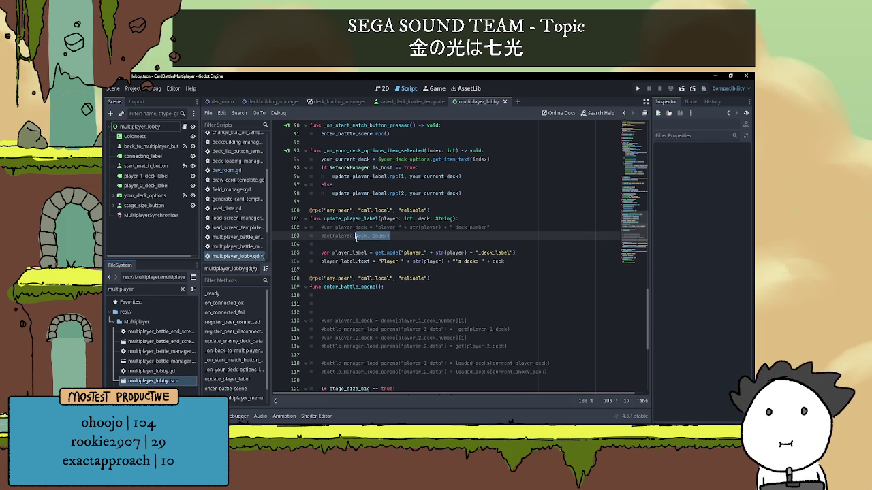
click(404, 244)
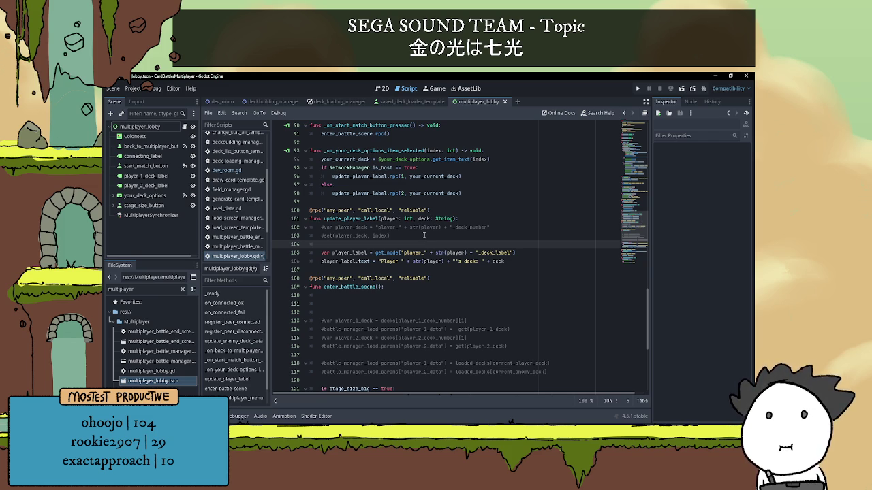
click(355, 218)
click(394, 233)
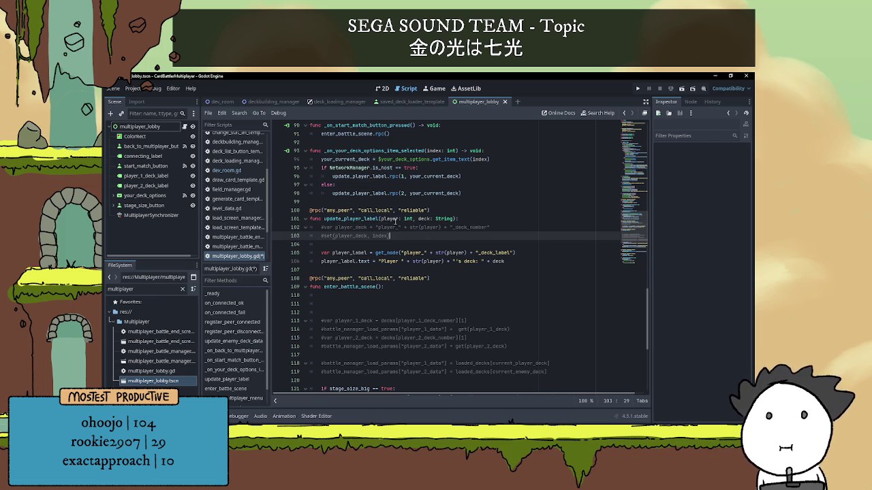
click(389, 243)
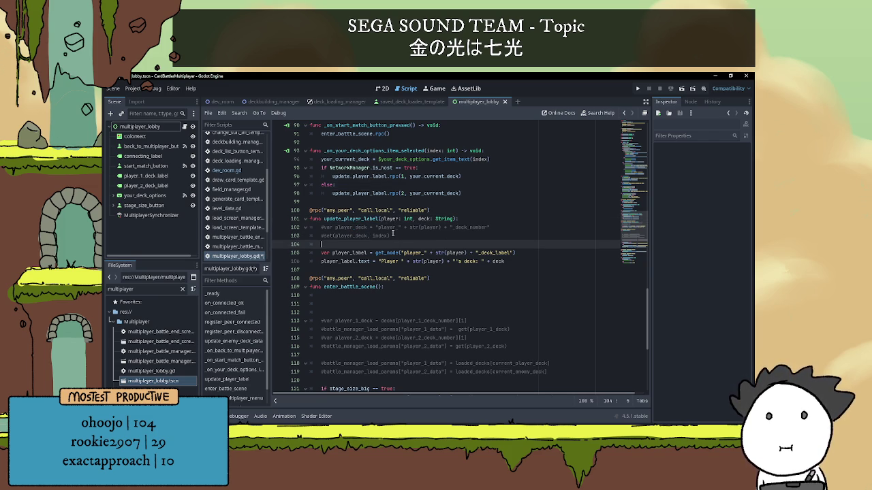
text(var player_deck)
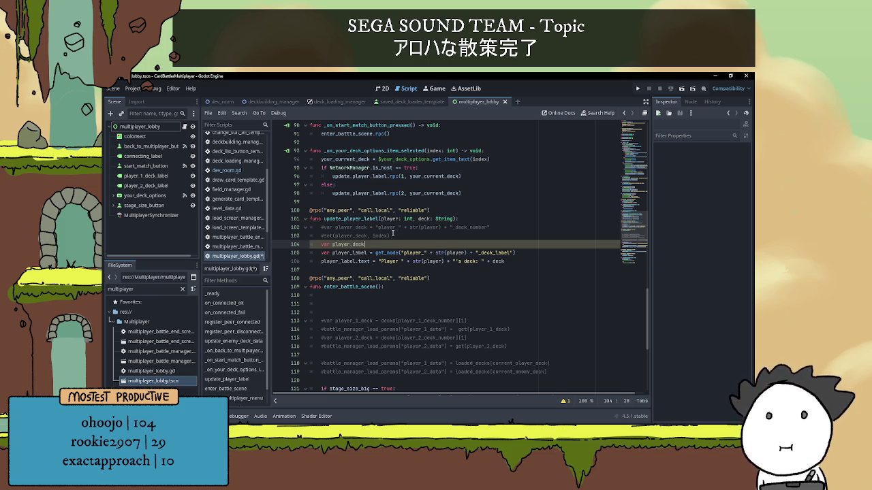
Step: Replace it with 'if player == 1 and is_multiplayer_authority():' and an indented print("Is player 1, set ")
key(BackSpace)
key(BackSpace)
key(BackSpace)
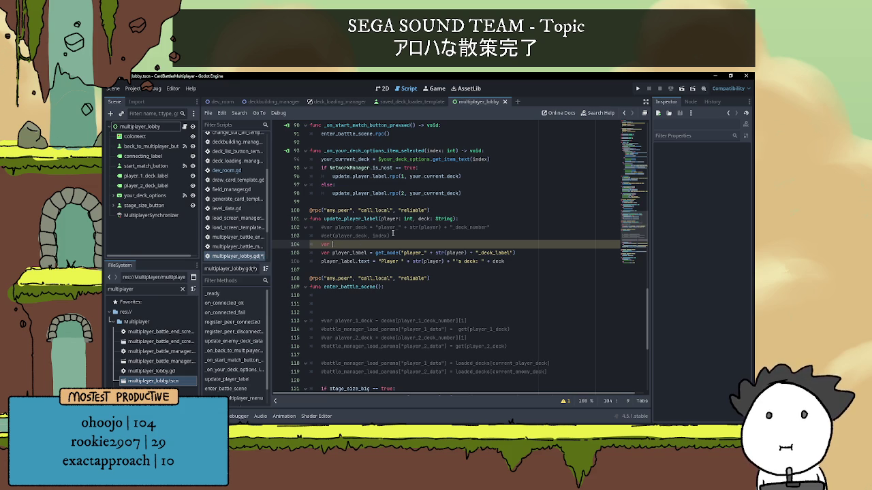
key(BackSpace)
key(BackSpace)
text(if player == 1 an)
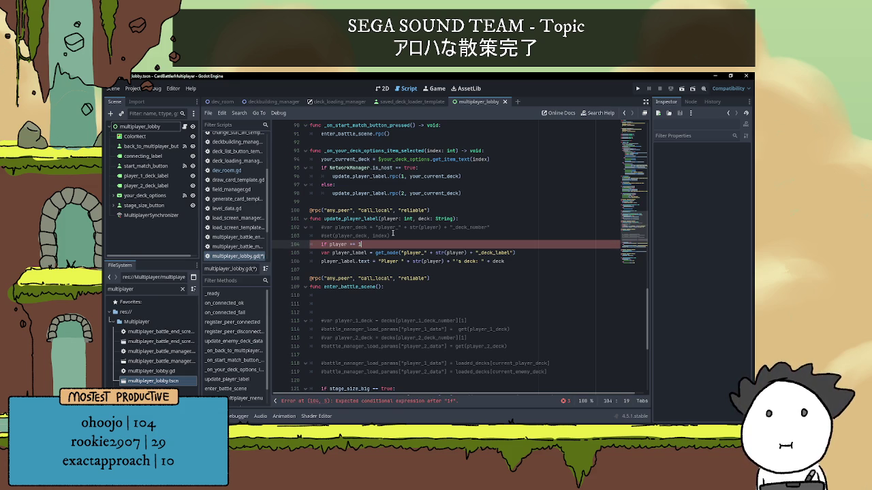
text(d )
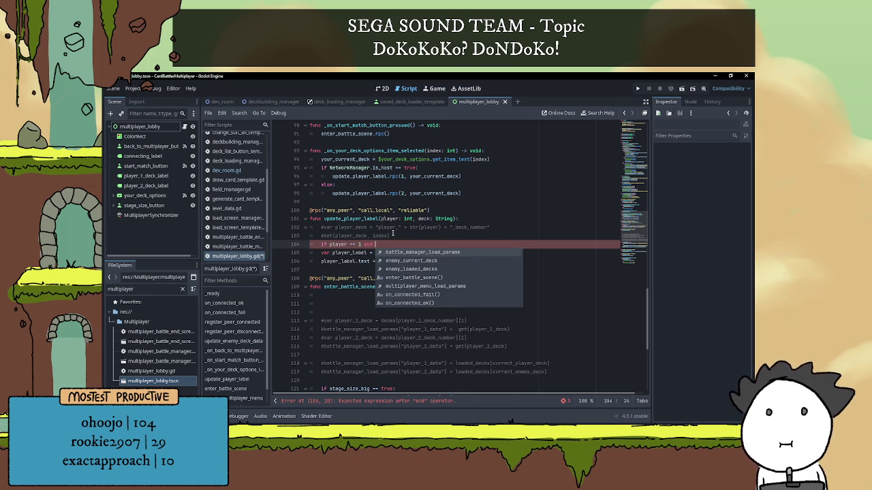
text(is)
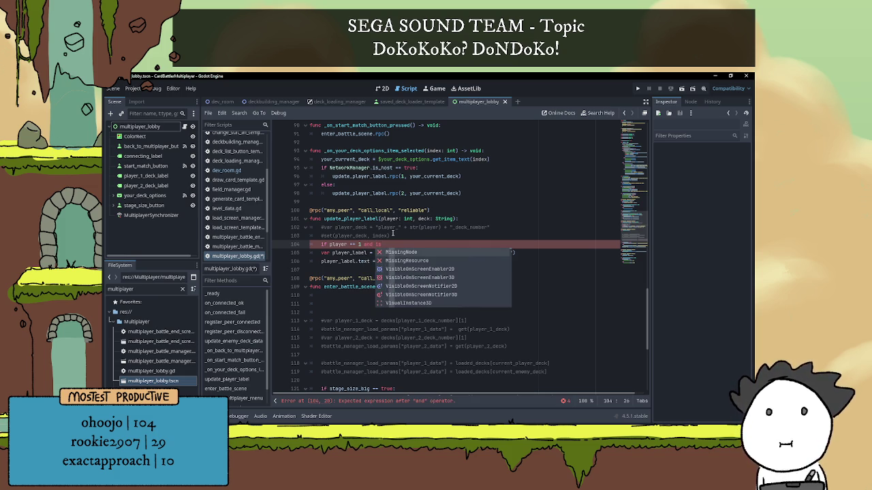
key(BackSpace)
key(BackSpace)
key(BackSpace)
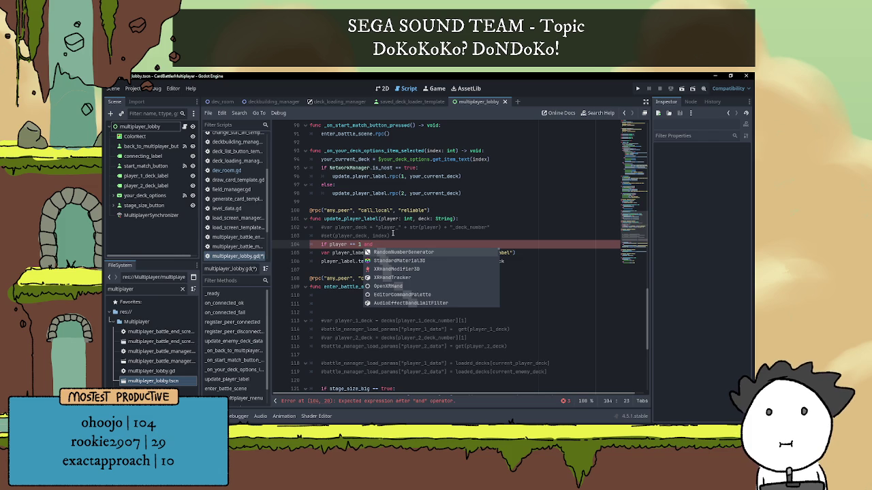
text(is_mult)
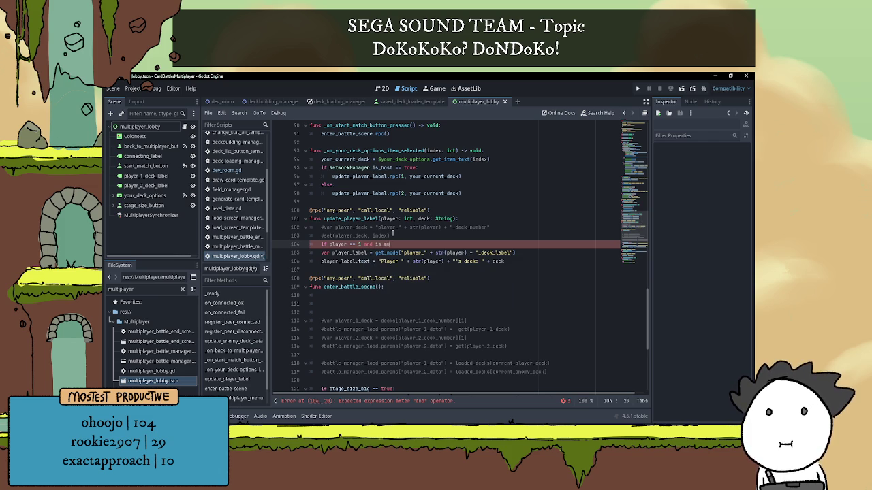
key(Return)
text(:)
key(Return)
text(print)
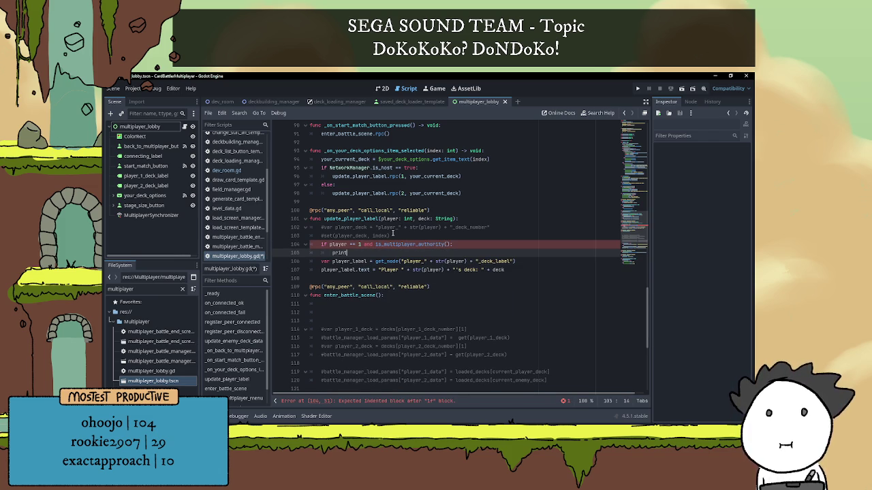
text(())
key(Left)
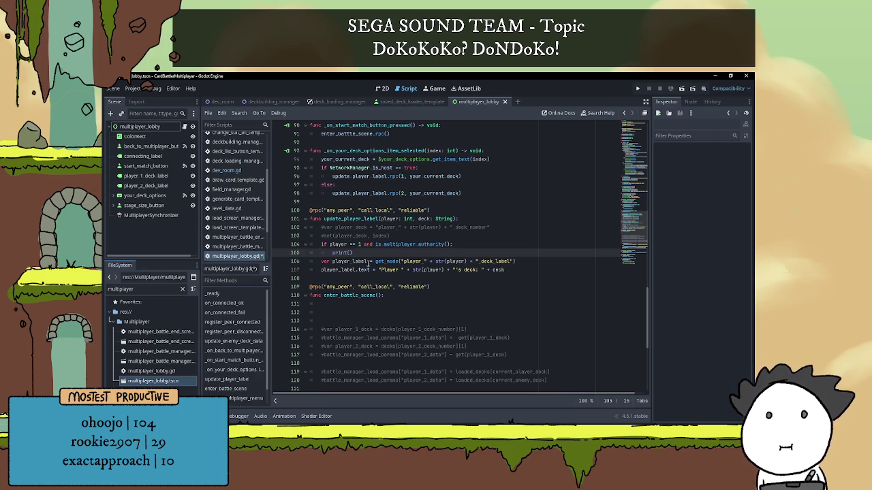
text("Is player 1, set)
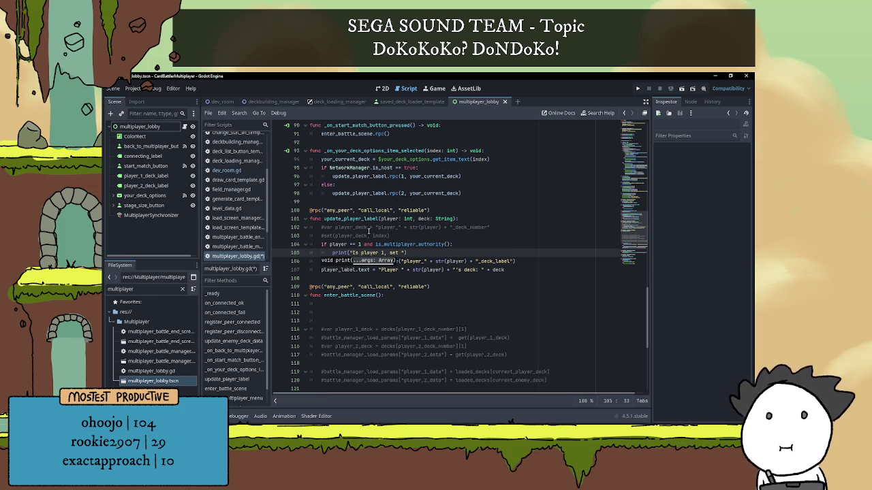
click(526, 244)
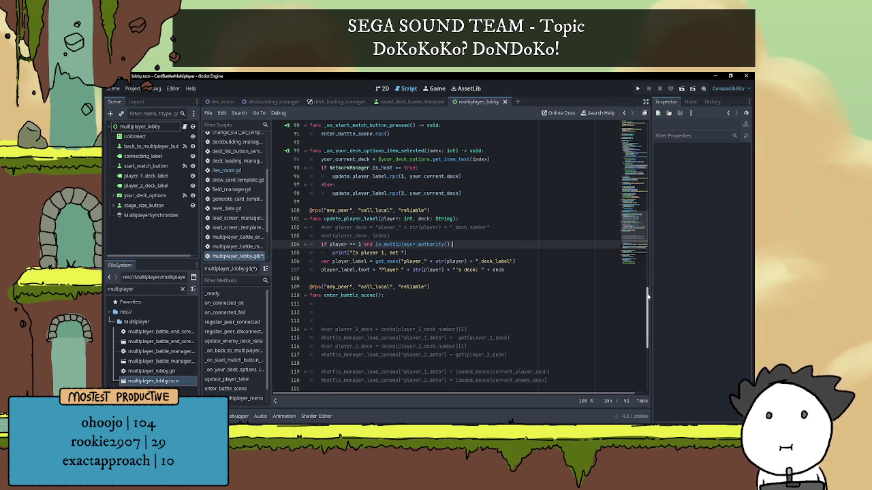
Step: Rename your_current_deck on line 18 to player_1_current_deck
drag(647, 297, 648, 129)
scroll(373, 248, up, 2)
scroll(373, 247, down, 3)
double_click(338, 194)
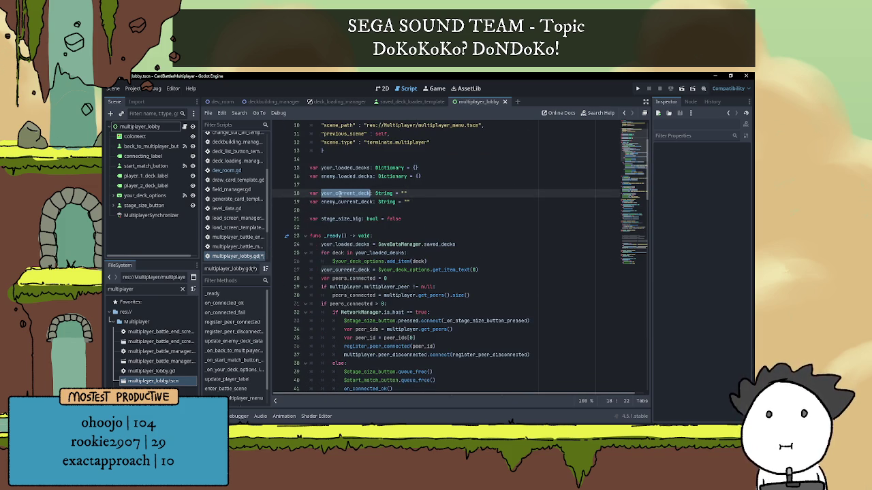
double_click(345, 203)
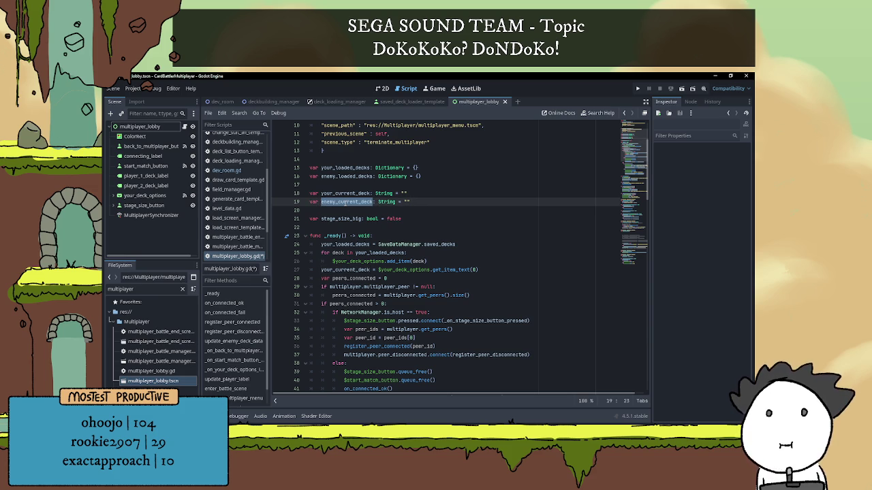
double_click(339, 193)
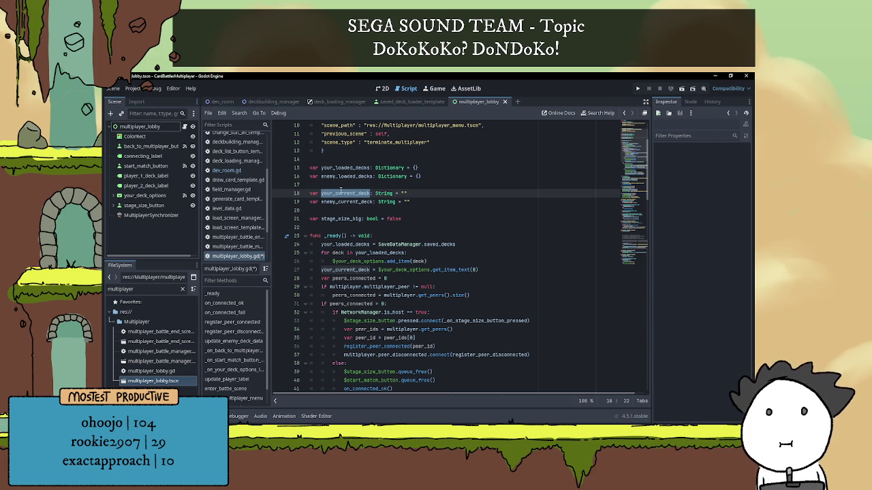
text(player_)
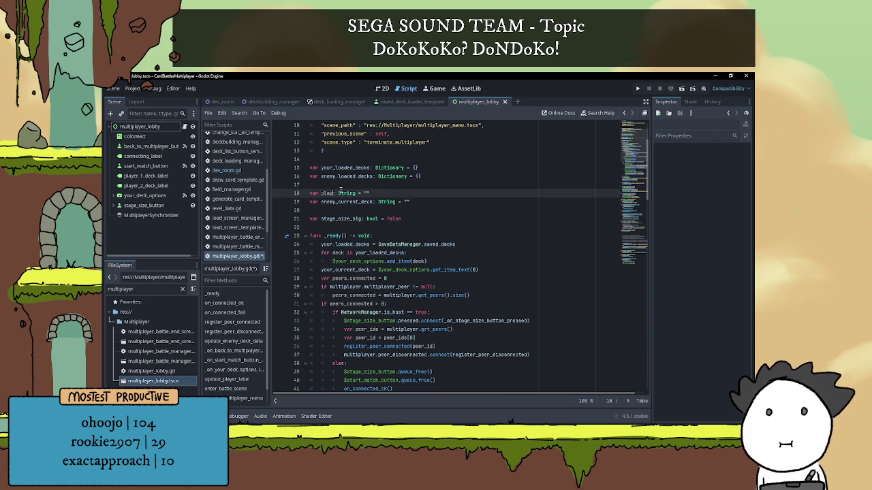
text(1_)
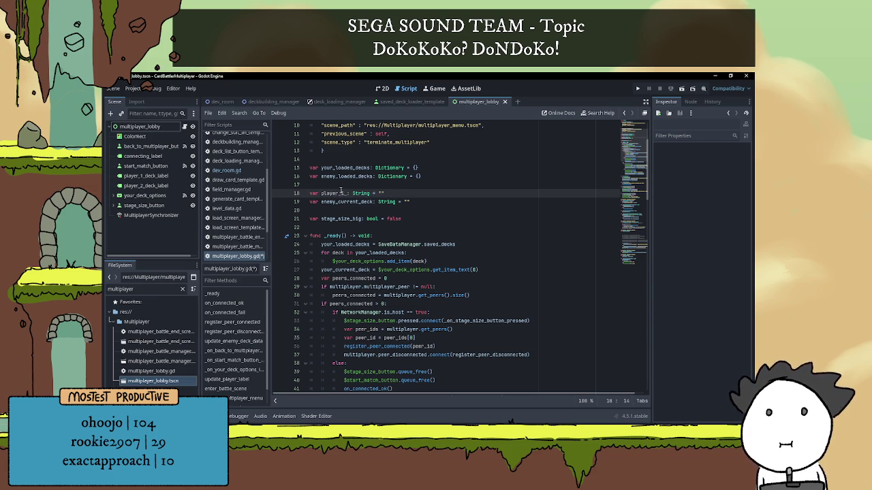
text(current_de)
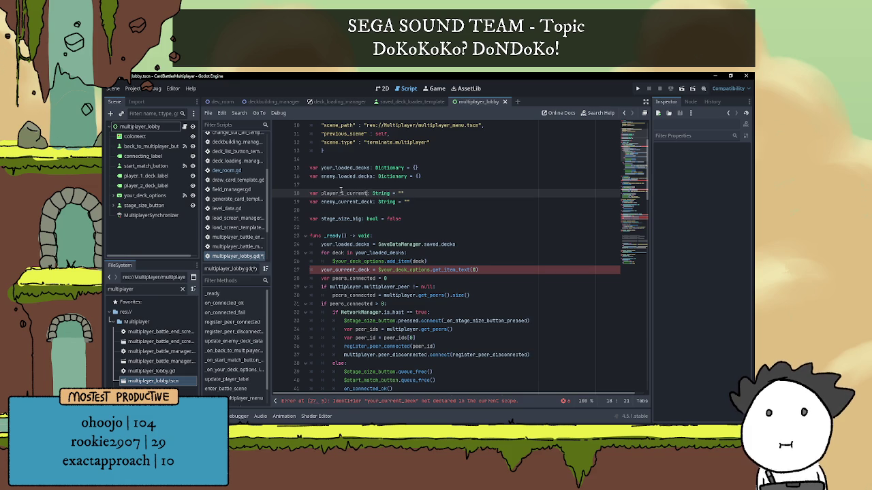
text(ck)
click(321, 193)
drag(321, 193, 382, 193)
key(ctrl+c)
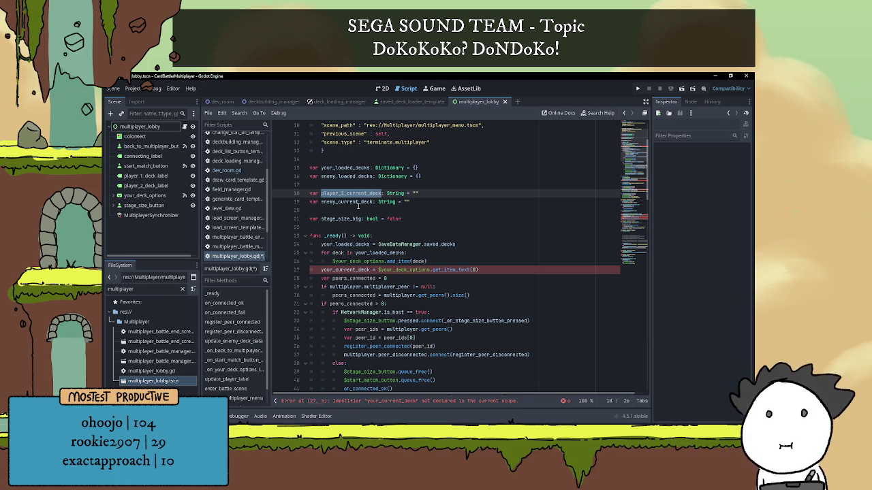
Step: Rename enemy_current_deck on line 19 to player_2_current_deck
click(350, 201)
double_click(350, 202)
key(ctrl+v)
click(344, 201)
text(_2)
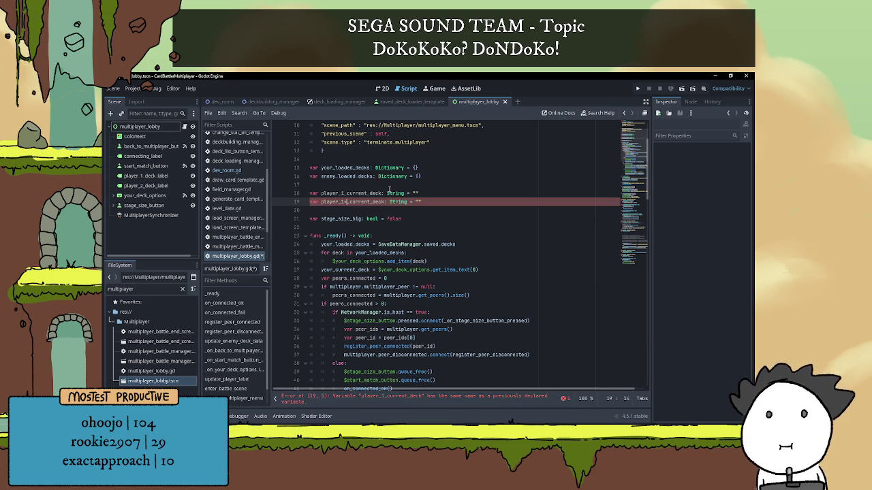
double_click(350, 193)
click(350, 201)
key(BackSpace)
key(BackSpace)
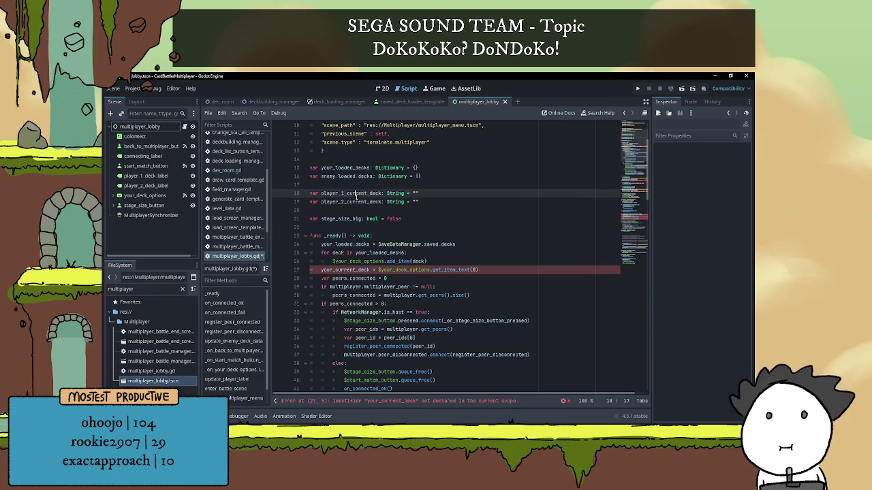
double_click(355, 195)
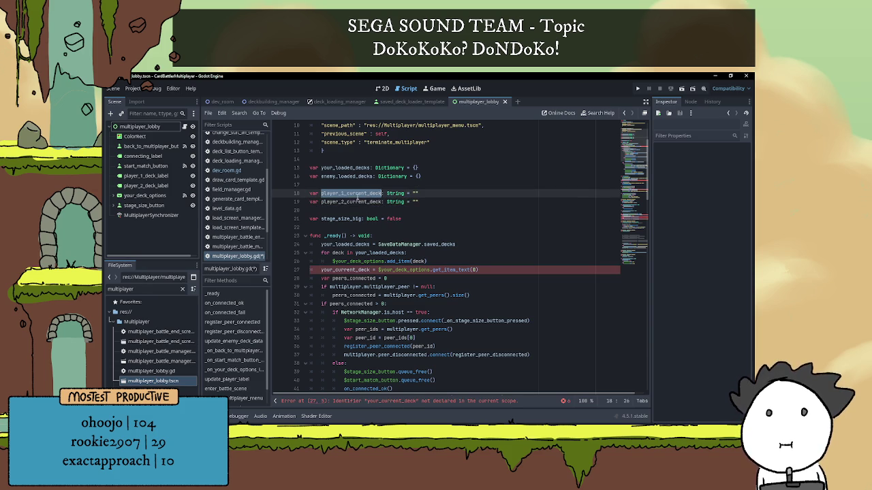
double_click(336, 270)
scroll(405, 227, down, 2)
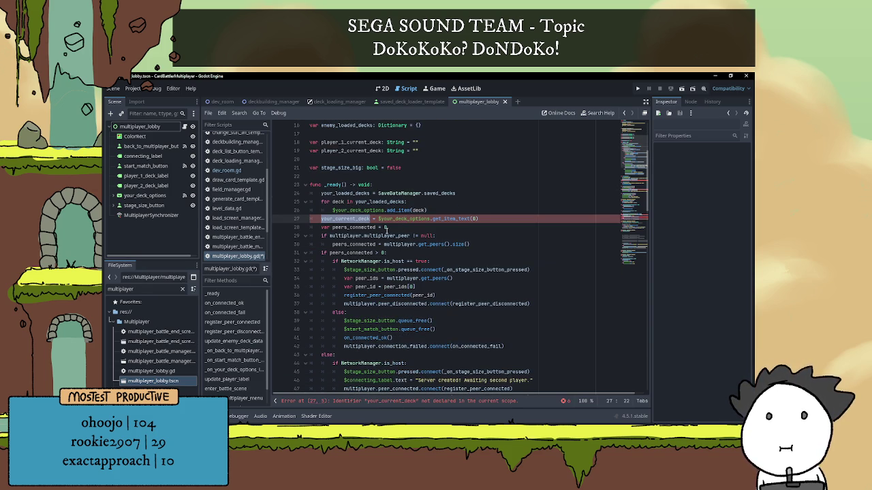
Step: Inspect the your_current_deck references on lines 27–29 in _ready
click(419, 230)
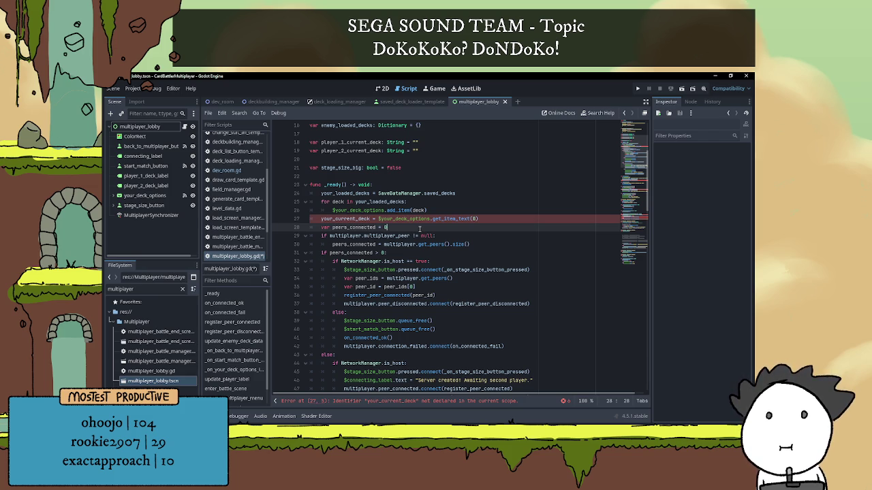
click(321, 219)
drag(321, 219, 369, 219)
click(370, 219)
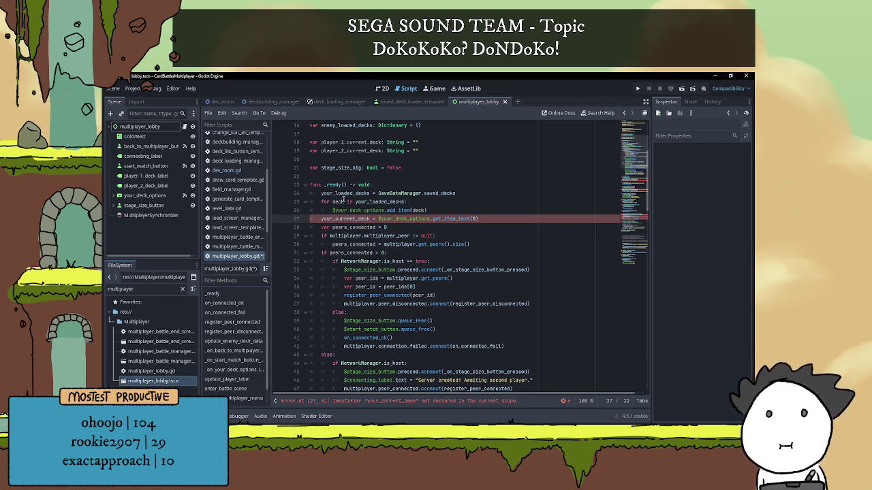
mouse_move(356, 202)
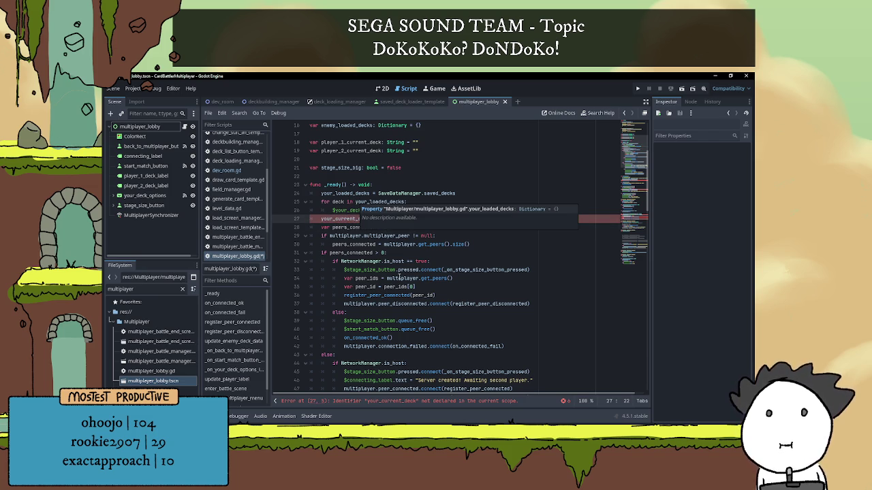
click(423, 227)
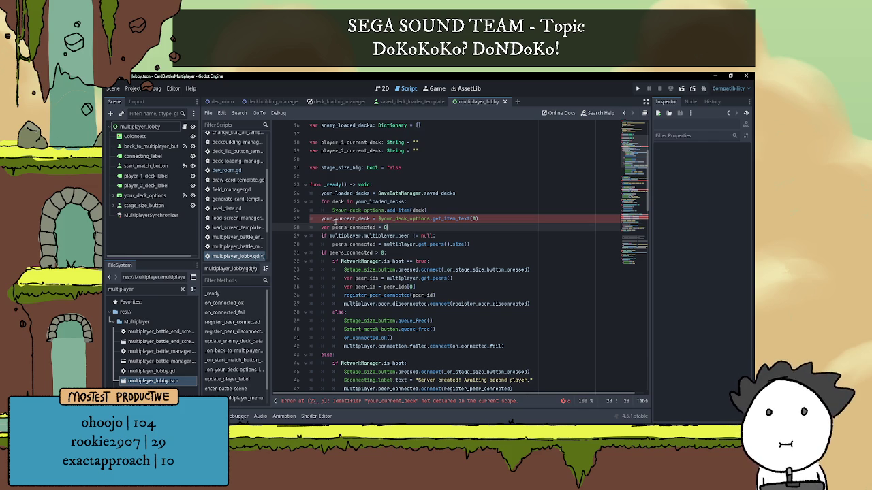
click(453, 236)
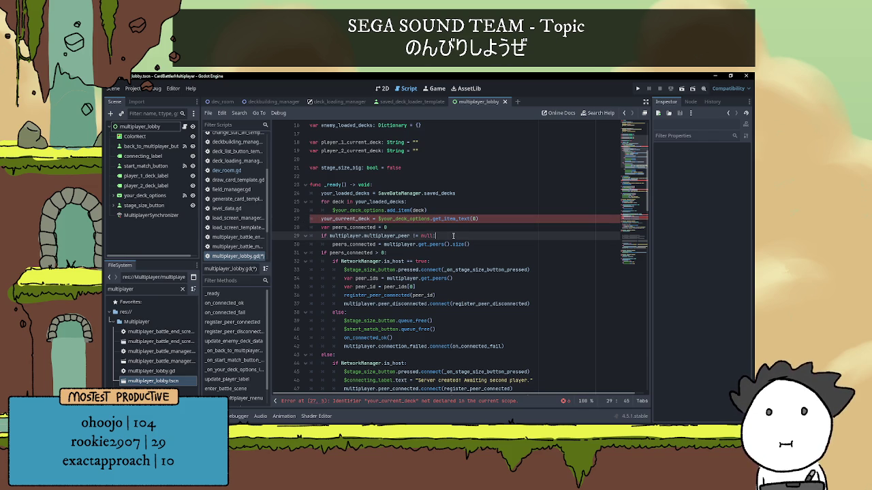
scroll(453, 236, up, 1)
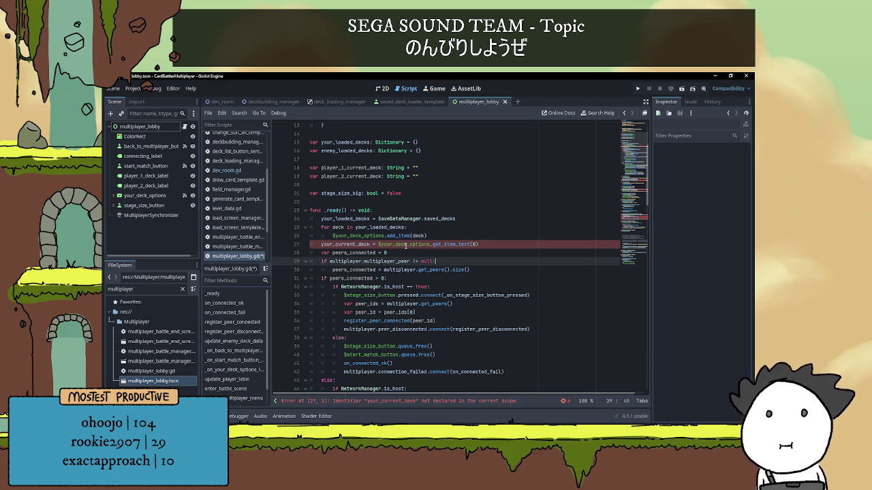
Step: Comment out the your_current_deck get_item_text(0) assignment on line 27 with #
drag(484, 243, 320, 243)
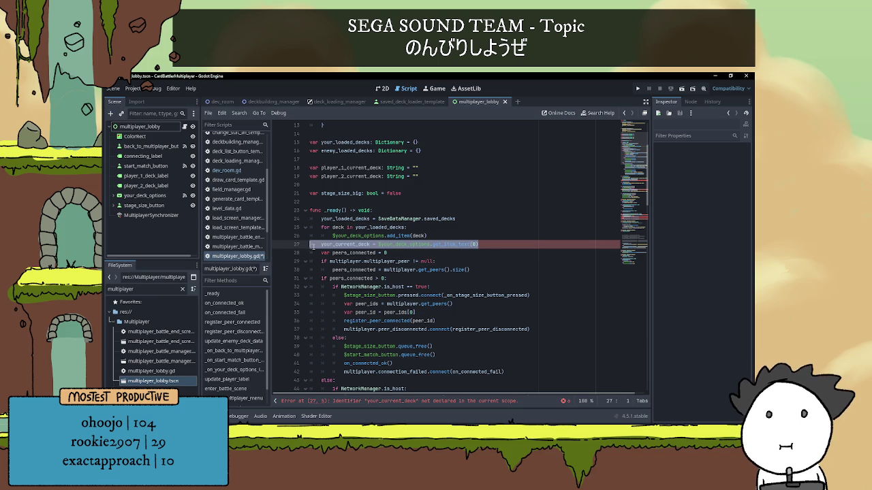
scroll(420, 242, down, 15)
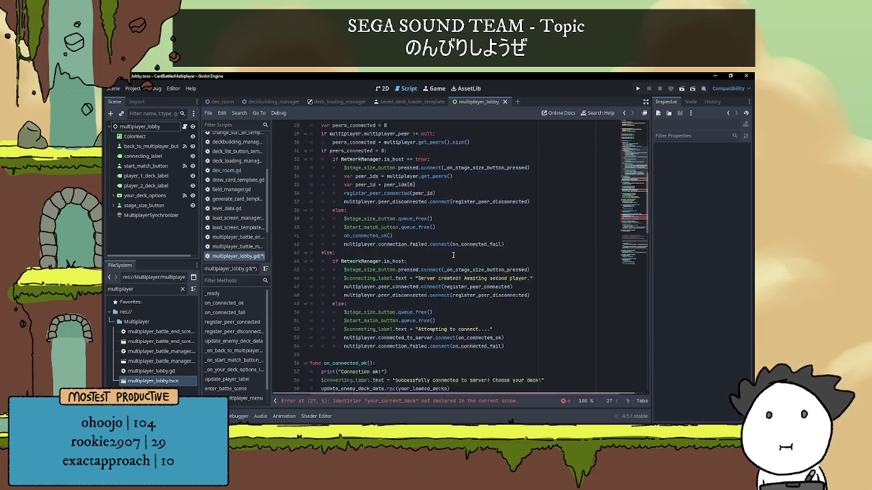
scroll(389, 269, down, 5)
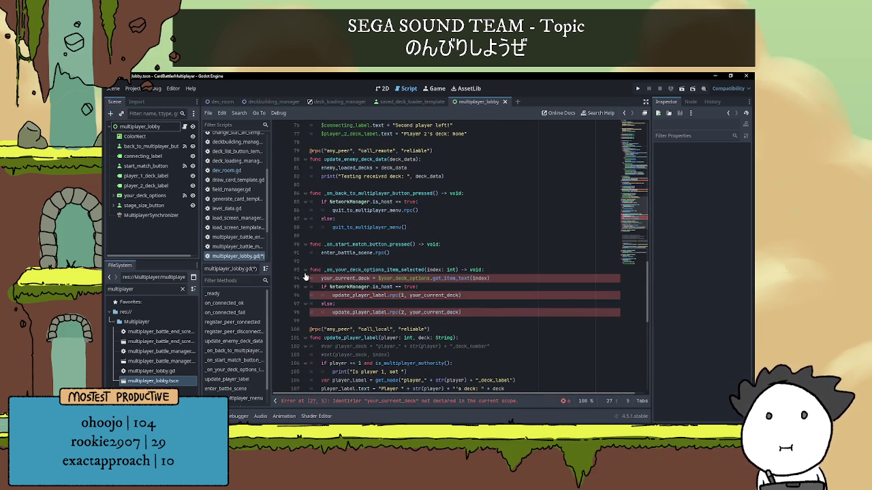
scroll(436, 269, up, 16)
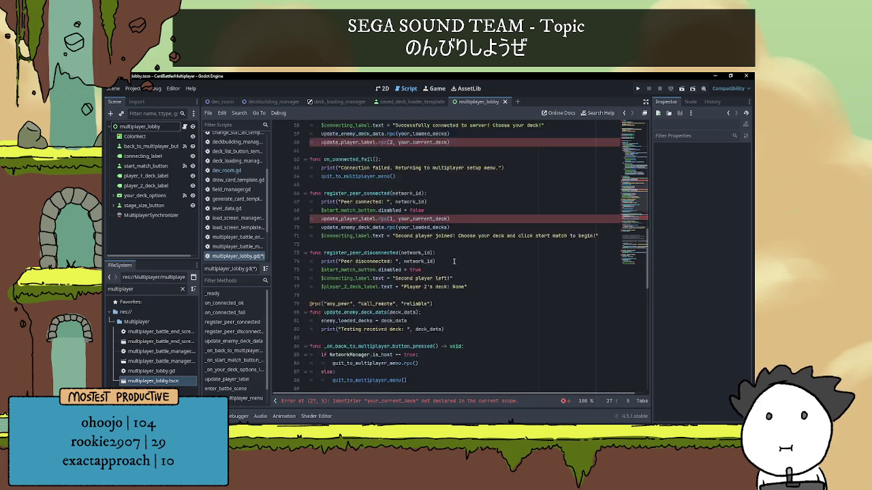
scroll(397, 261, up, 6)
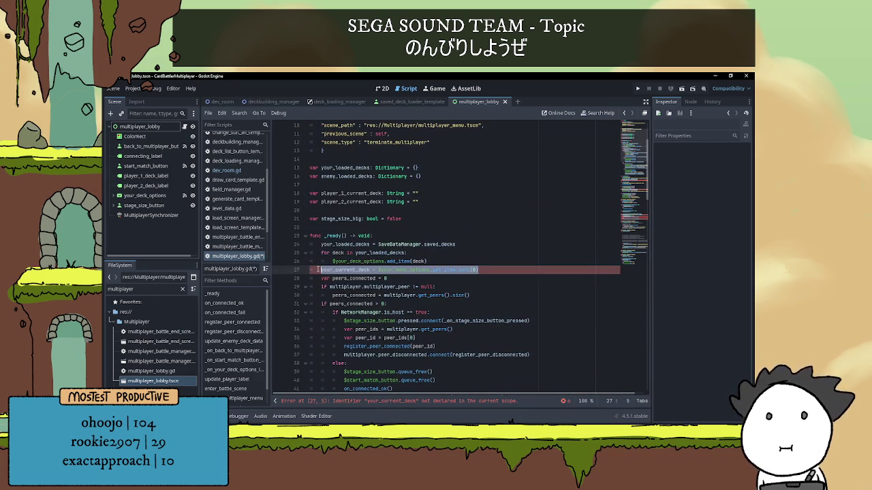
text(#)
click(491, 262)
scroll(450, 256, down, 5)
scroll(425, 252, up, 1)
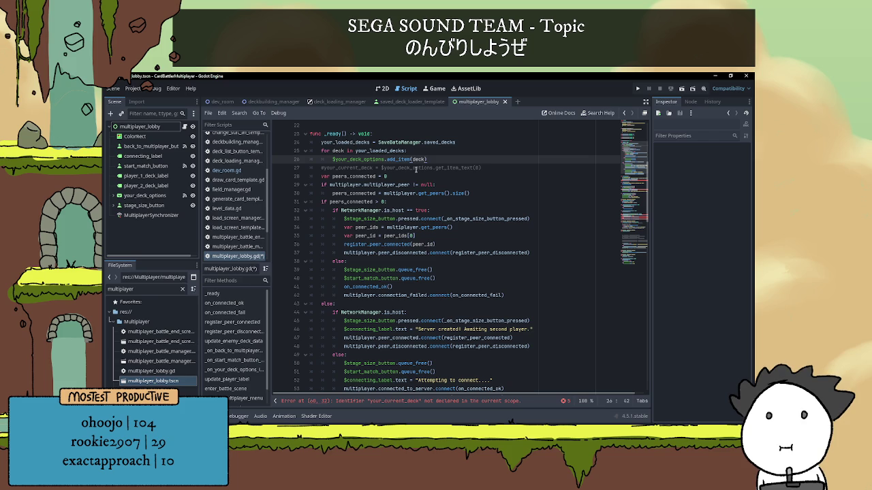
scroll(412, 170, down, 1)
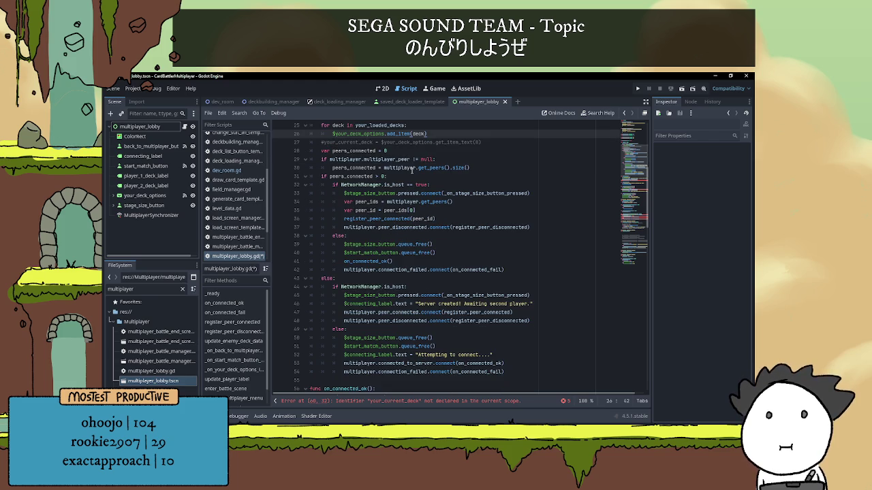
scroll(411, 171, down, 6)
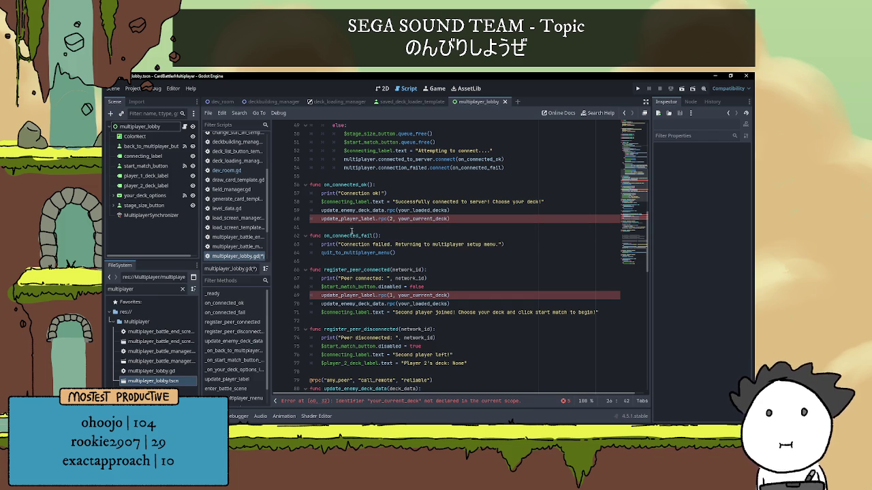
Step: Change line 60's update_player_label argument from your_current_deck to player_2_current_deck
double_click(359, 219)
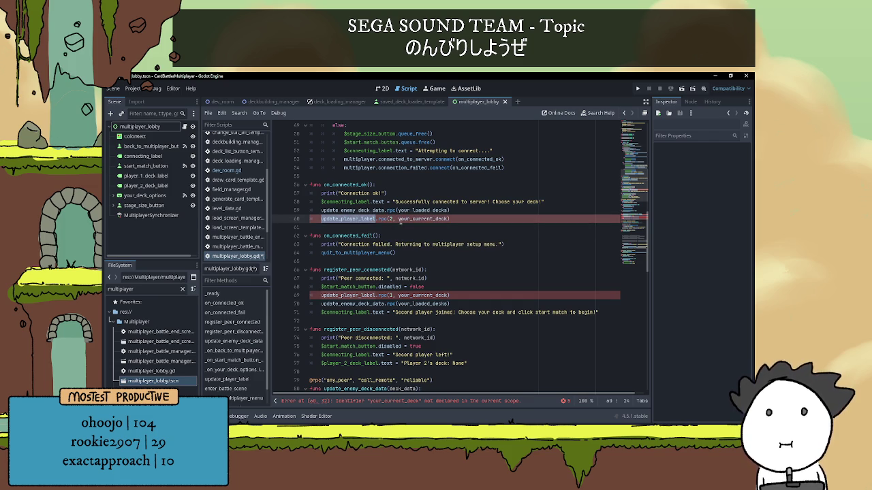
double_click(410, 218)
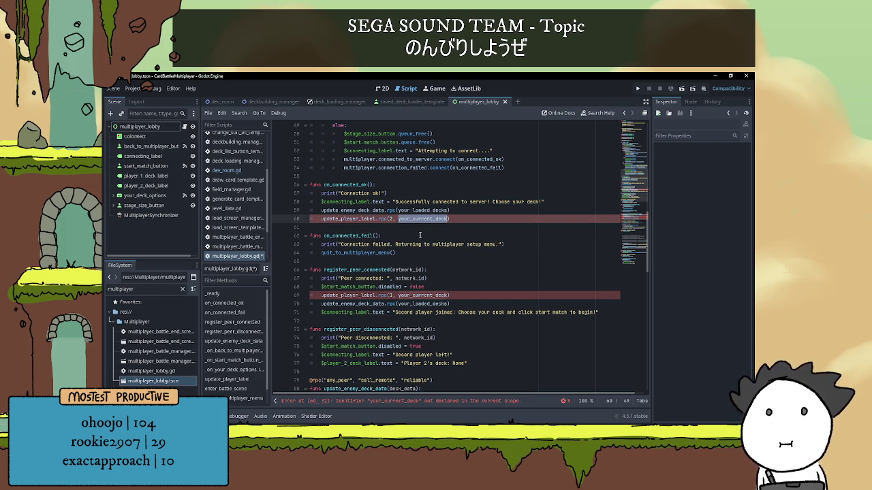
scroll(420, 235, up, 1)
text(player_1)
key(BackSpace)
text(2)
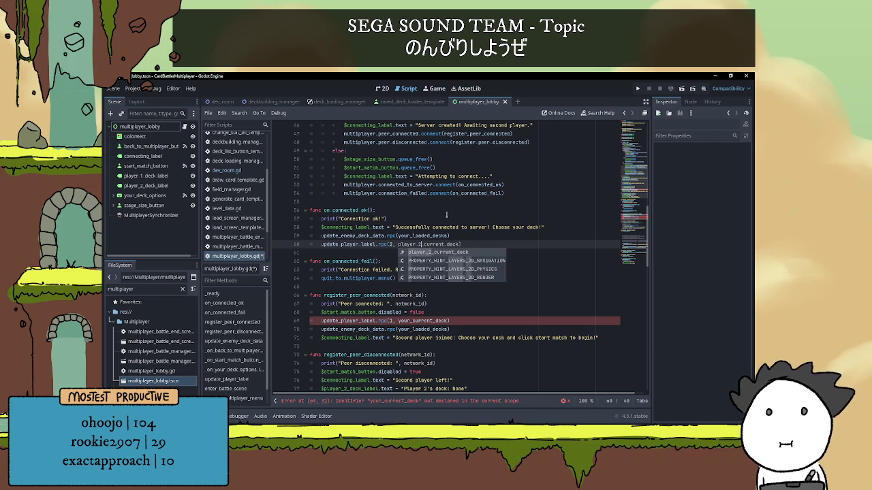
click(497, 240)
double_click(430, 218)
scroll(439, 235, up, 10)
scroll(446, 244, up, 1)
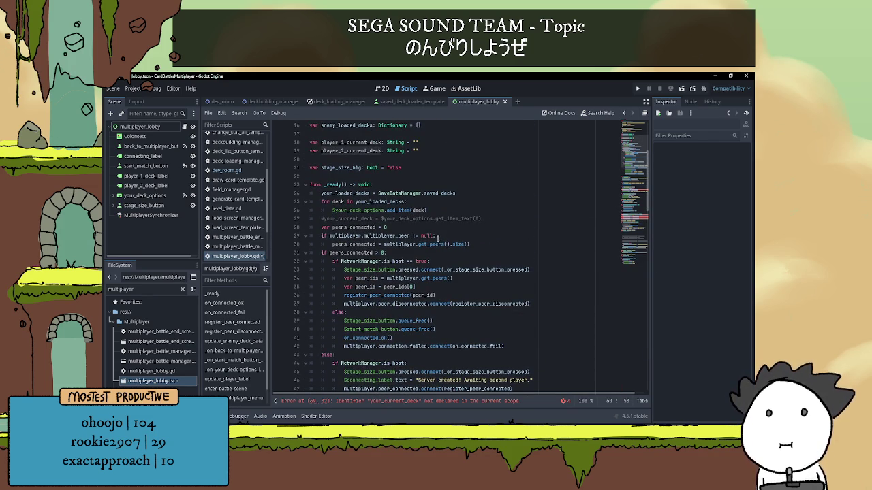
scroll(426, 248, down, 10)
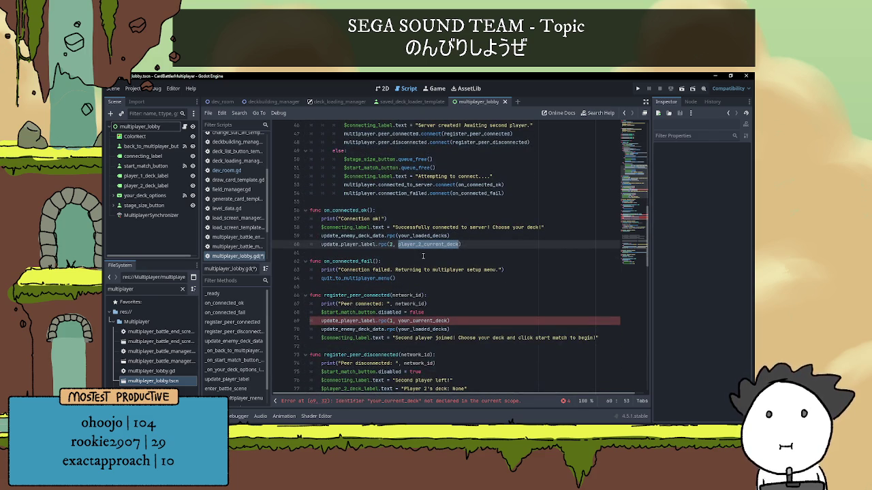
scroll(424, 258, down, 1)
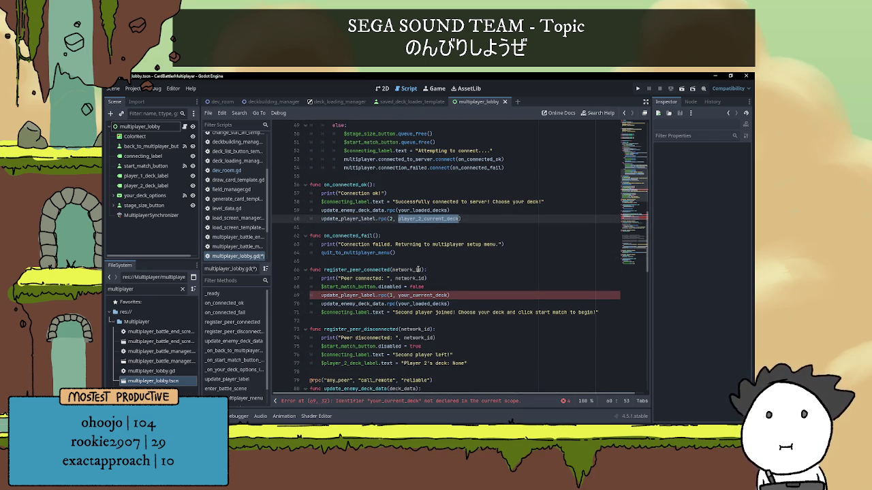
Step: Change your_current_deck on line 69 to player_1_current_deck
click(414, 298)
double_click(418, 300)
text(player_1_current_deck)
scroll(450, 272, down, 4)
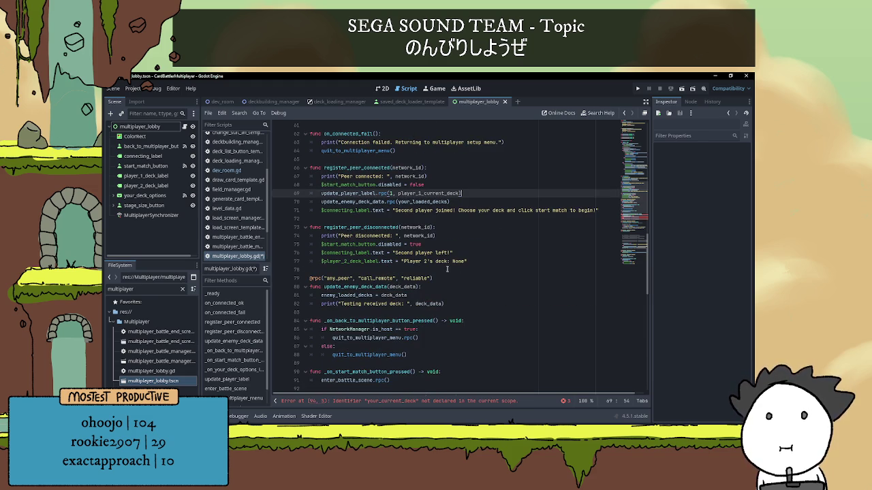
scroll(394, 211, down, 6)
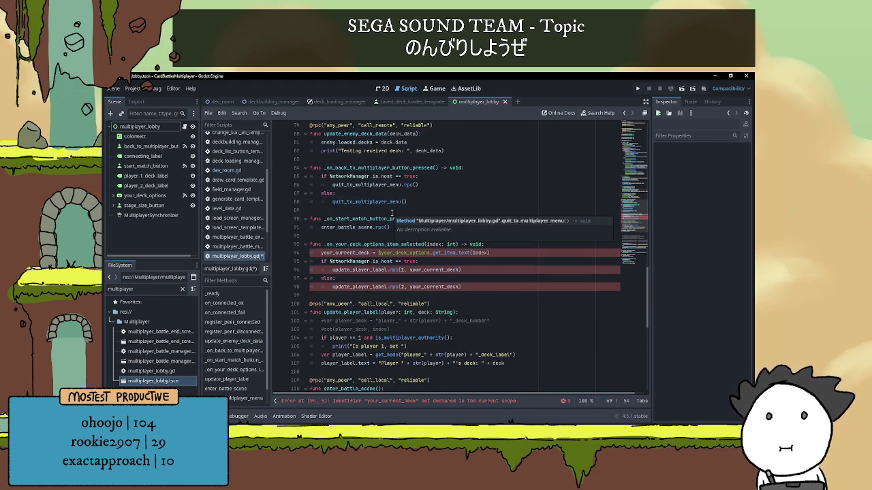
Step: Pass player_1_current_deck on line 96 and player_2_current_deck on line 98
double_click(428, 269)
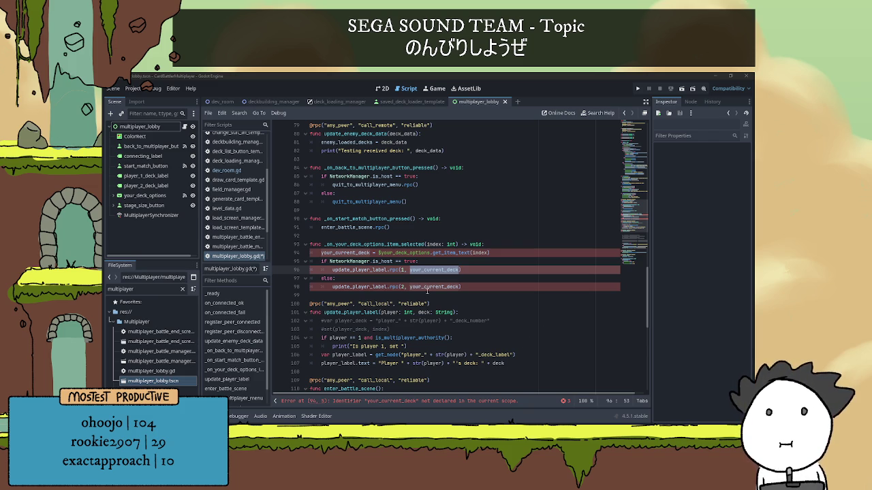
click(436, 270)
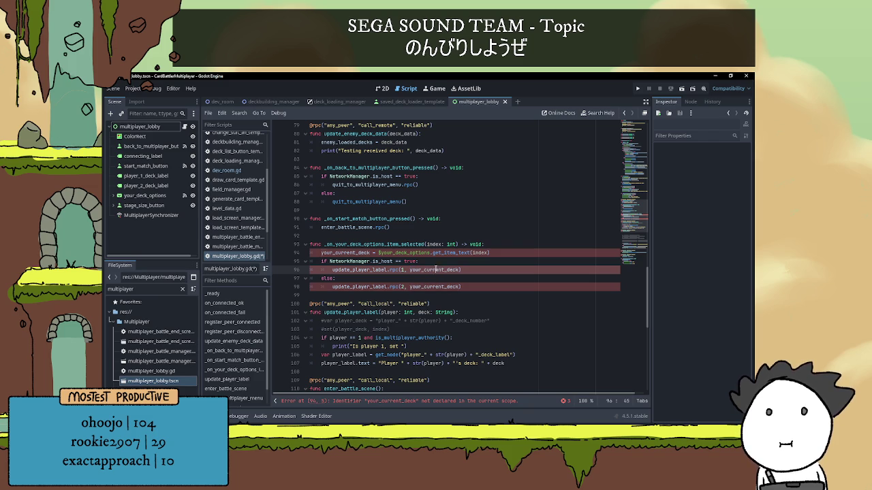
double_click(435, 270)
text(player_1_current_deck)
double_click(432, 287)
text(player_2_current_deck)
click(431, 287)
key(BackSpace)
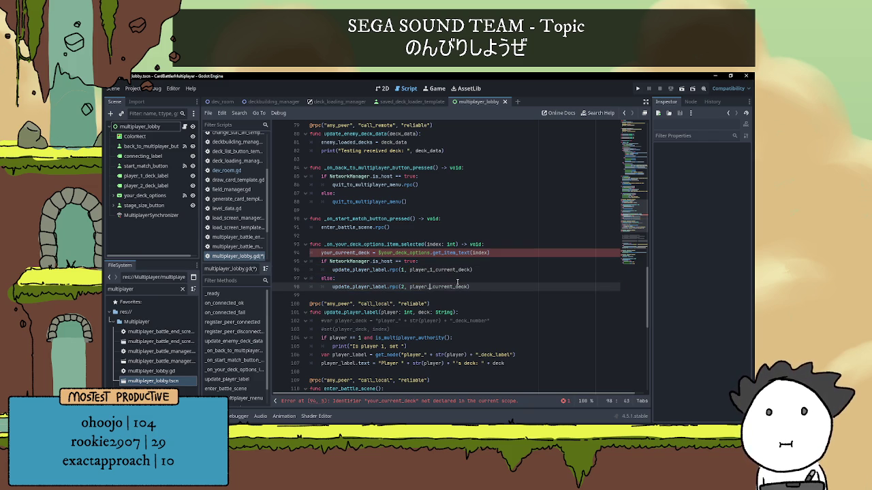
text(2_)
click(460, 279)
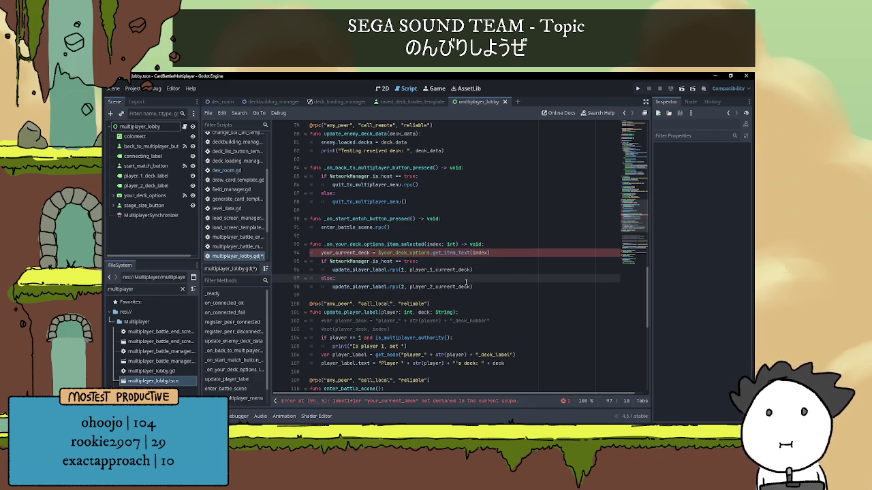
scroll(476, 280, down, 1)
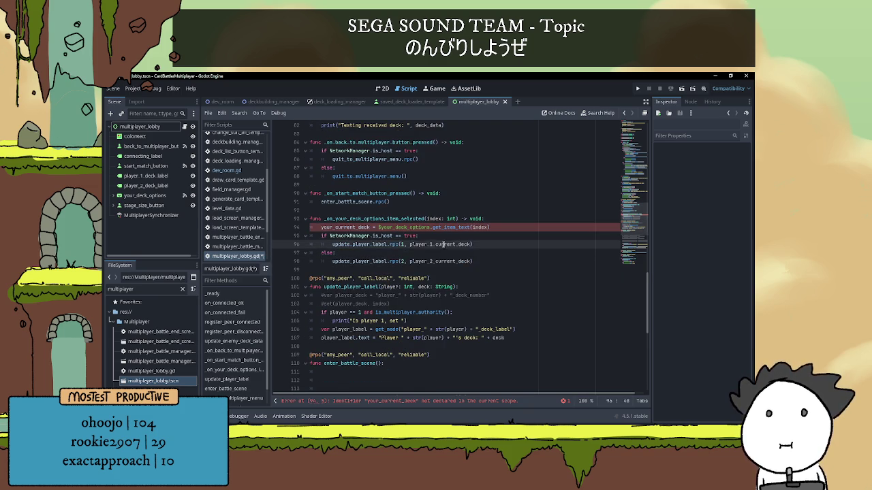
scroll(450, 252, down, 1)
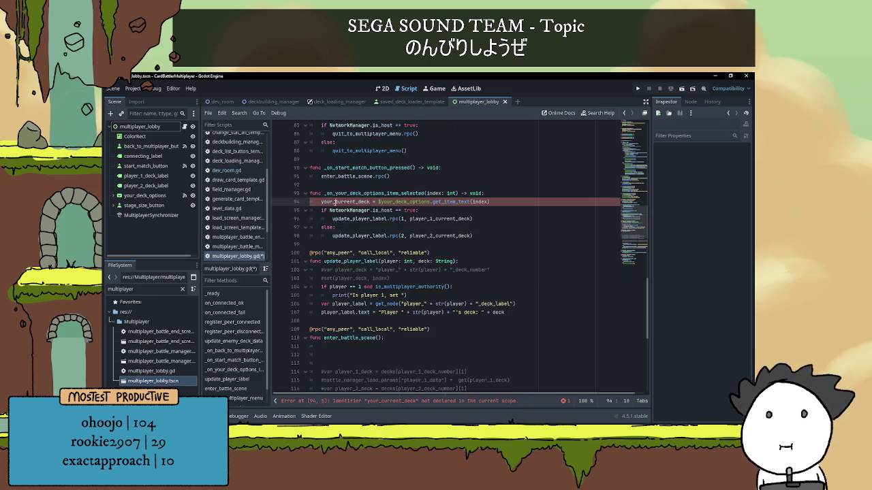
double_click(334, 203)
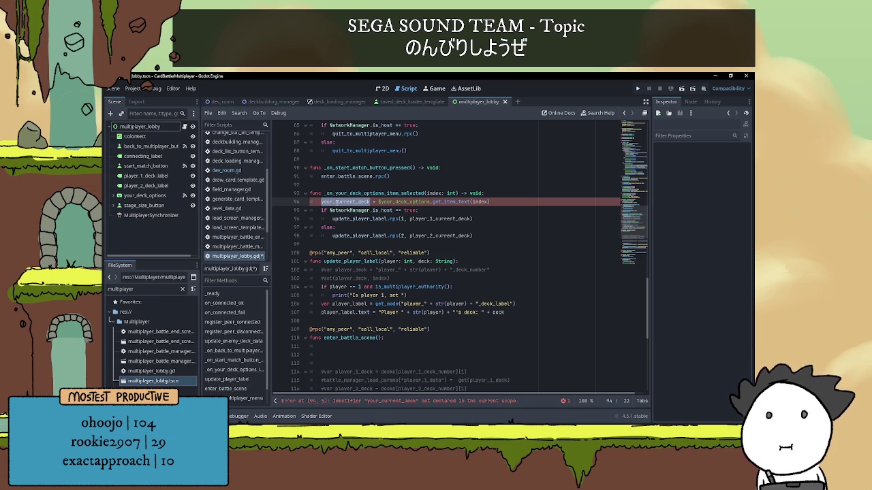
Step: Guard the deck assignment with if is_multiplayer_authority(): and rename its variable to player_1_current_deck
click(500, 196)
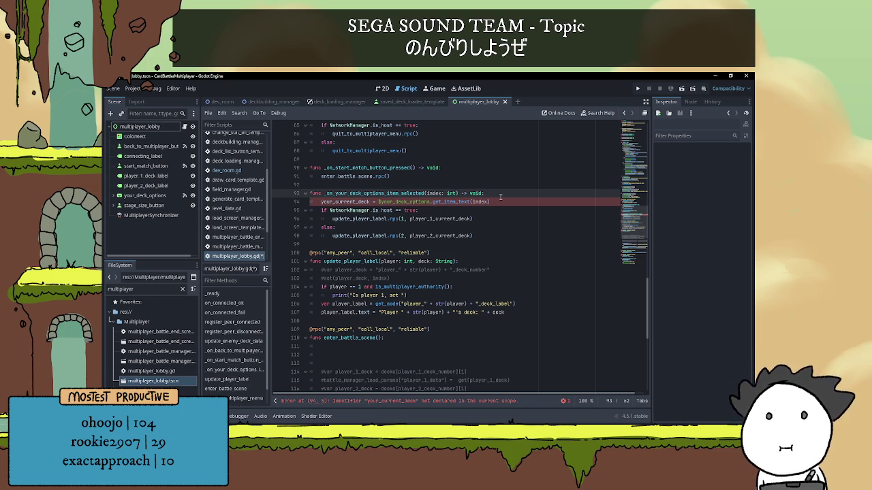
key(Return)
text(if is)
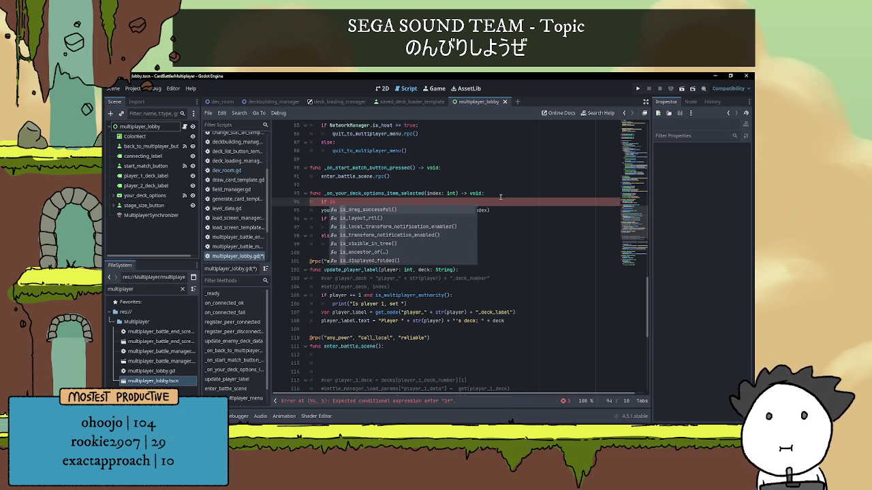
text(_mul)
key(Return)
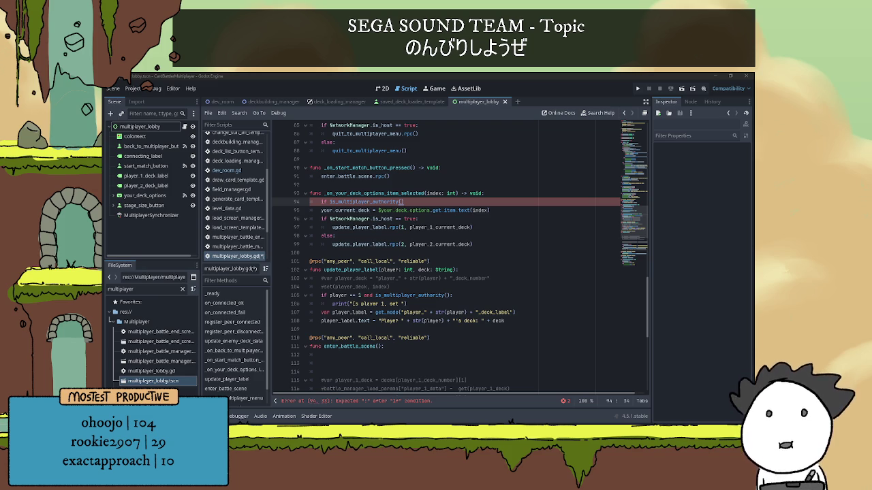
click(412, 201)
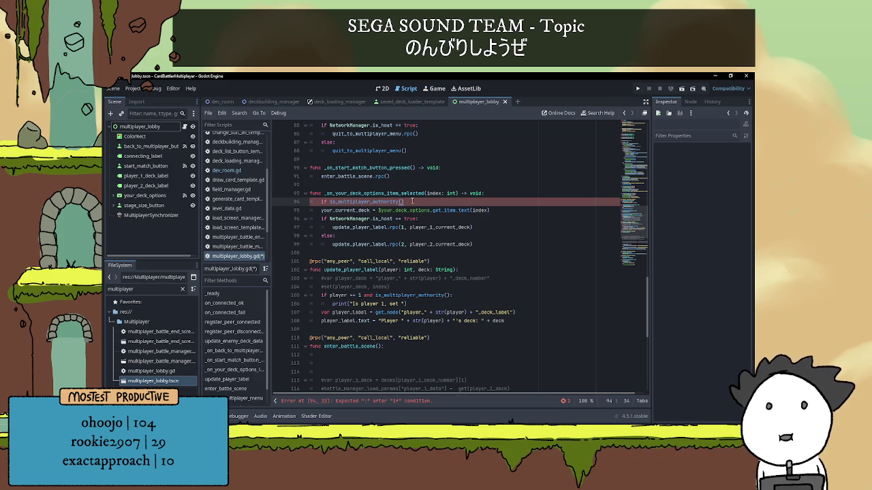
text(:)
key(Down)
key(Home)
key(shift+Down)
key(Tab)
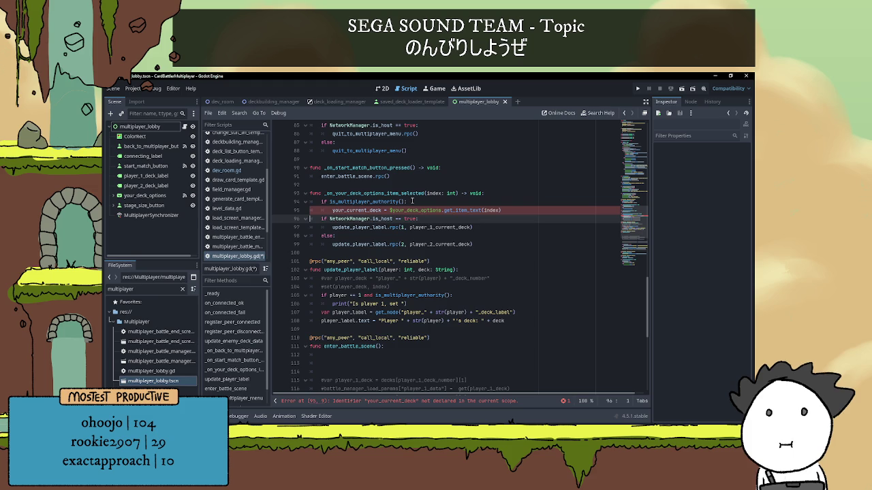
key(Return)
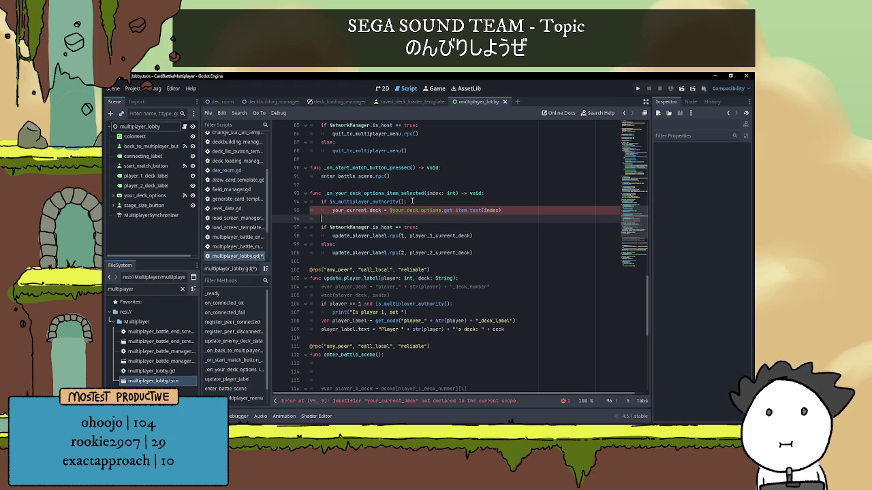
double_click(374, 210)
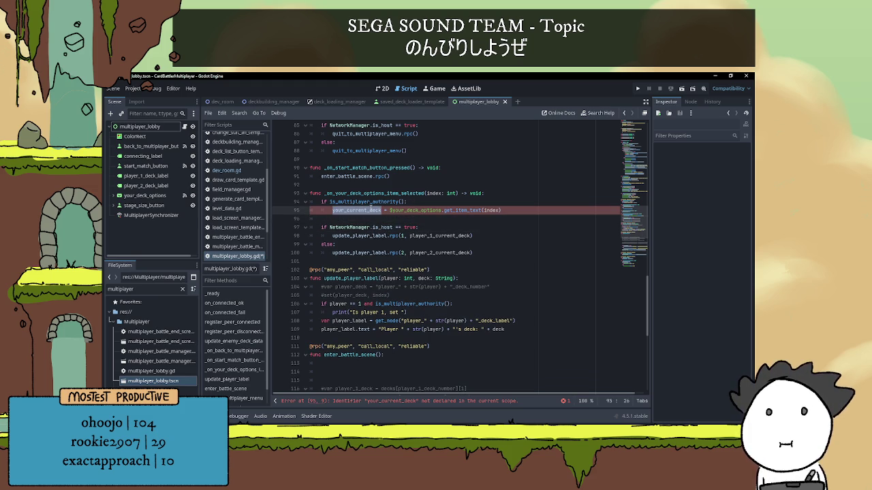
text(player_1_current_deck)
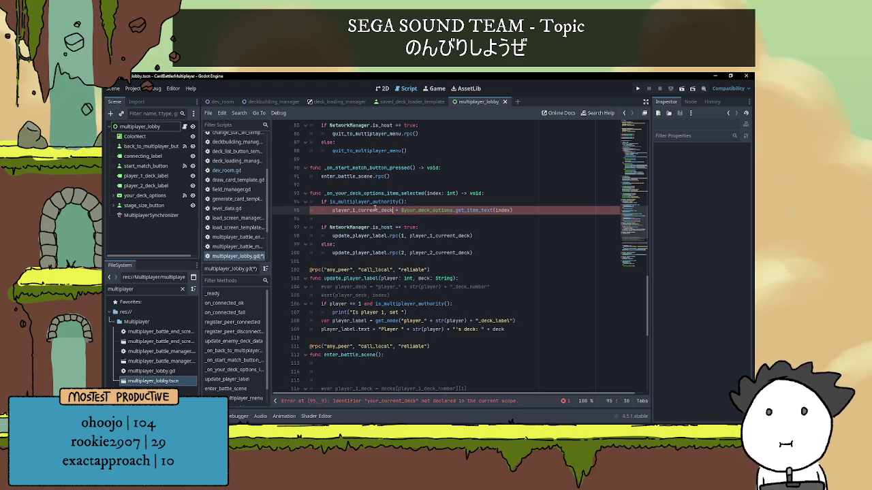
Step: Add an else: branch that assigns the selected deck text to player_2_current_deck
click(385, 219)
text(else:)
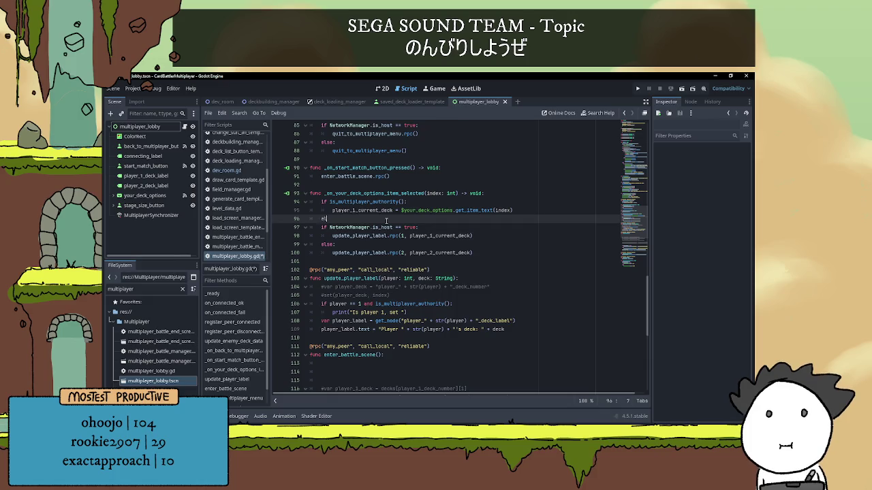
key(Return)
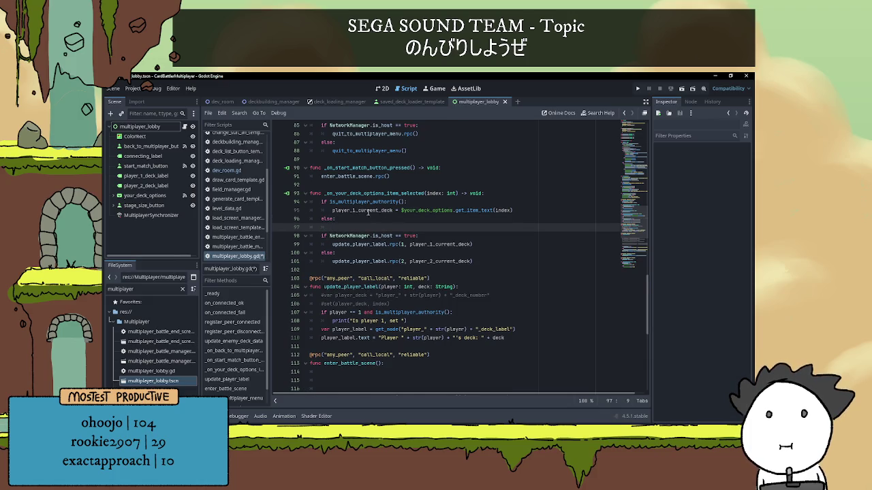
key(ctrl+z)
drag(333, 211, 517, 211)
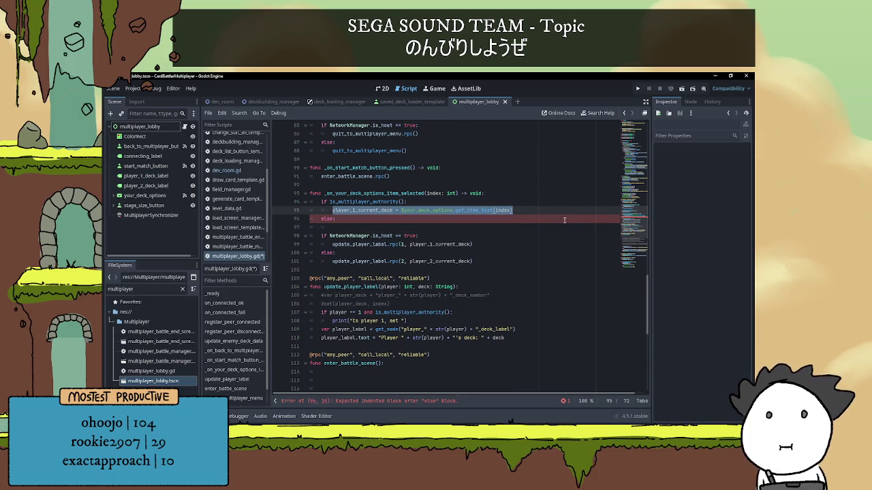
key(ctrl+c)
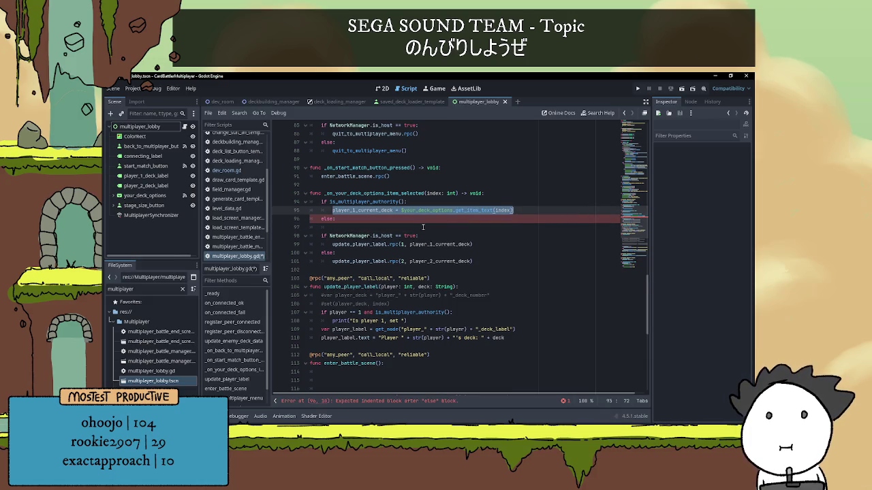
click(423, 228)
key(ctrl+v)
click(355, 227)
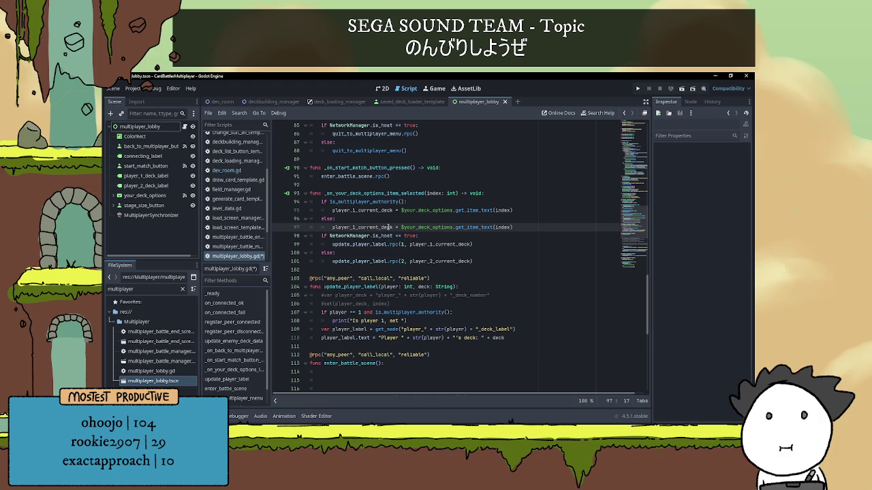
key(BackSpace)
text(2)
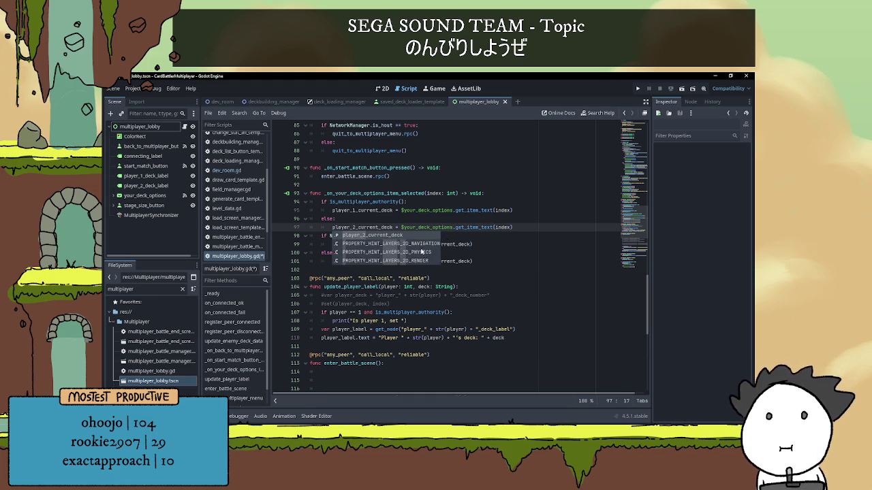
key(Escape)
click(498, 235)
scroll(499, 235, down, 3)
click(481, 177)
click(496, 187)
key(Up)
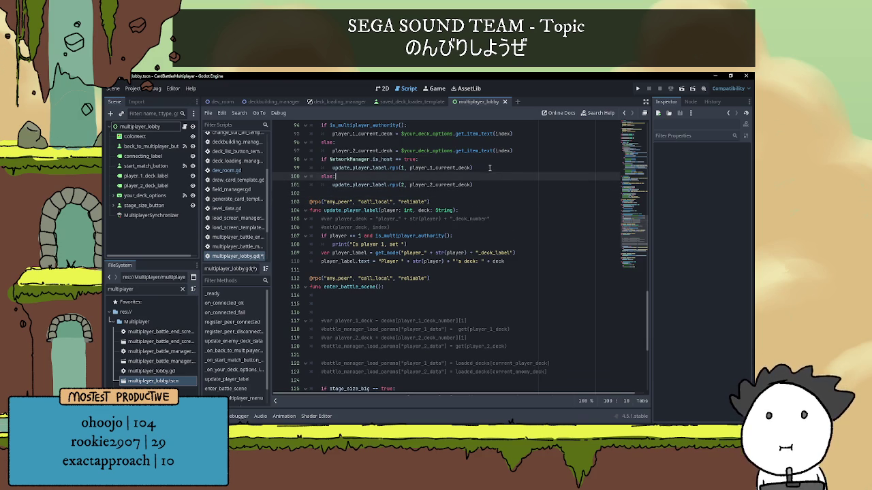
key(Up)
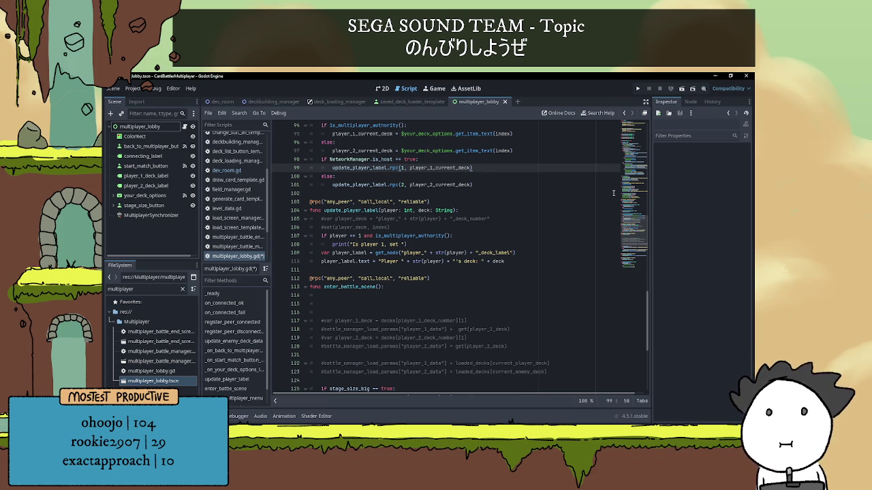
click(476, 177)
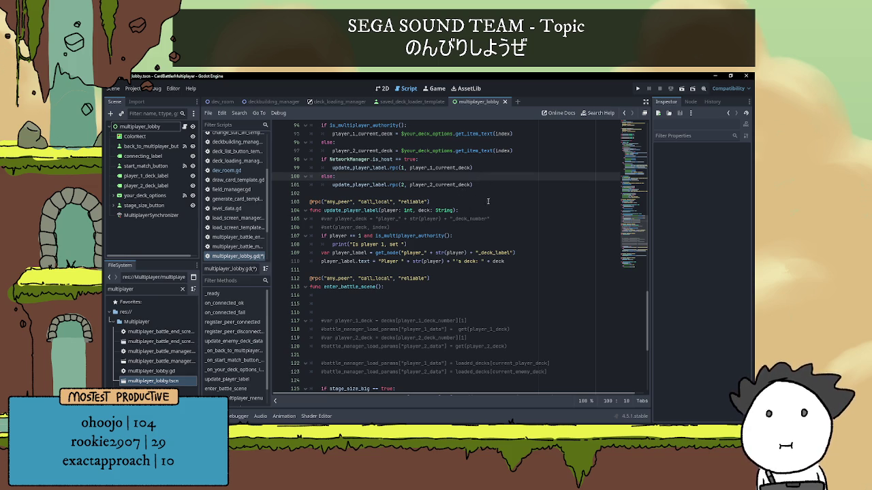
click(461, 194)
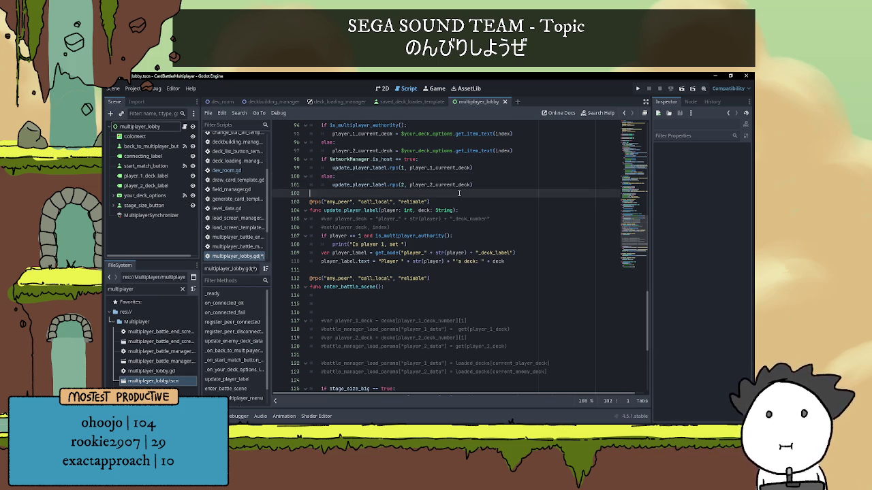
scroll(459, 193, down, 2)
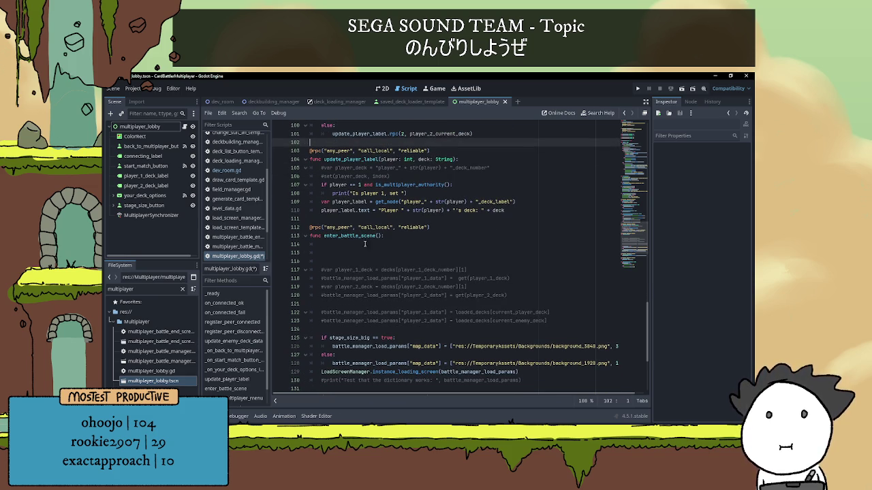
scroll(365, 242, up, 3)
double_click(370, 160)
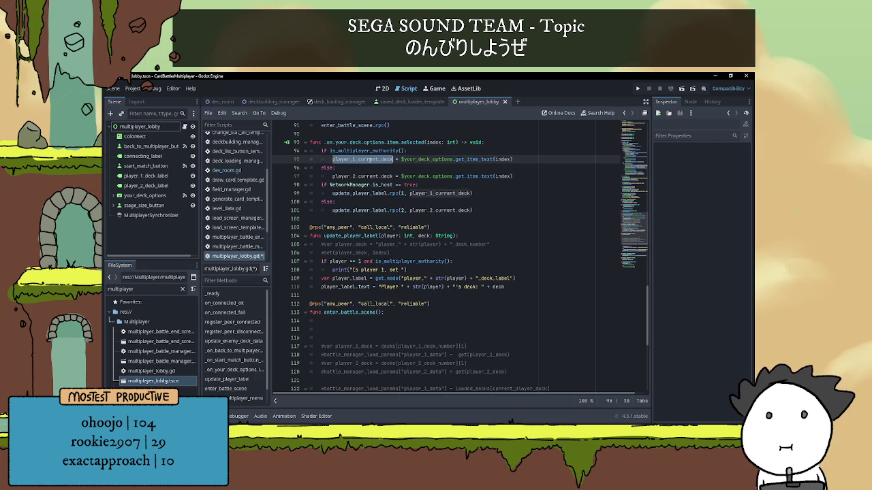
double_click(371, 177)
click(375, 169)
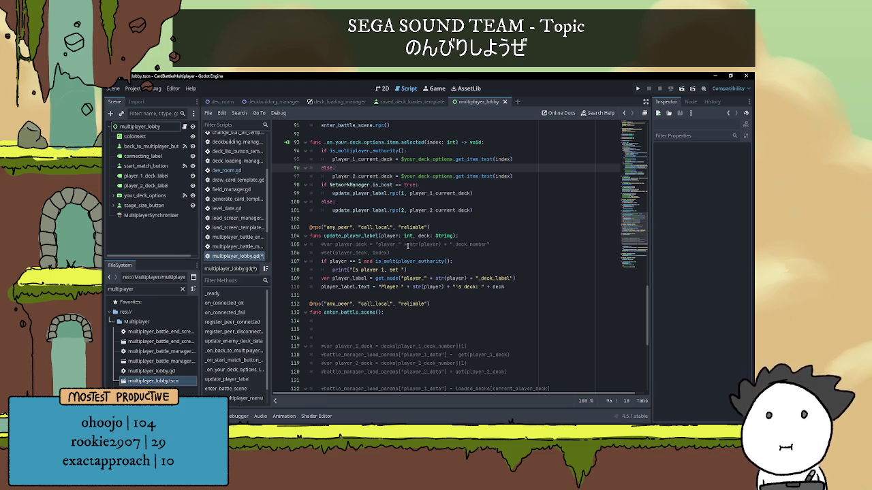
scroll(408, 246, down, 1)
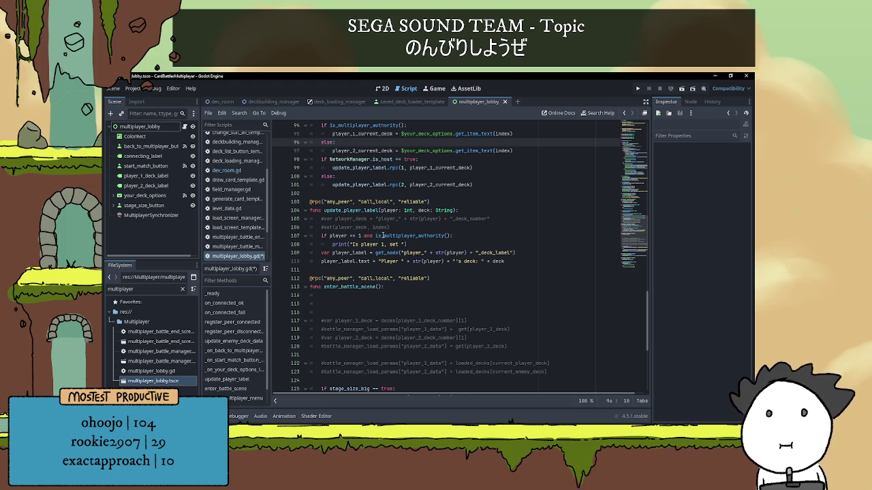
scroll(393, 238, up, 1)
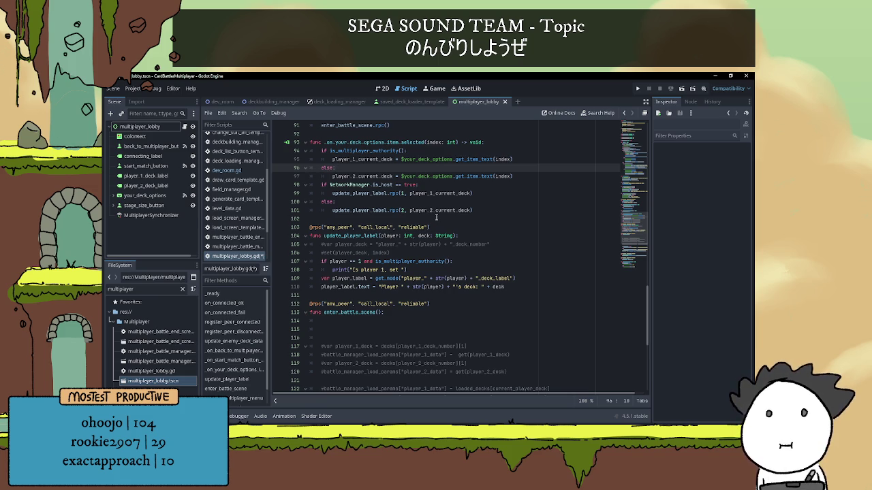
Step: Move the update_player_label.rpc(1) call into the is_multiplayer_authority() branch
click(369, 210)
click(513, 176)
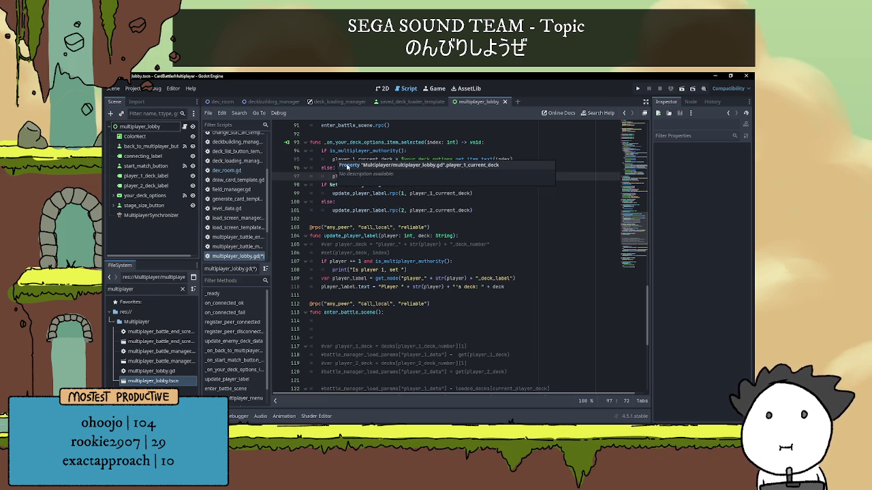
drag(333, 193, 474, 193)
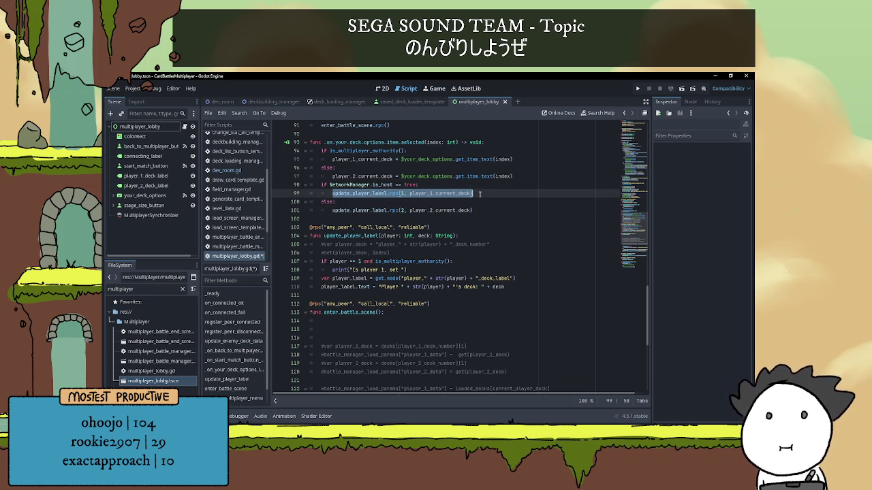
key(ctrl+x)
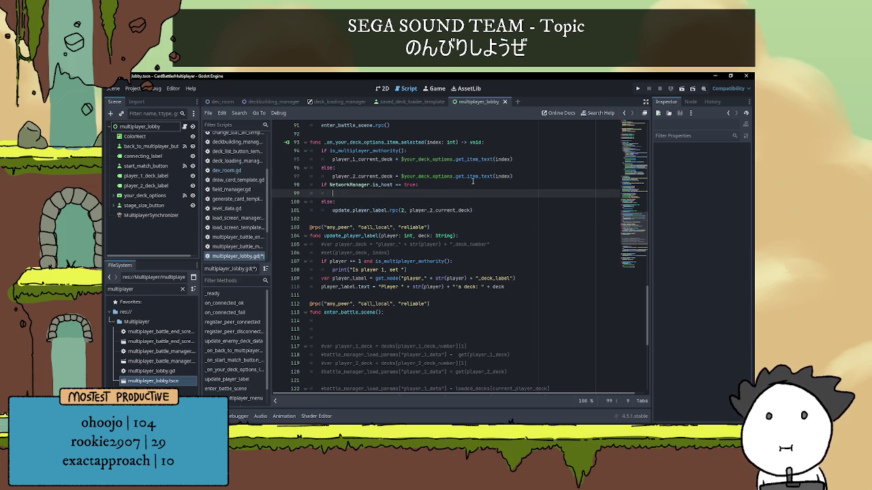
click(451, 151)
key(Return)
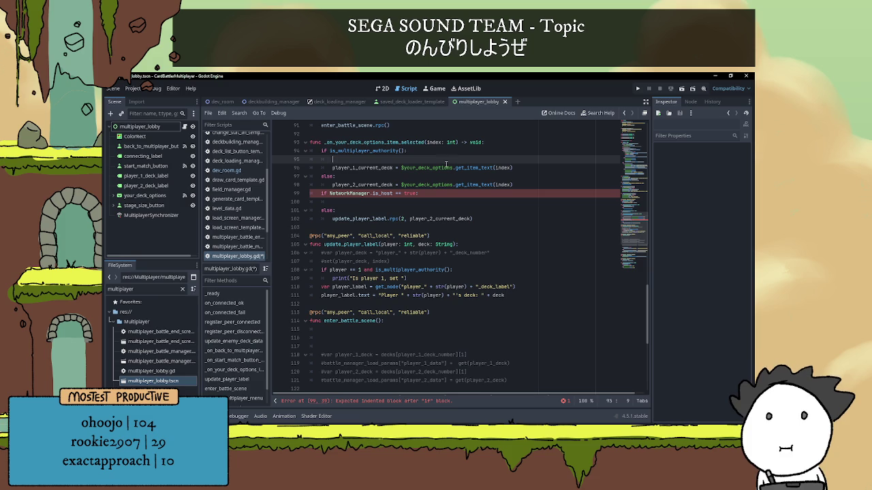
key(ctrl+v)
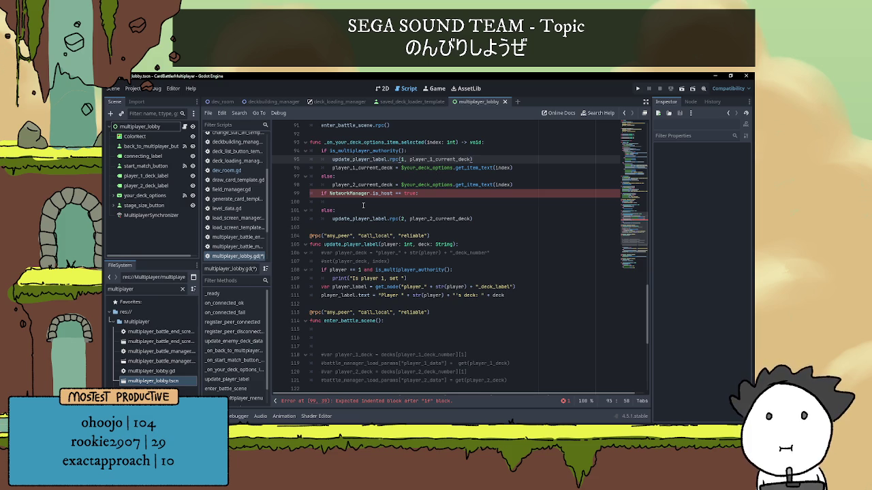
Step: Move the update_player_label.rpc(2) call under else and delete the leftover is_host if/else lines
drag(334, 218, 486, 219)
key(ctrl+x)
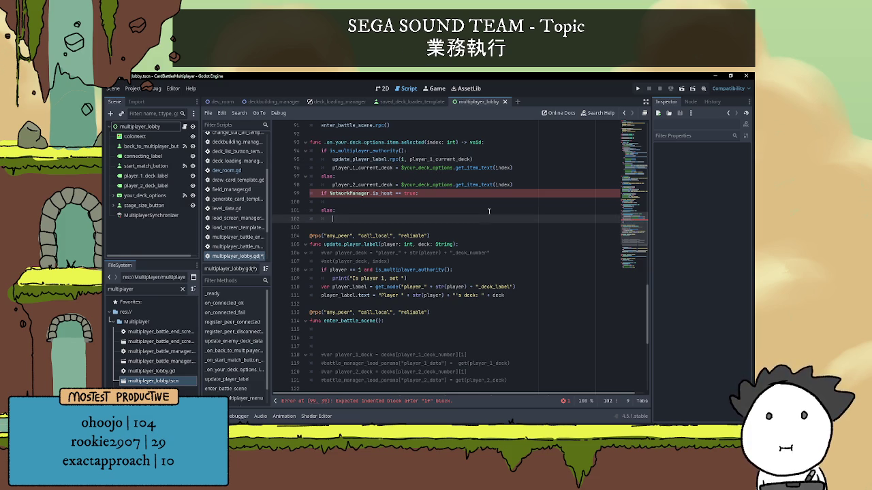
click(451, 176)
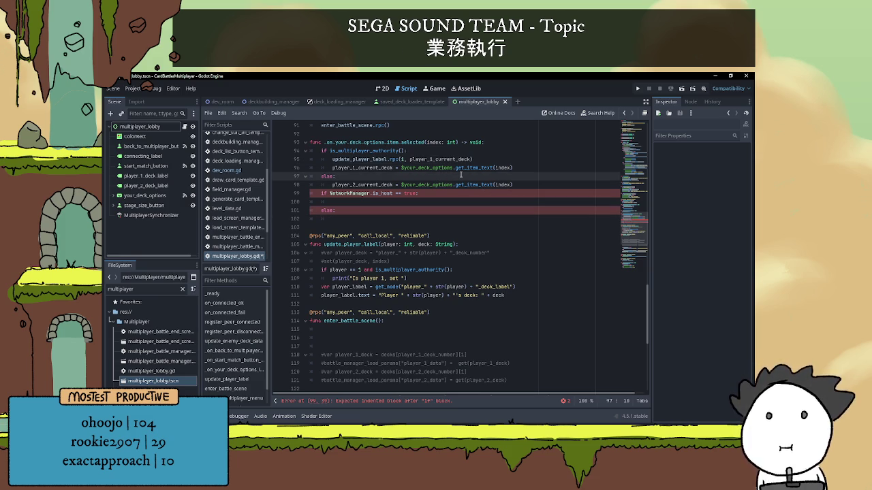
key(Return)
key(ctrl+v)
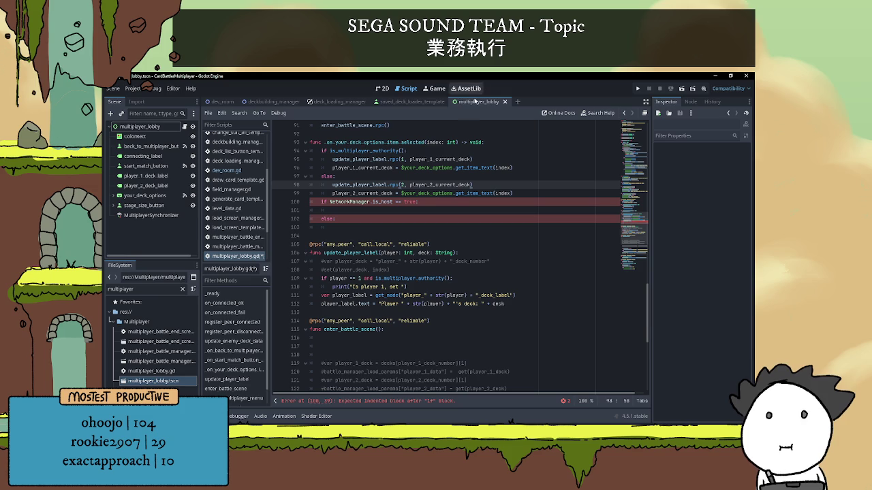
drag(347, 226, 311, 203)
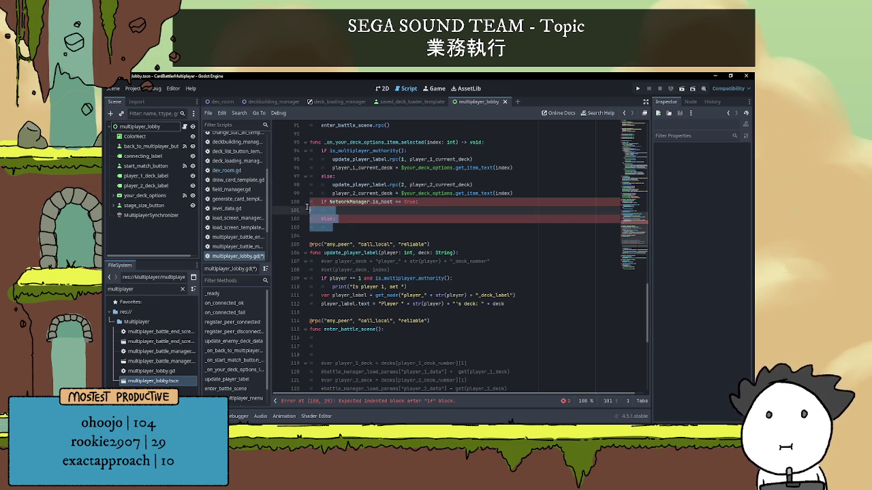
key(BackSpace)
key(BackSpace)
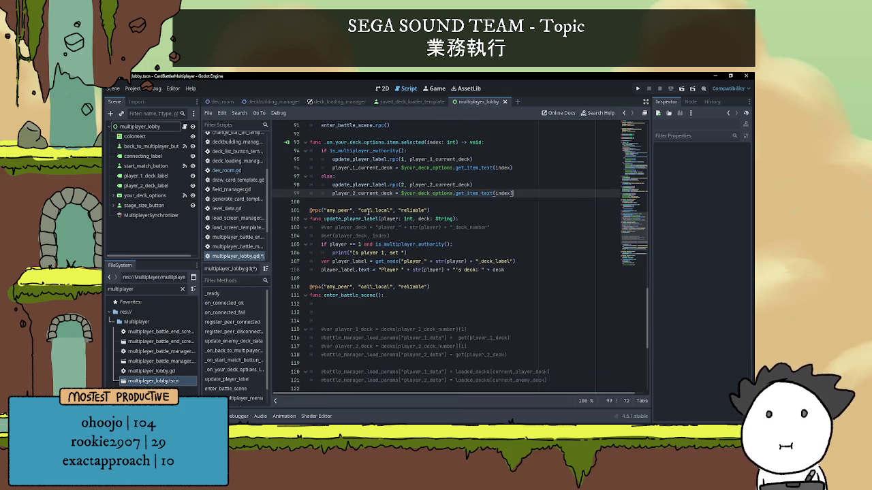
scroll(388, 188, up, 1)
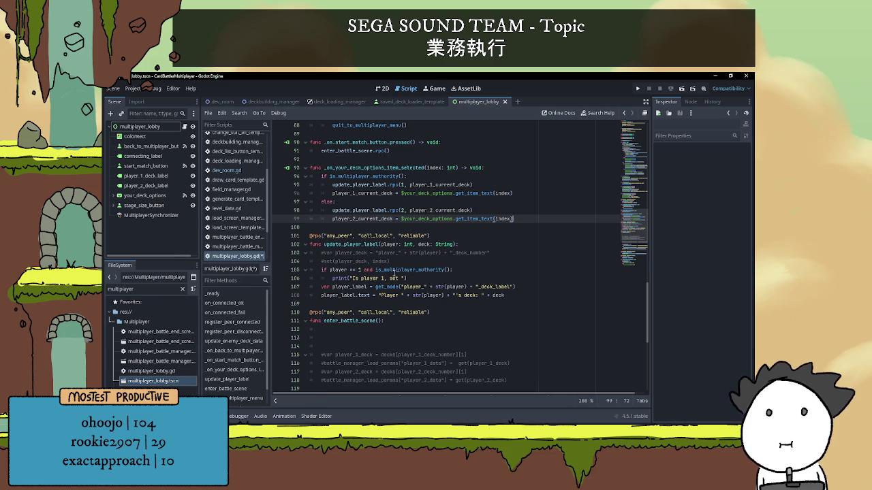
Step: Comment out the authority check and print in update_player_label with Ctrl+K, then add a blank line under its header
drag(427, 279, 295, 273)
key(ctrl+k)
click(398, 230)
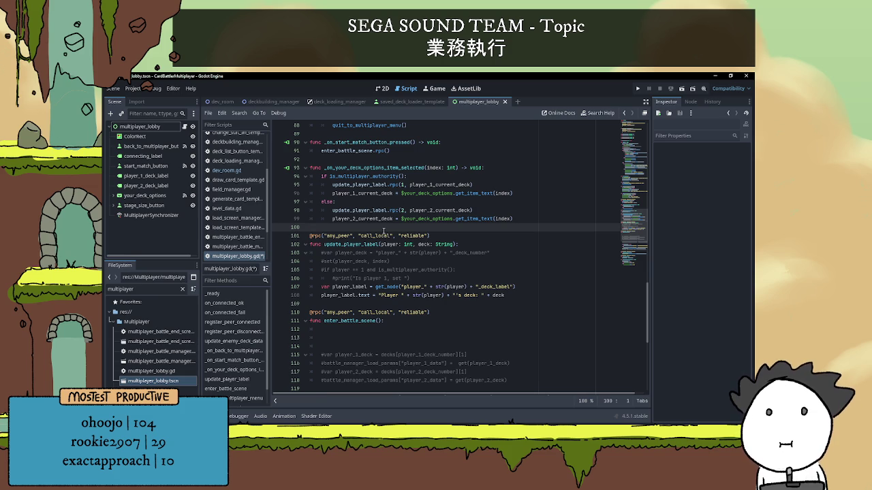
click(482, 245)
key(Return)
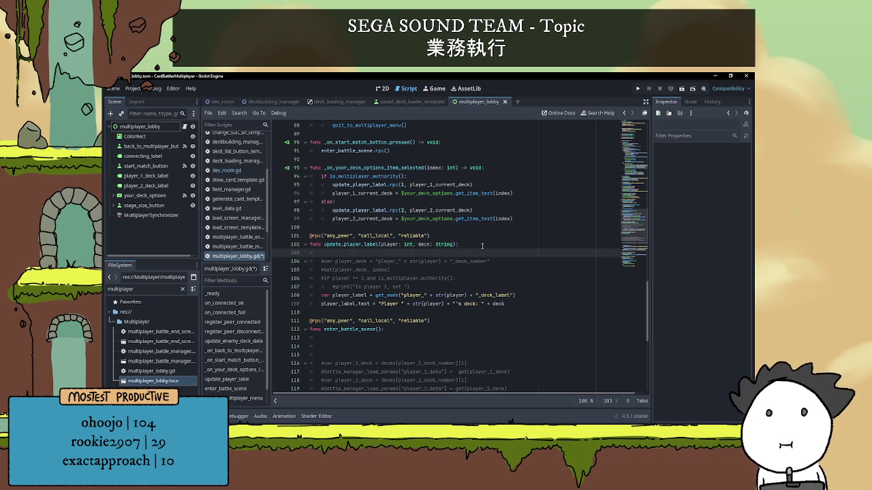
mouse_move(332, 193)
mouse_down()
mouse_move(522, 184)
mouse_move(522, 193)
mouse_up()
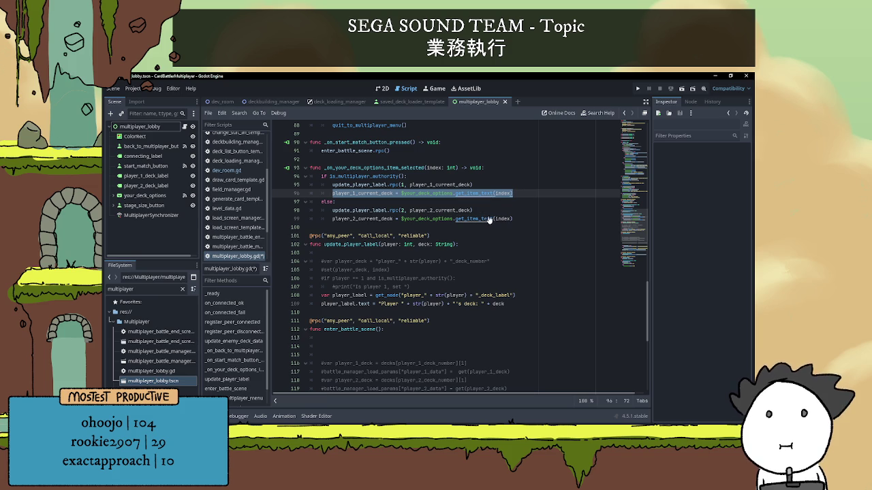
click(365, 256)
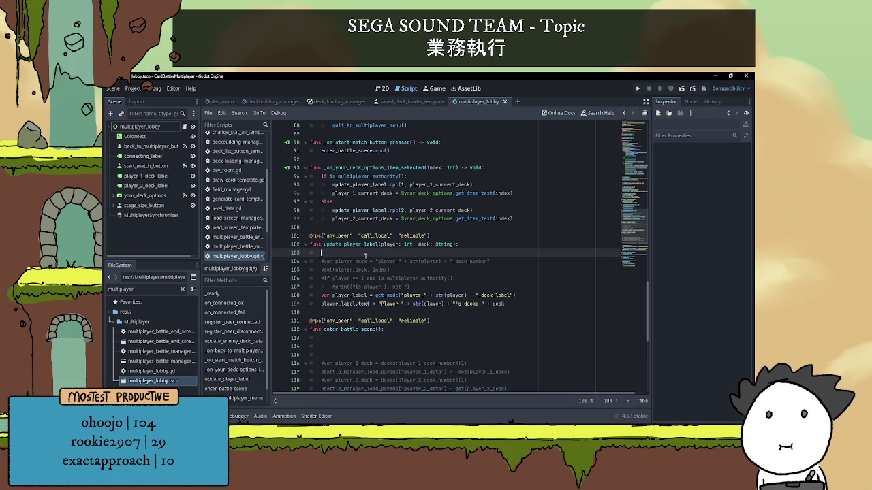
Step: Add var current_deck = "player_" + str(player) + "_current_deck" followed by set(current_deck, deck)
text(var )
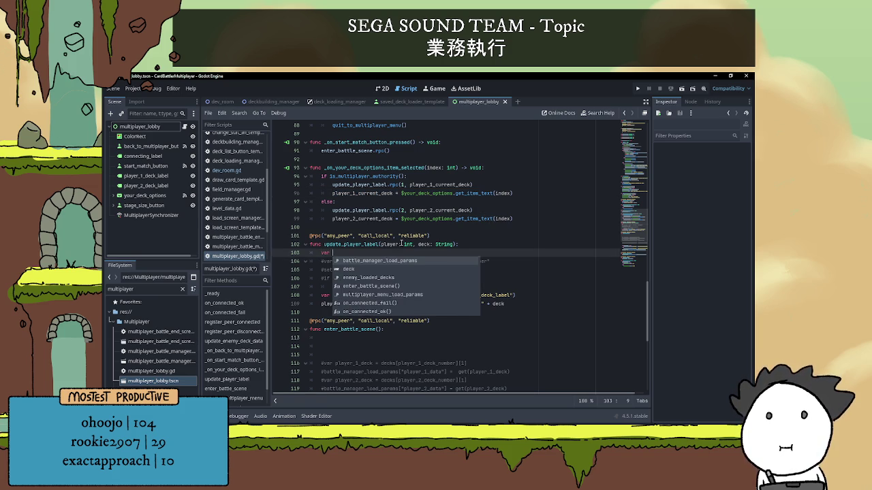
text(current_deck )
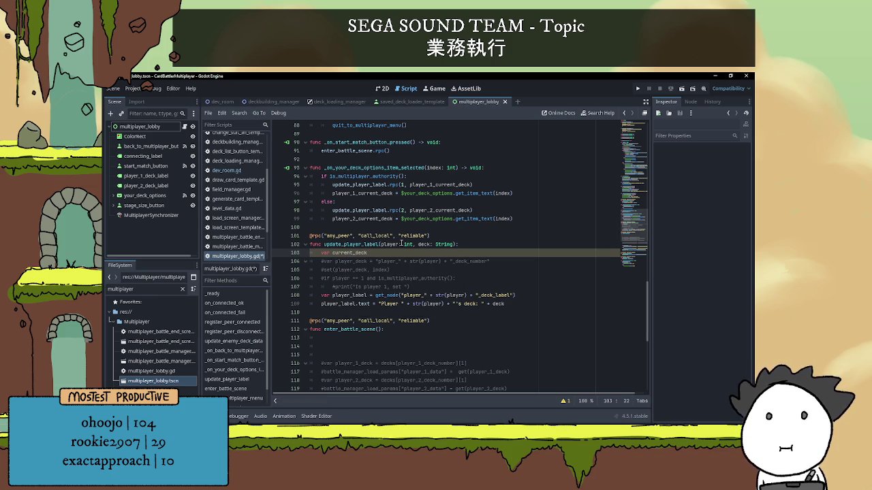
text(= ")
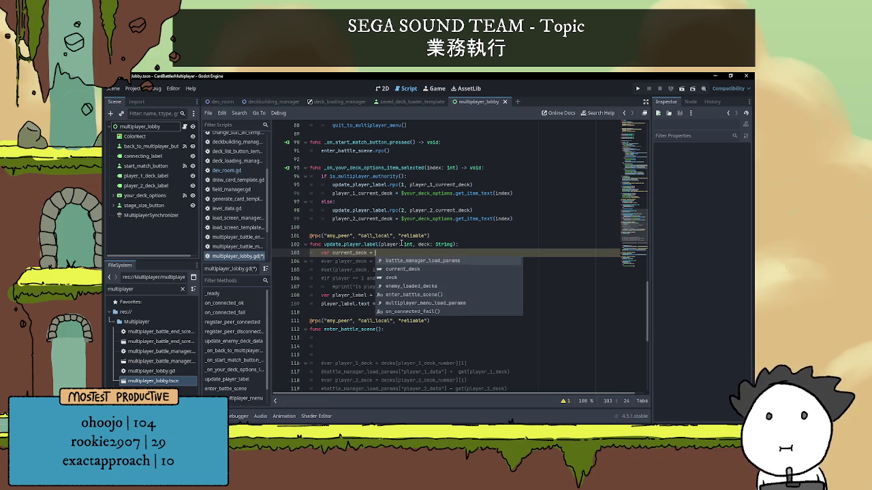
key(Escape)
text(player_)
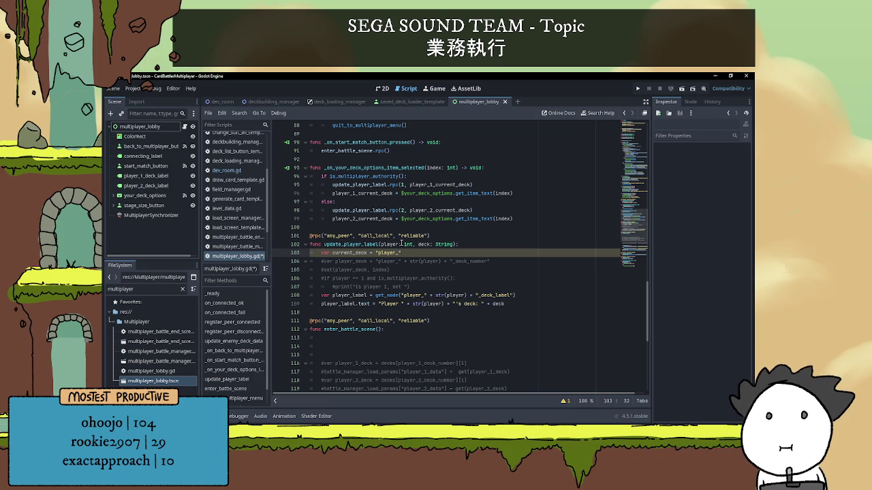
text(+ st)
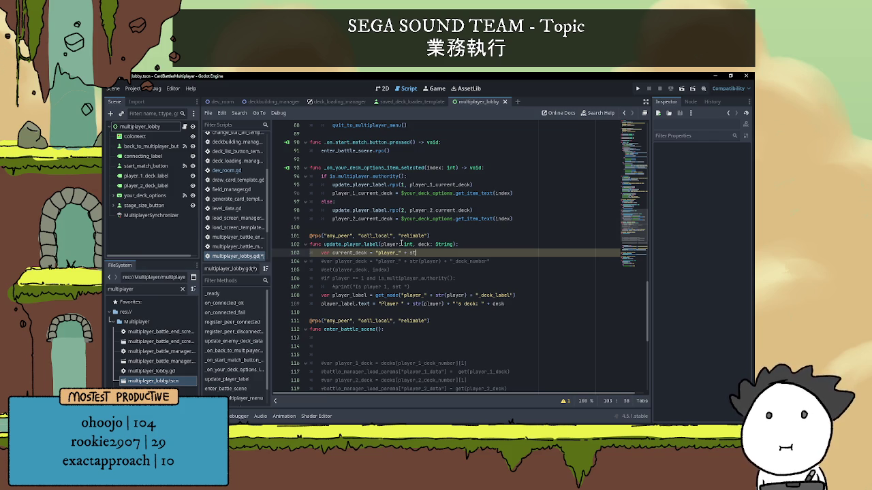
text(r()player)
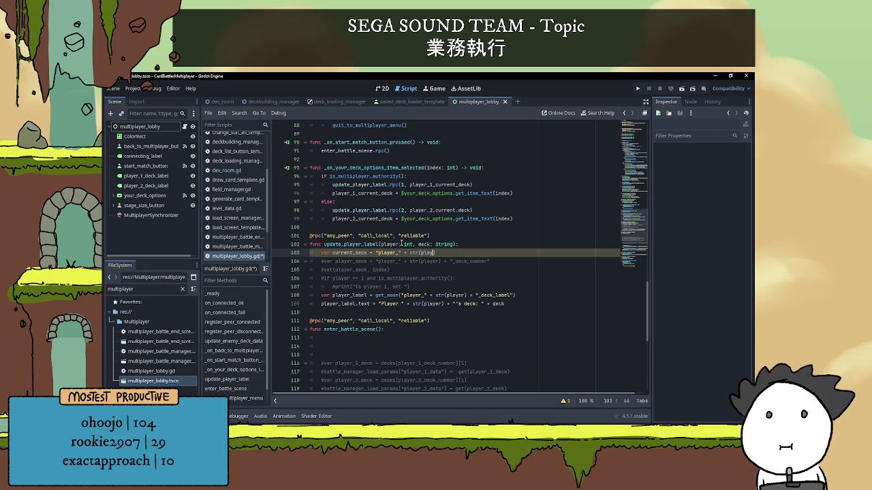
text(+ )
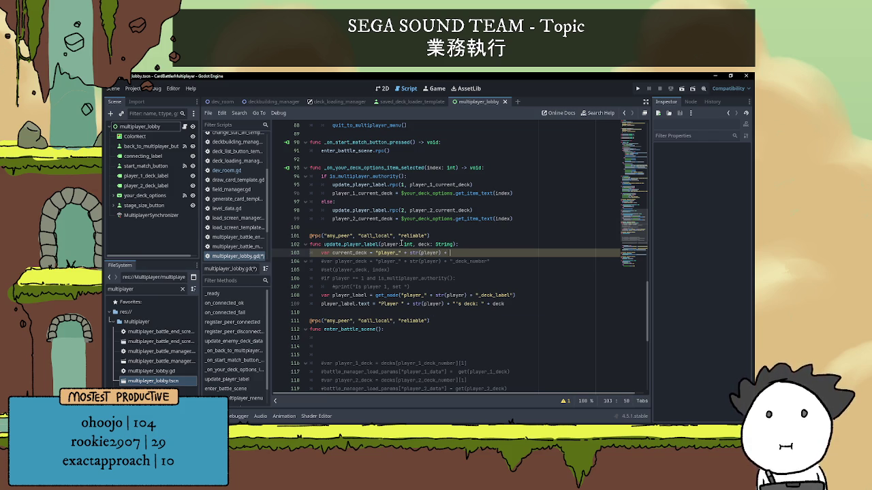
text(")
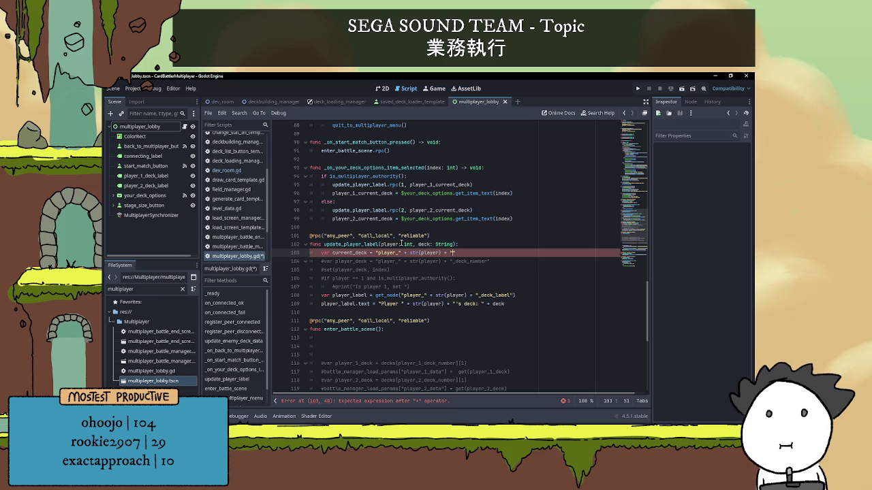
text(_cu)
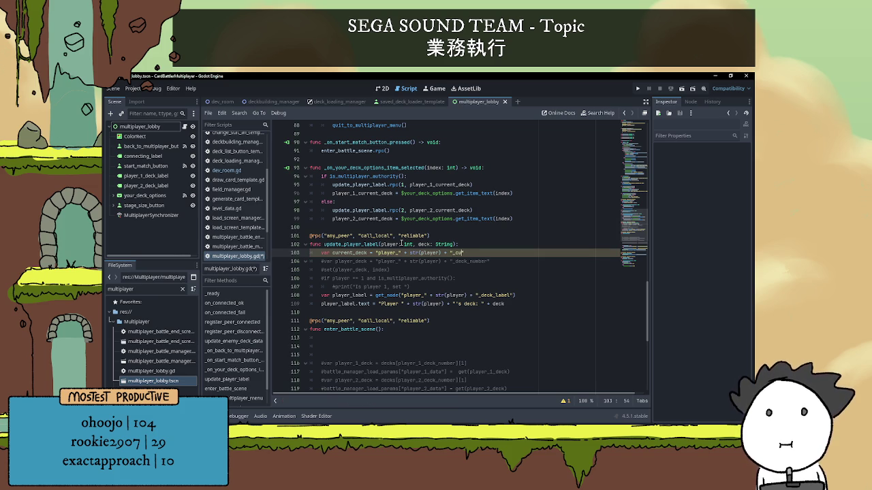
text(rrent_deck)
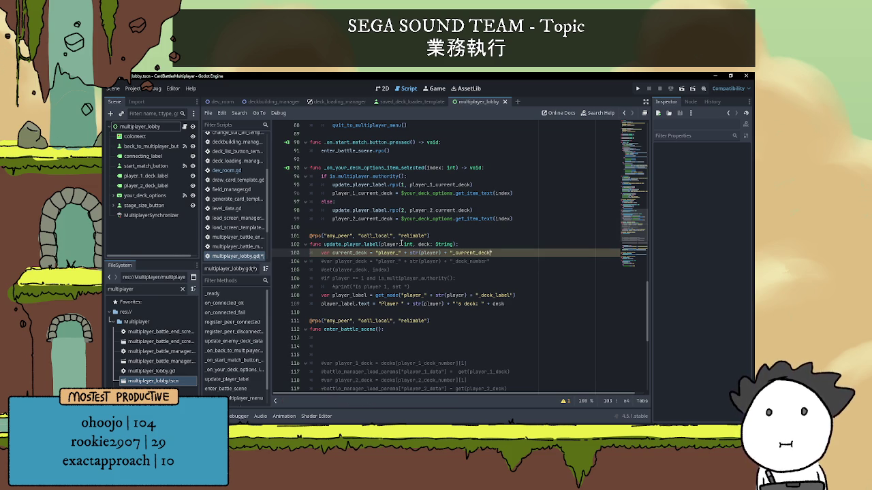
key(Return)
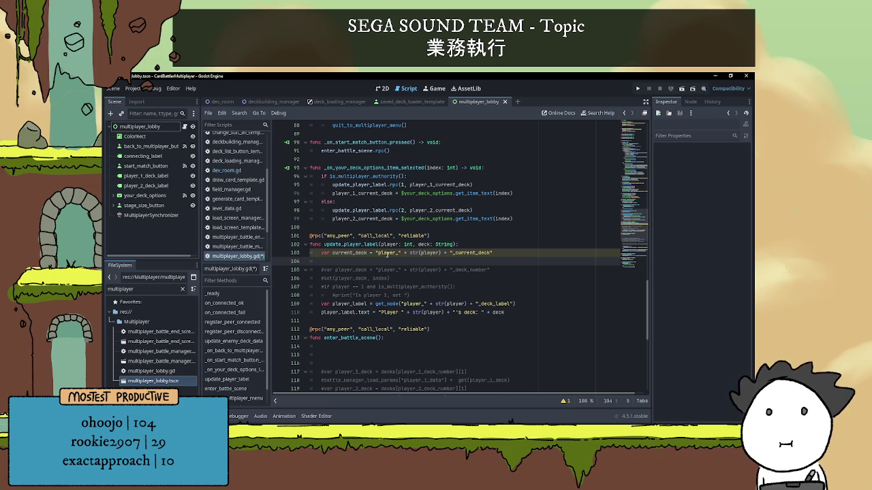
text(set)
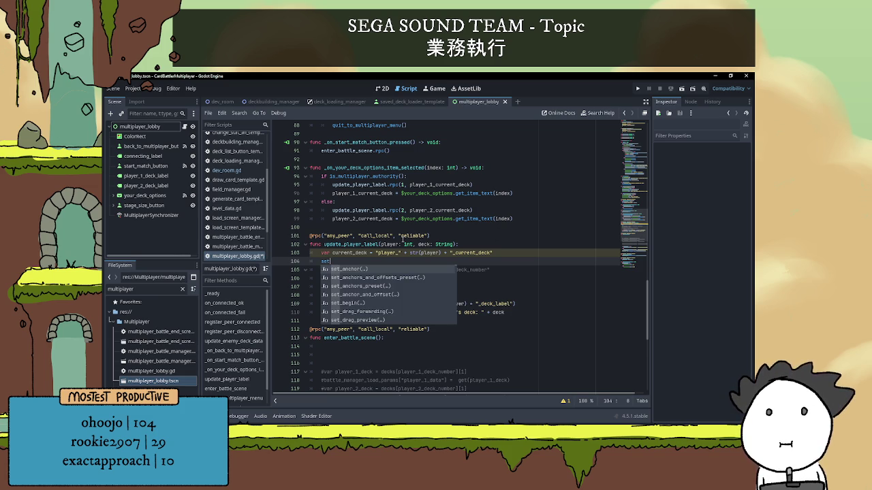
text(())
key(Left)
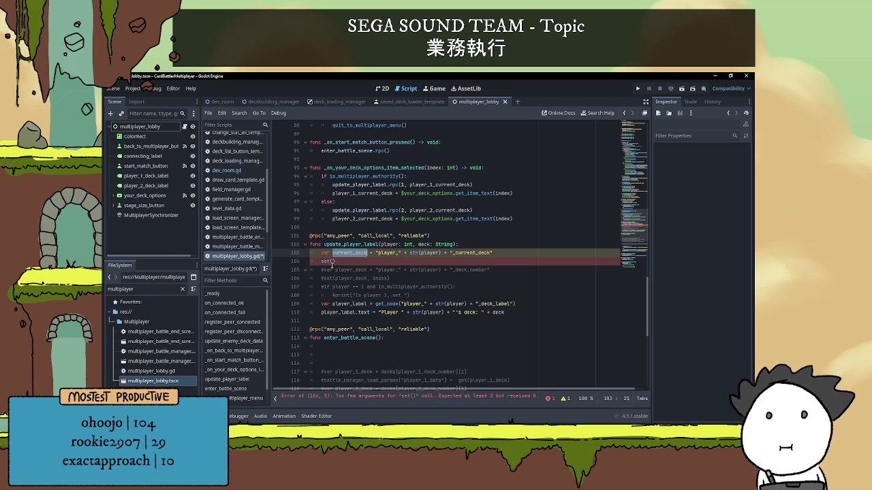
click(332, 262)
text(current_deck, )
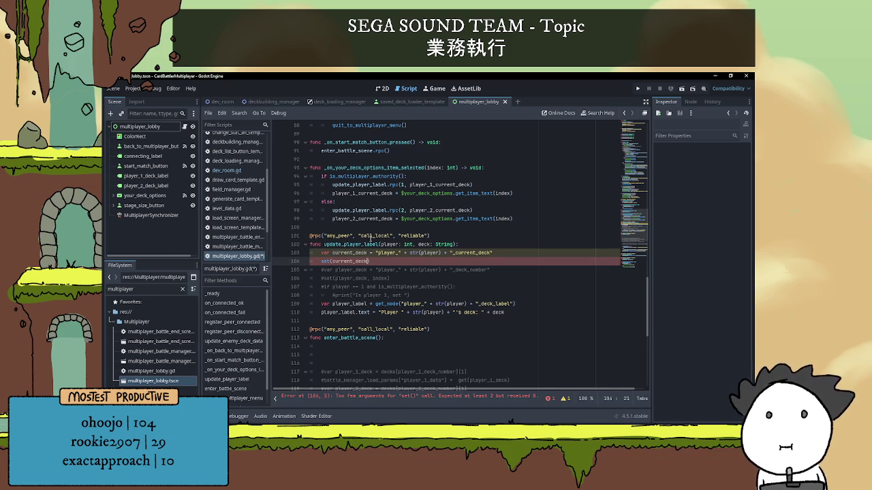
text(deck)
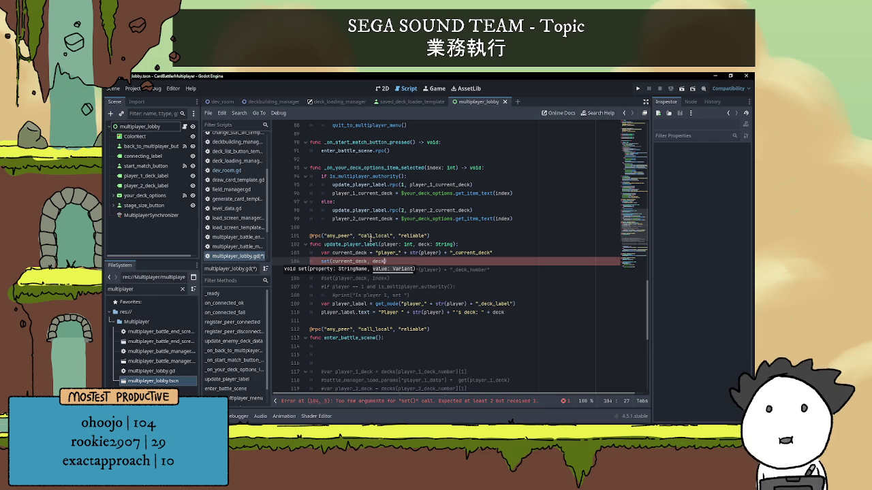
click(434, 228)
scroll(409, 225, up, 2)
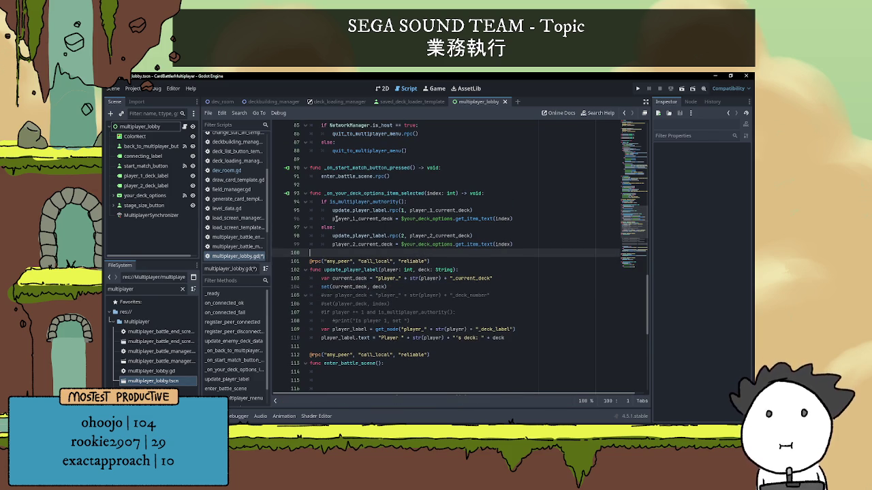
Step: Move the player_1_current_deck assignment to the top of the authority branch, above its RPC call
drag(332, 218, 514, 218)
key(ctrl+c)
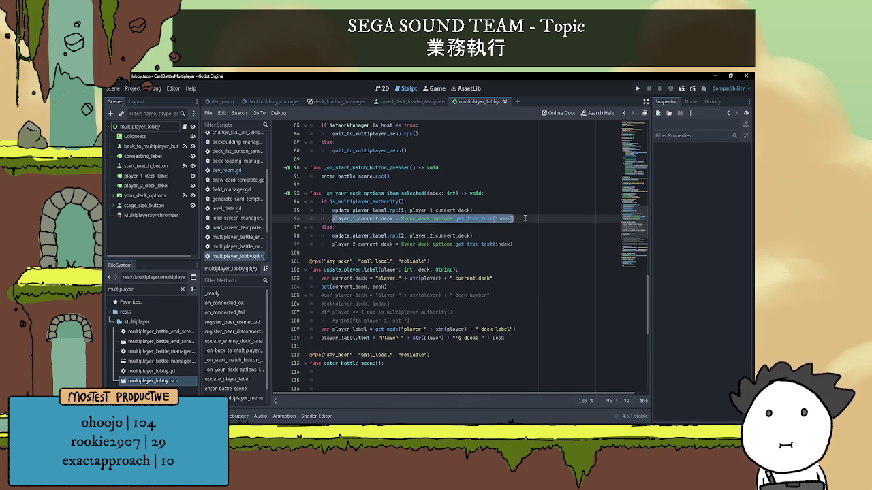
key(BackSpace)
key(BackSpace)
key(BackSpace)
key(BackSpace)
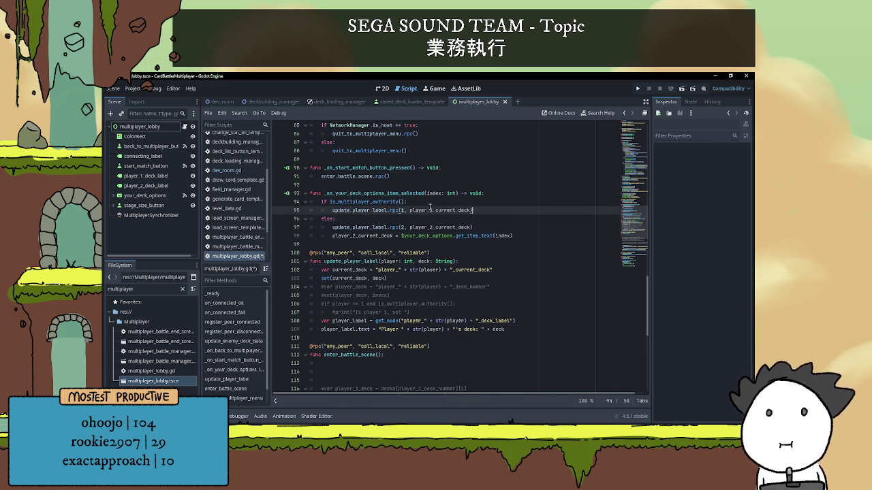
click(429, 204)
key(Return)
key(ctrl+v)
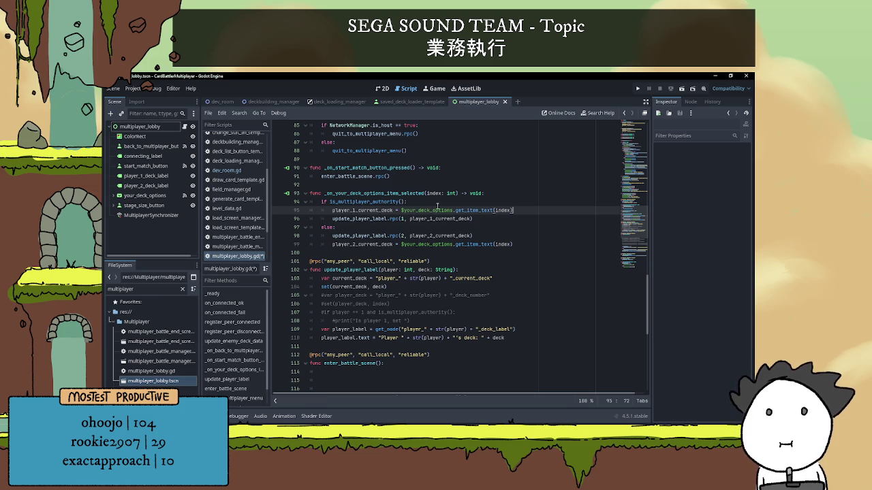
Step: Review the moved assignment and the uses of player_1_current_deck in the player 1 RPC call
mouse_move(458, 212)
mouse_move(427, 219)
mouse_move(368, 213)
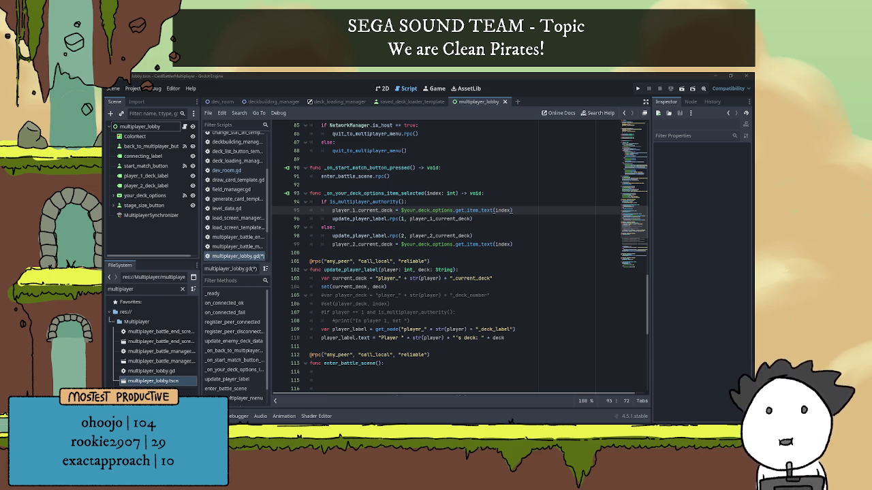
click(449, 228)
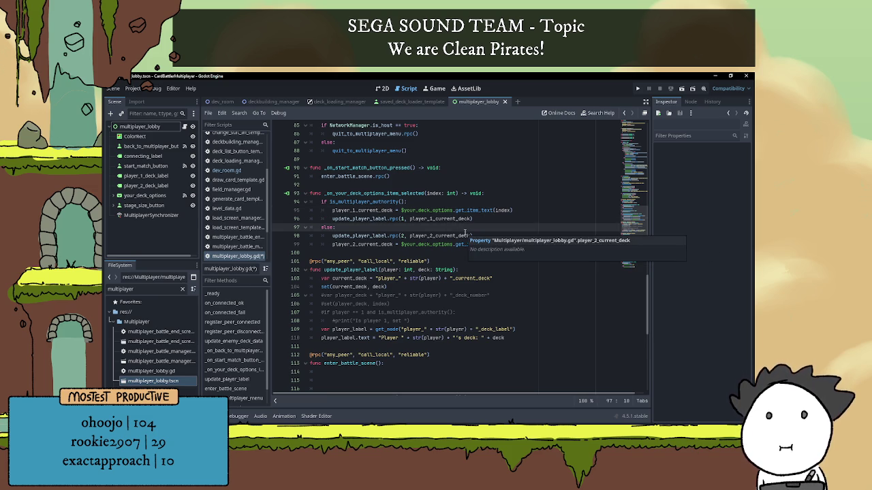
click(418, 211)
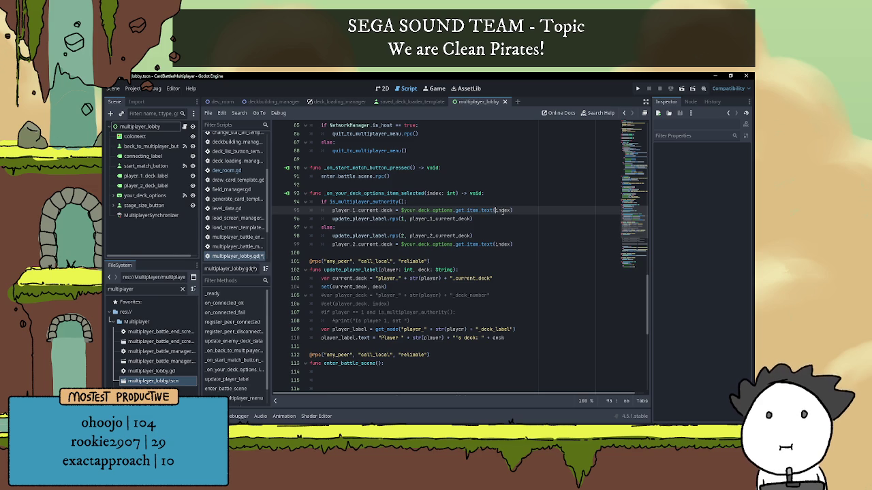
click(473, 219)
scroll(467, 211, down, 1)
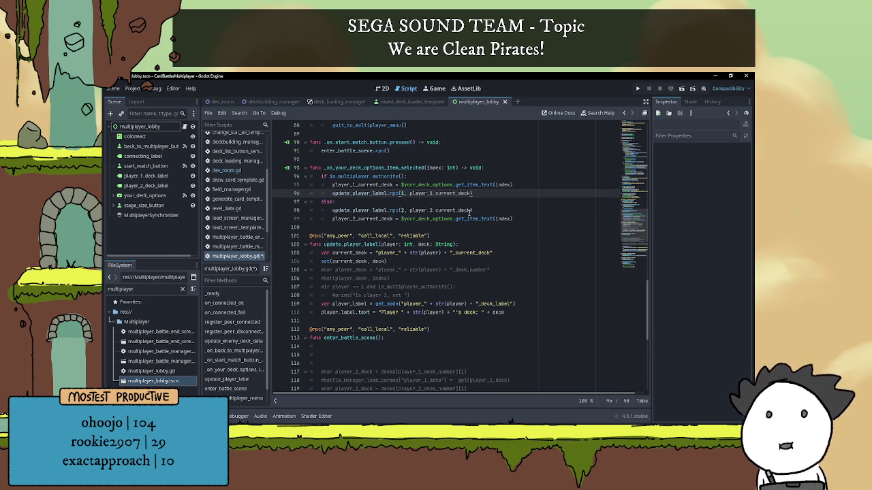
scroll(470, 212, up, 1)
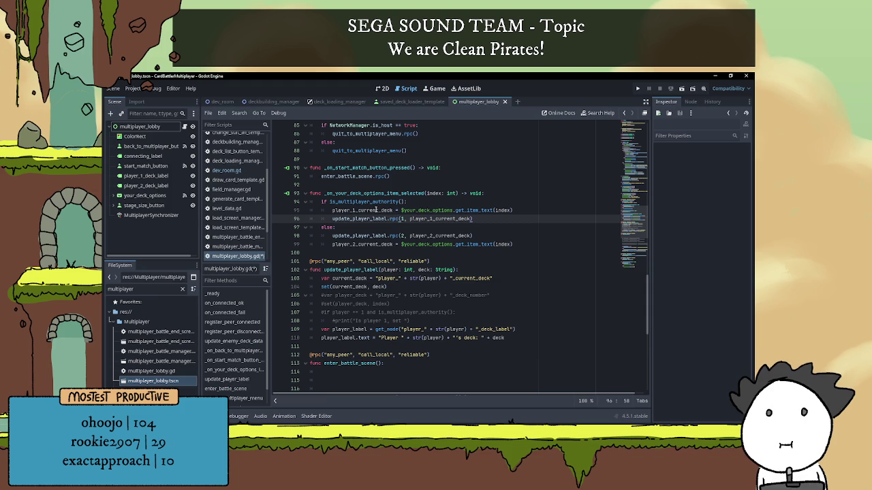
click(373, 210)
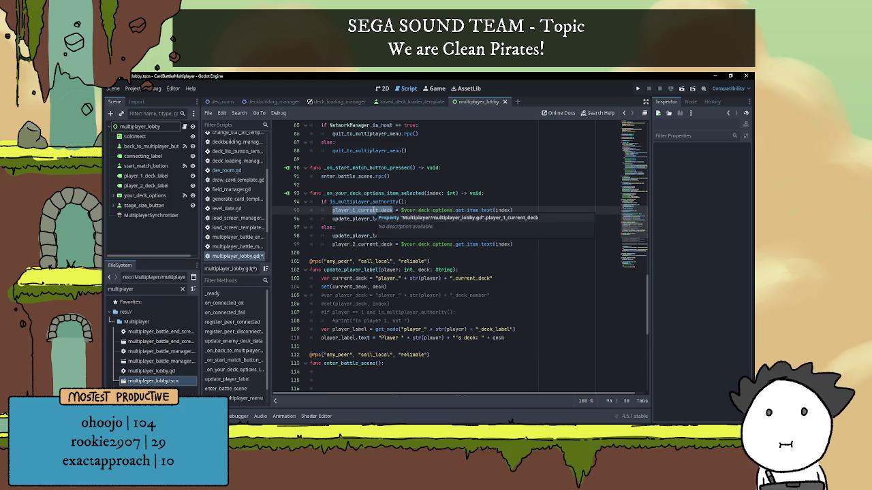
click(481, 219)
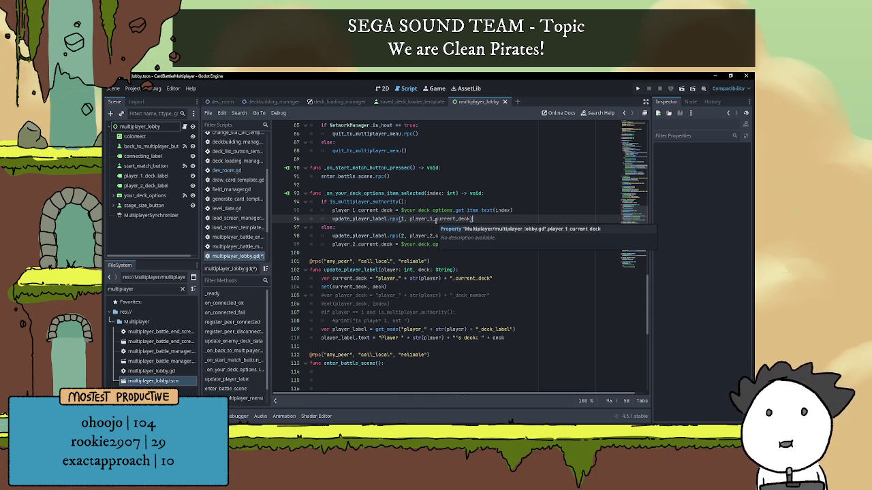
double_click(368, 209)
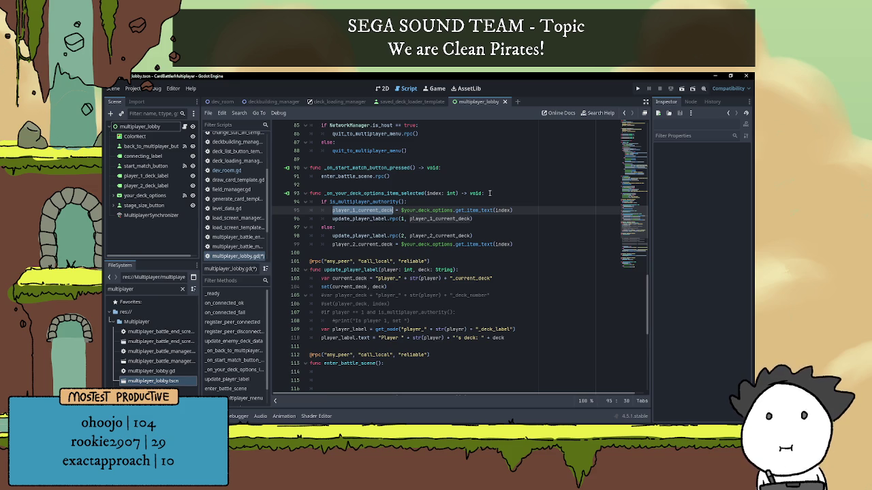
Step: Declare var current_deck at the top of the handler, set to the get_item_text(index) expression
click(489, 193)
key(Return)
text(var current_deck =)
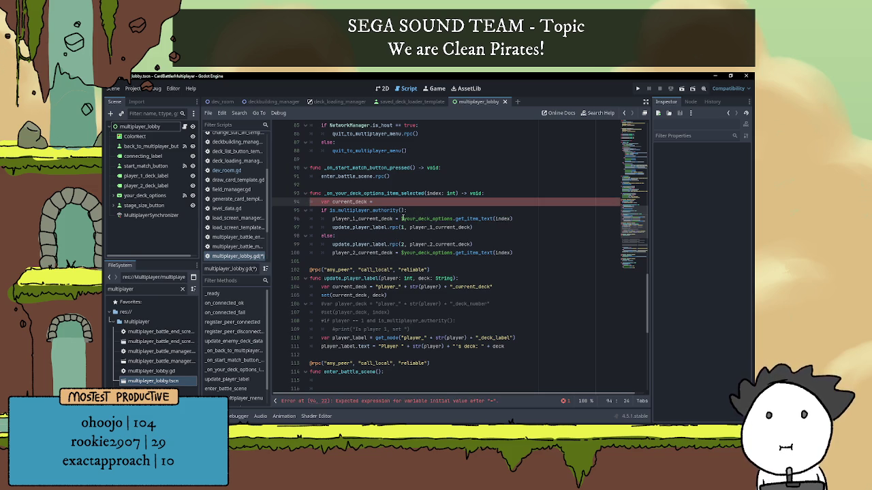
drag(400, 218, 525, 218)
key(ctrl+x)
click(390, 202)
key(ctrl+v)
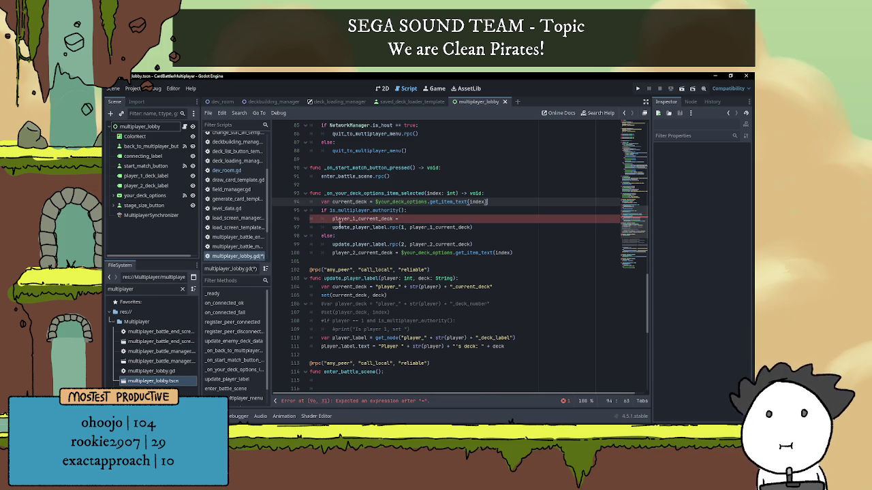
Step: Delete the broken player_1_current_deck line and pass current_deck in the player 1 RPC call
triple_click(378, 220)
key(BackSpace)
key(BackSpace)
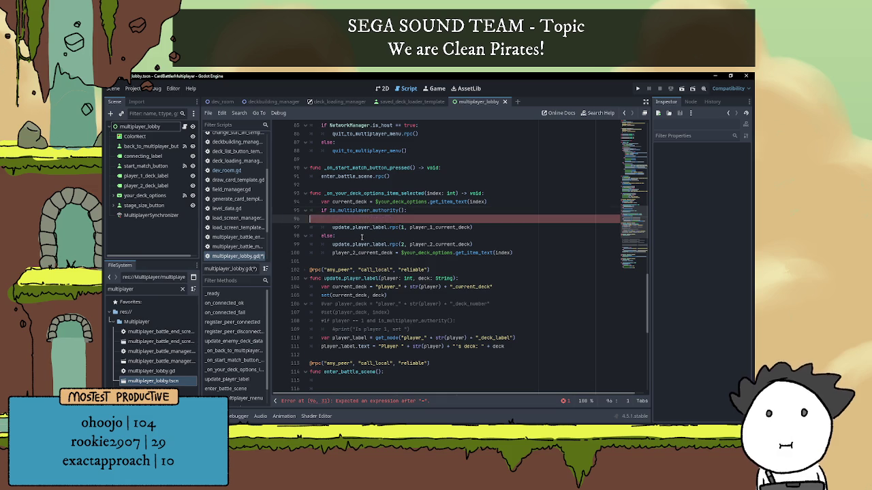
key(Up)
key(ctrl+Left)
key(ctrl+Left)
key(ctrl+d)
double_click(436, 219)
key(ctrl+v)
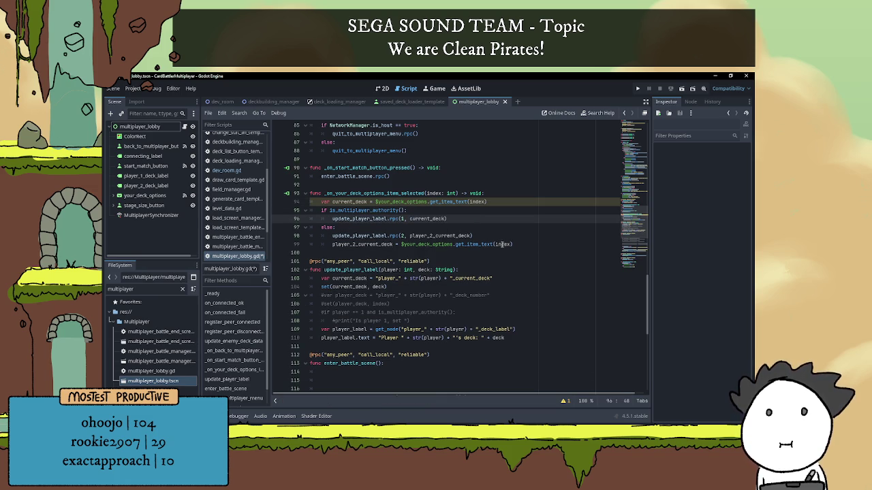
Step: Delete the player_2_current_deck assignment, pass current_deck in the player 2 RPC call, and save
drag(455, 244, 515, 244)
triple_click(383, 244)
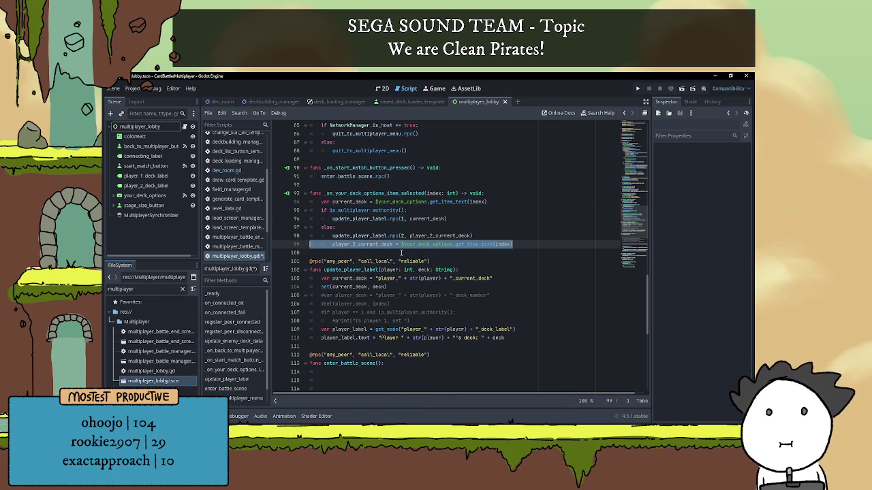
key(BackSpace)
click(396, 226)
click(433, 210)
double_click(417, 219)
key(ctrl+c)
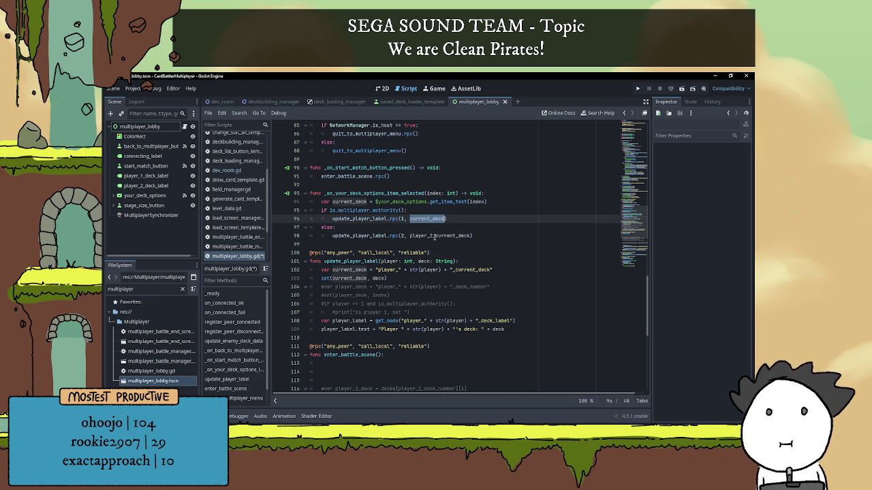
double_click(436, 236)
key(ctrl+v)
key(Down)
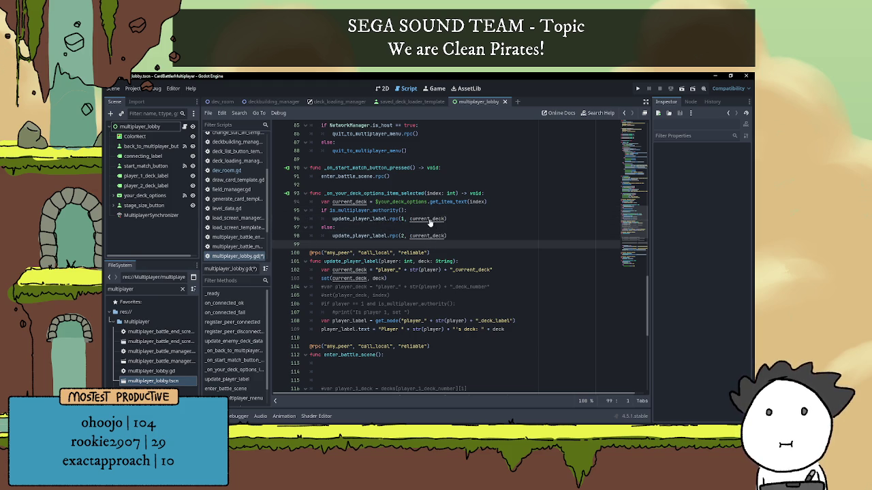
key(ctrl+s)
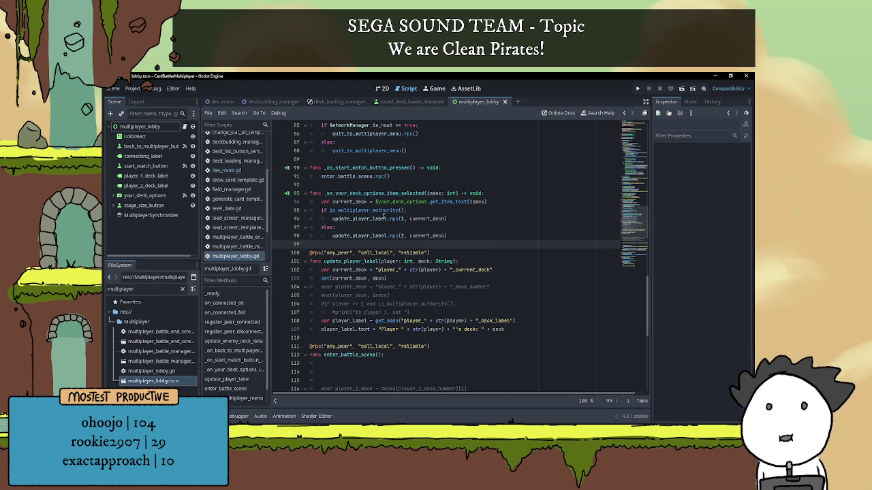
click(438, 210)
click(445, 229)
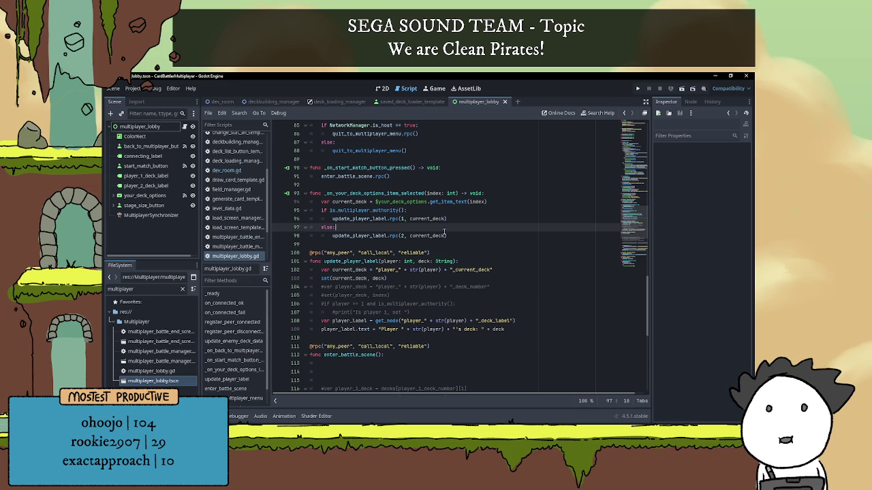
click(428, 203)
click(429, 211)
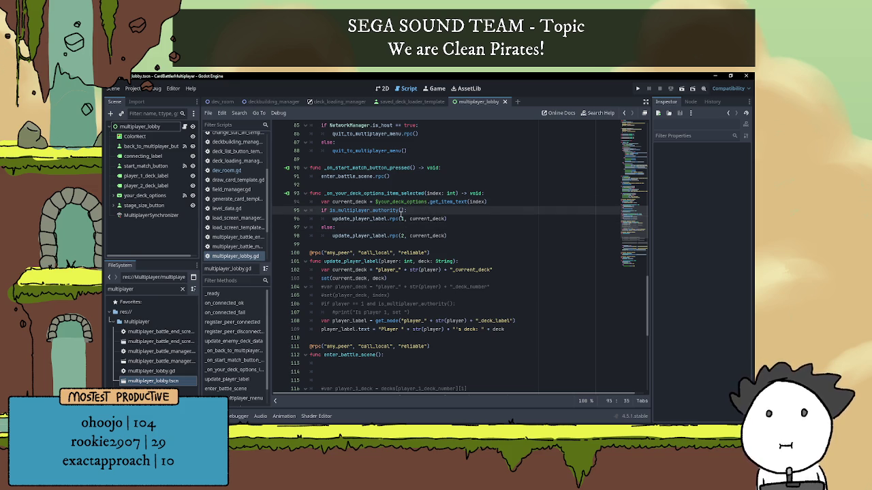
key(Left)
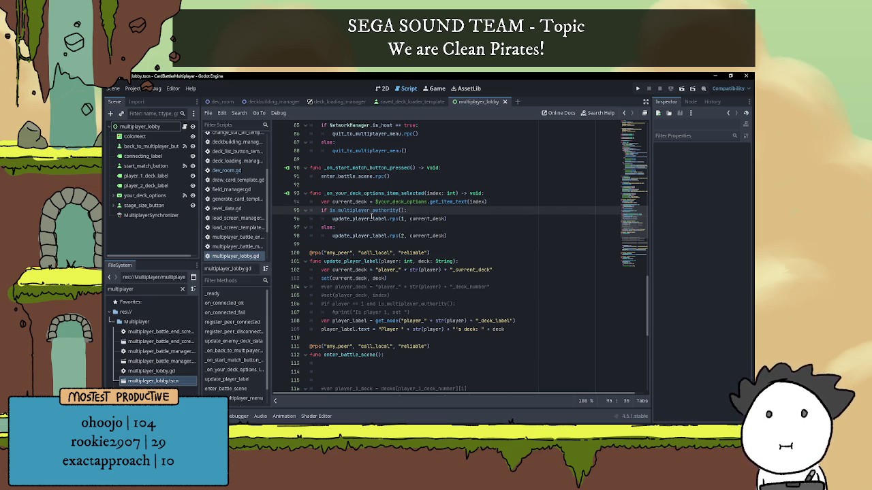
mouse_move(393, 218)
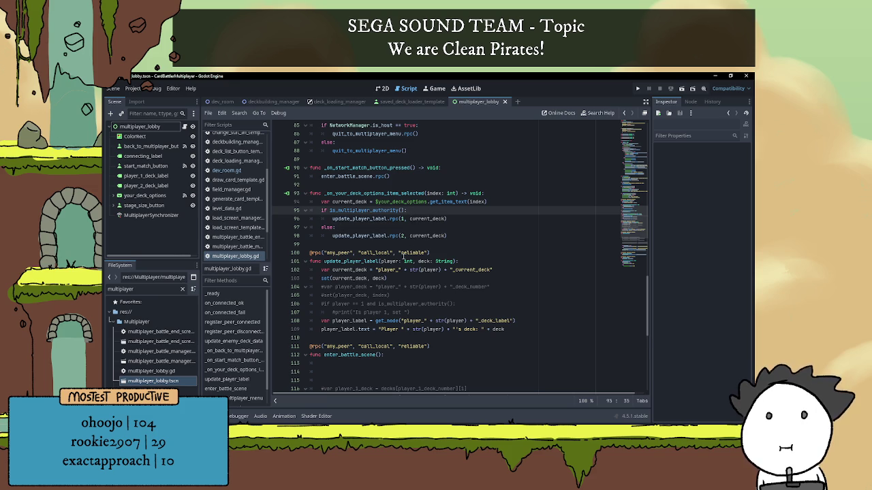
scroll(404, 256, down, 1)
click(500, 243)
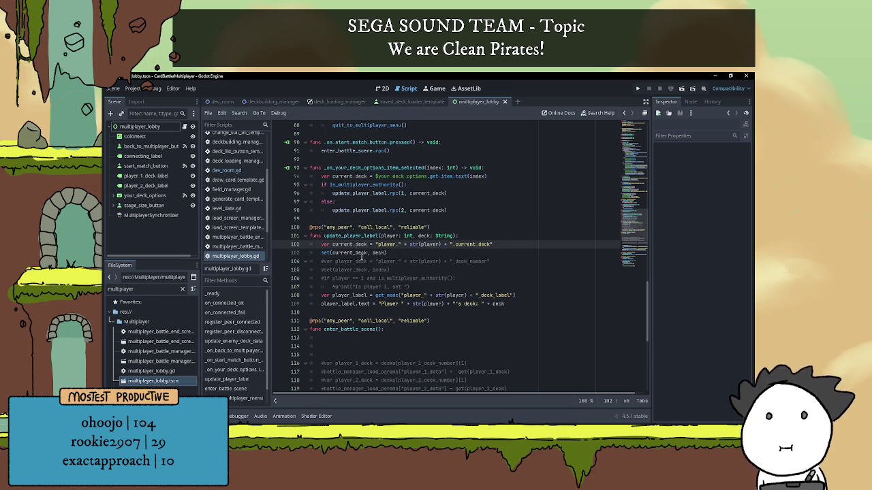
key(Down)
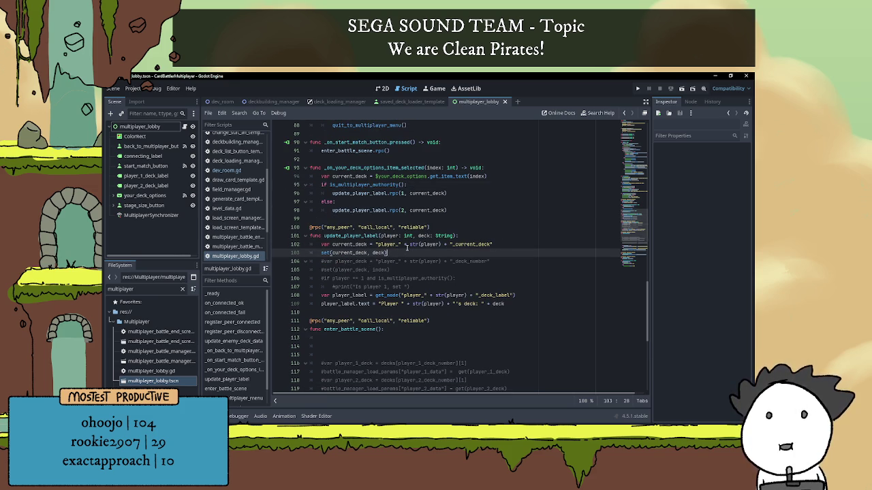
click(363, 244)
click(389, 253)
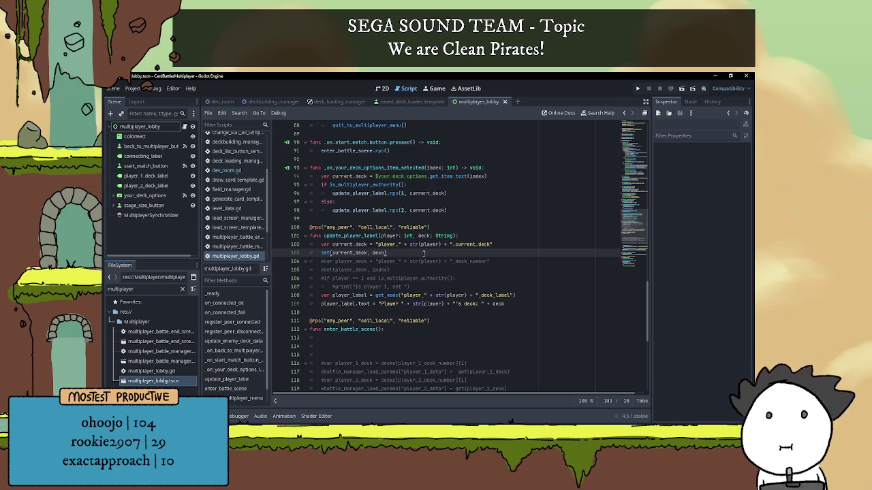
Step: Rename update_player_label's deck parameter to deck_name
click(366, 244)
text(player_)
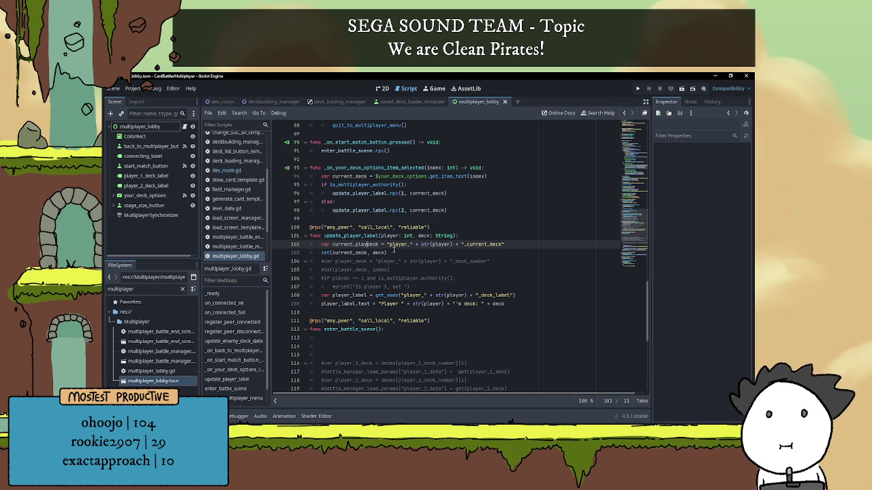
click(418, 235)
text(current_)
text(_)
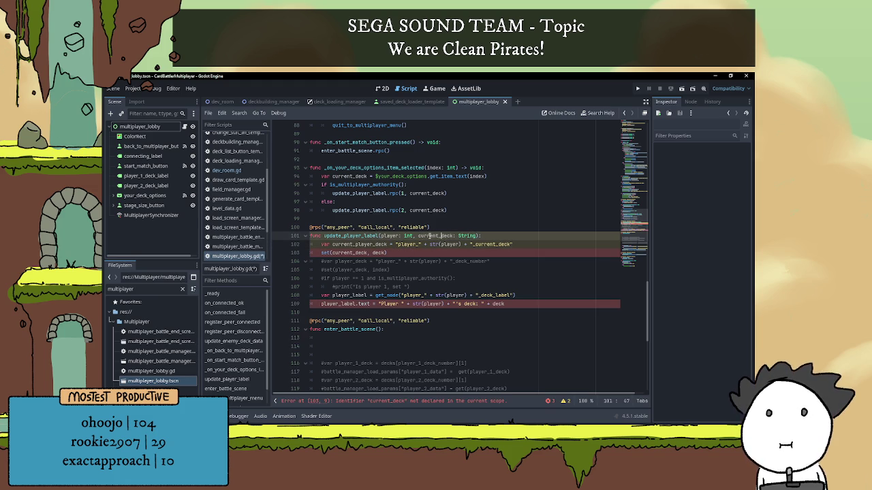
click(455, 236)
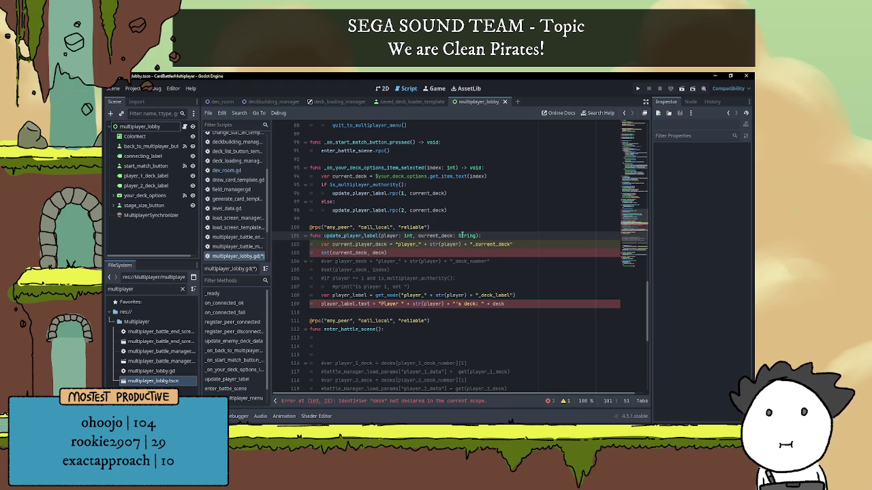
key(ctrl+z)
key(ctrl+z)
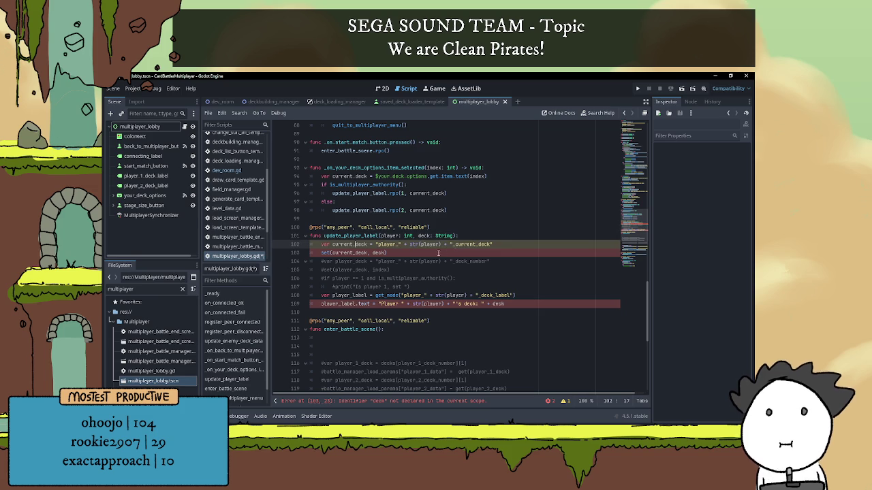
key(Up)
key(Up)
key(Up)
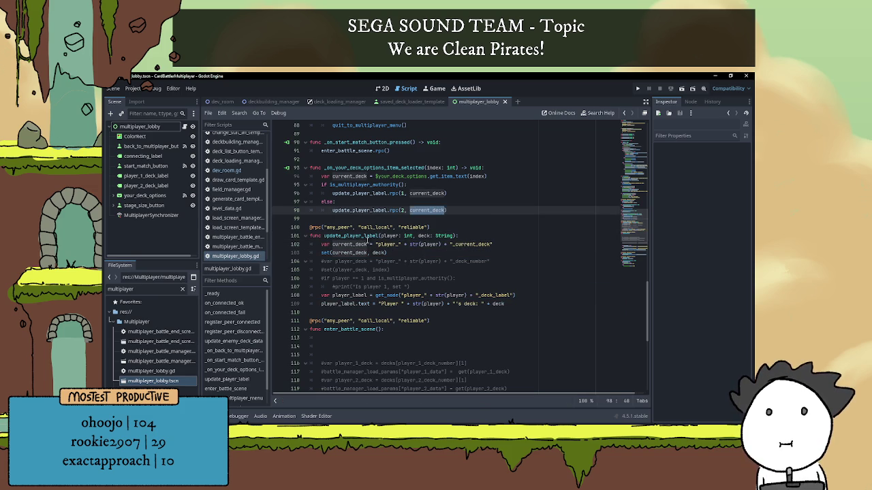
double_click(365, 244)
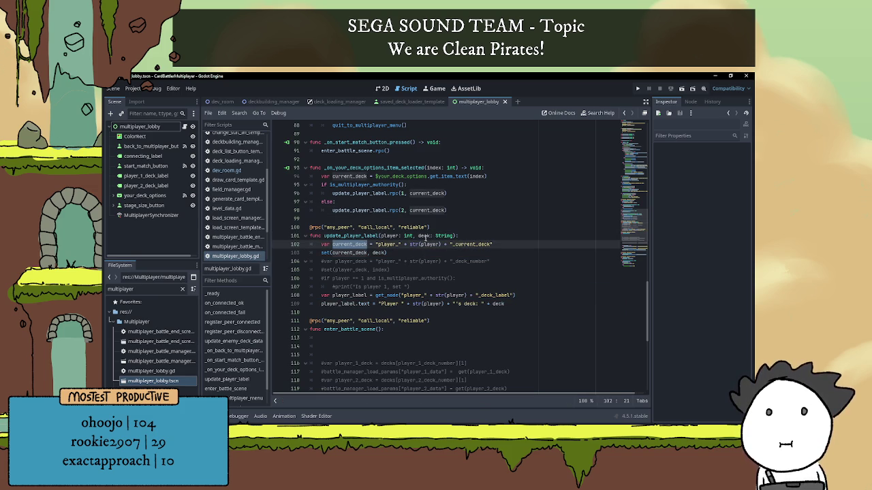
click(429, 235)
text(_name)
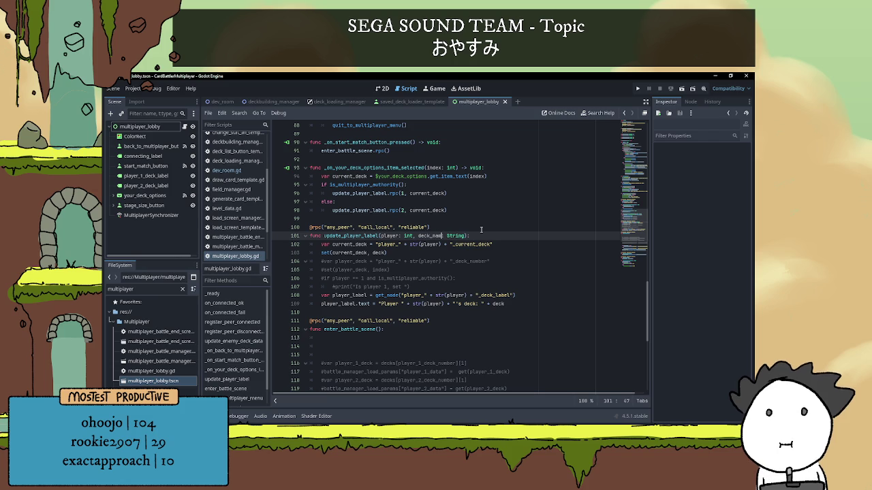
Step: Rename the current_deck variable to target_deck and use it as the set() call's first argument
drag(355, 244, 333, 246)
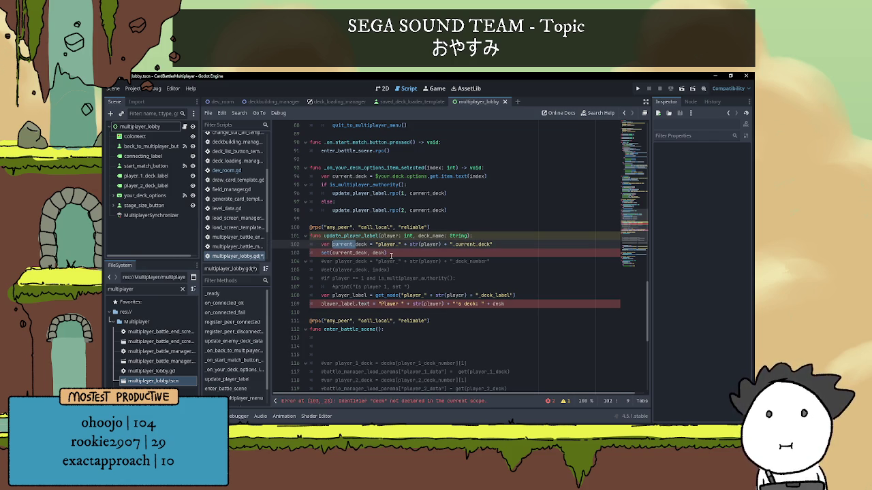
text(target)
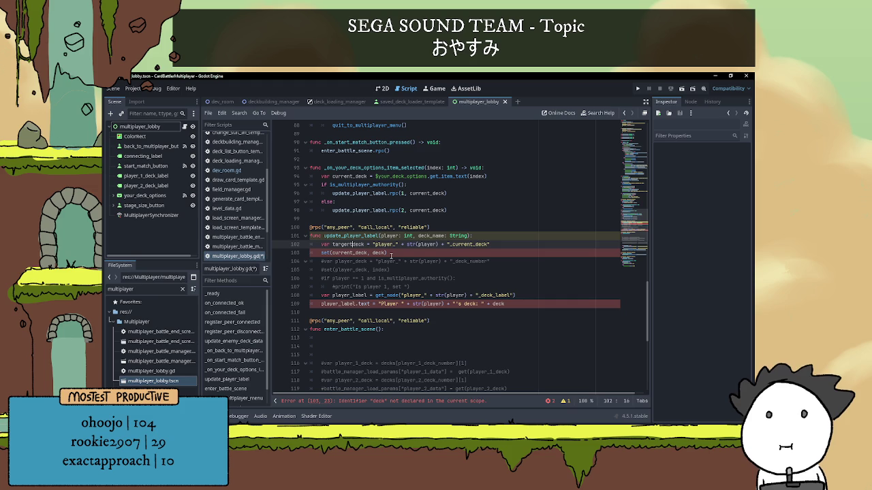
text(_)
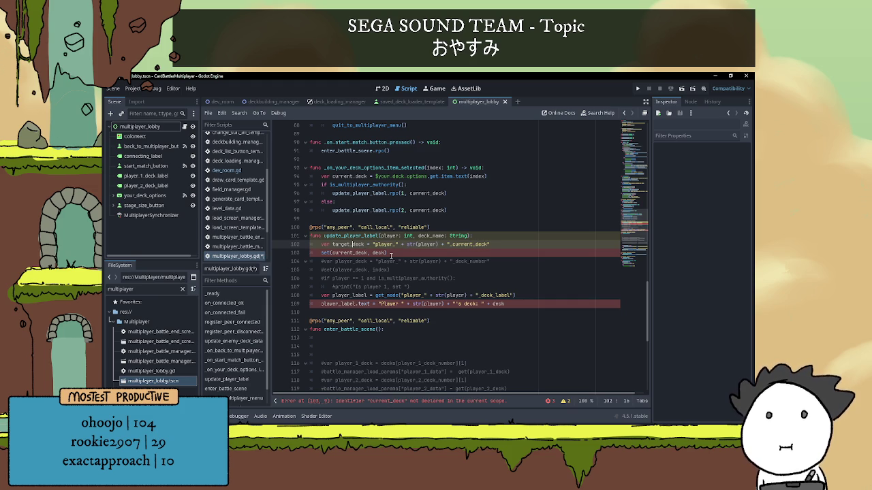
double_click(350, 245)
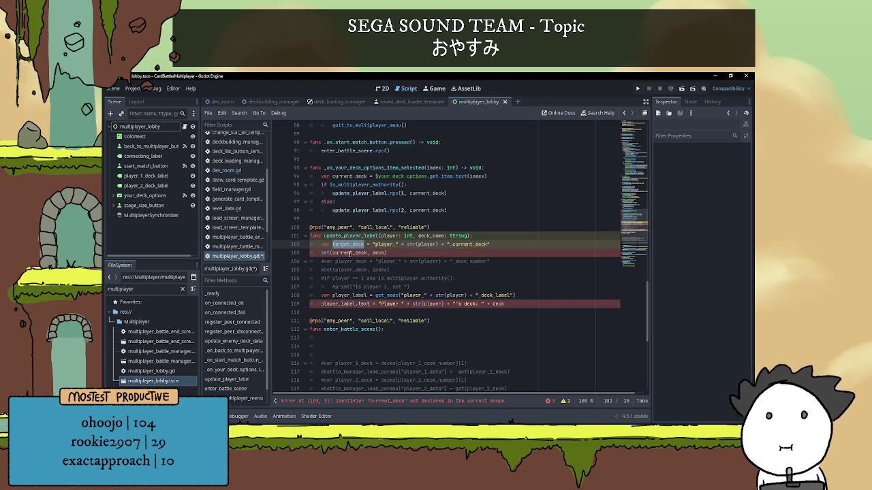
key(ctrl+c)
double_click(350, 253)
key(ctrl+v)
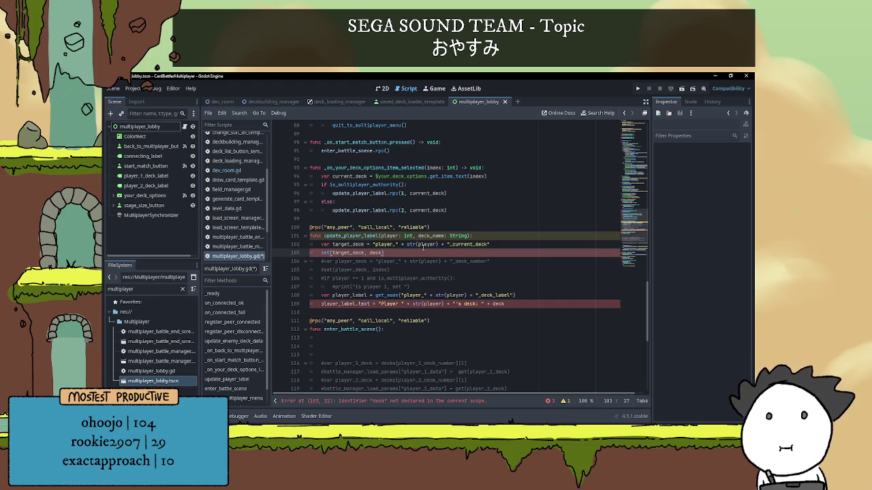
Step: Make the set() call use target_deck and deck_name as its arguments
scroll(411, 242, down, 1)
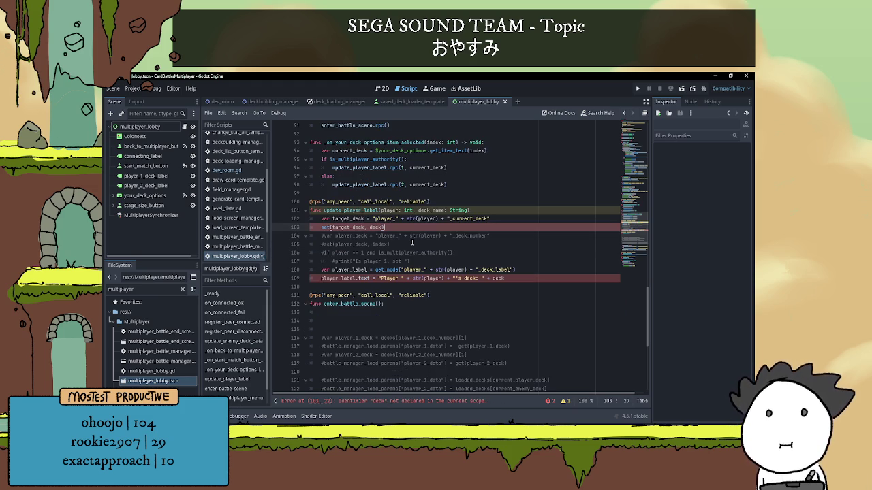
double_click(434, 210)
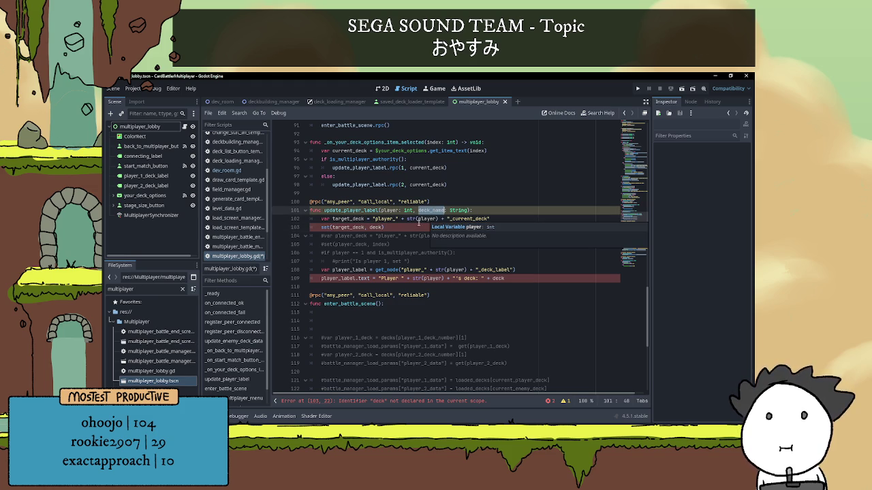
double_click(374, 227)
text(target_deck)
double_click(432, 211)
key(ctrl+c)
double_click(385, 226)
key(ctrl+v)
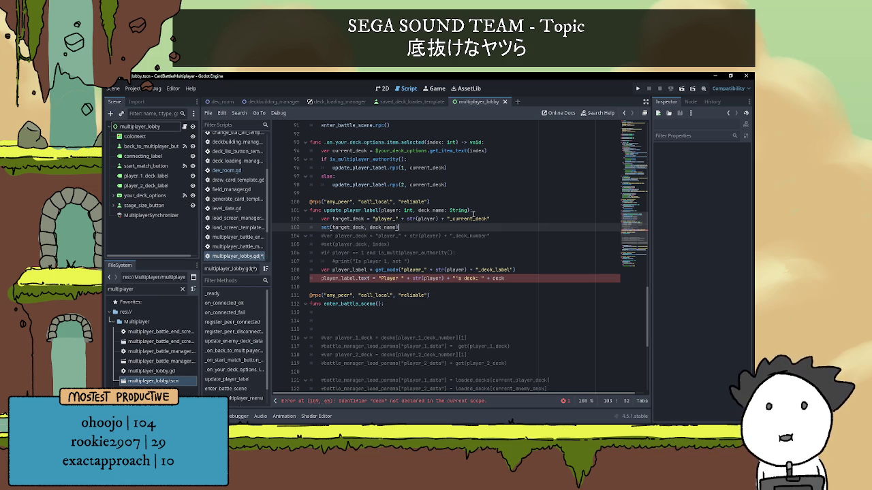
Step: Replace the undeclared deck on line 109's label text with deck_name
scroll(409, 239, down, 2)
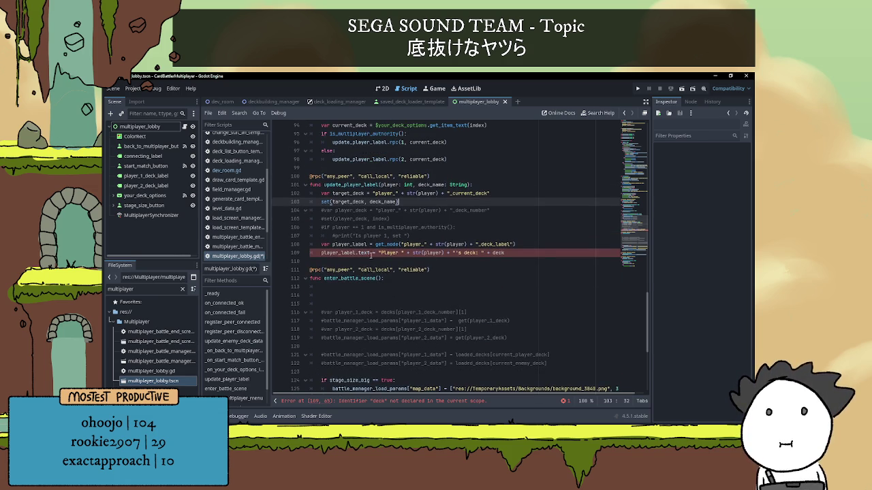
scroll(359, 252, up, 1)
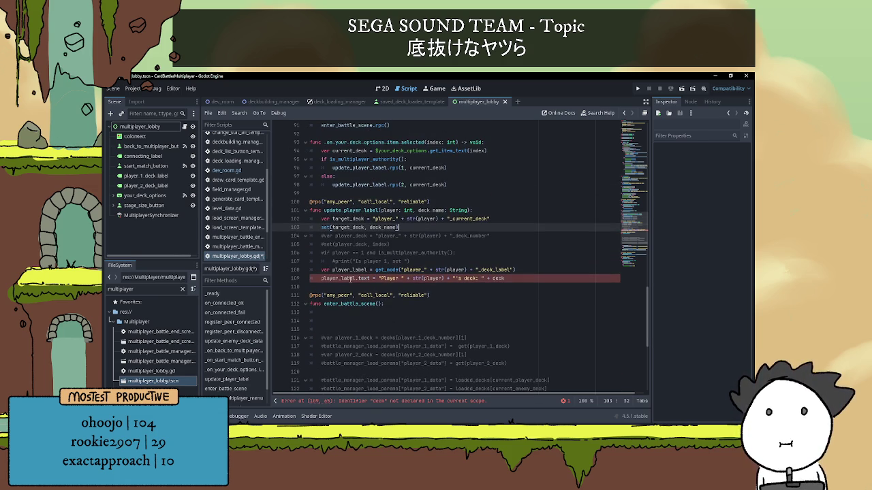
click(353, 269)
double_click(352, 270)
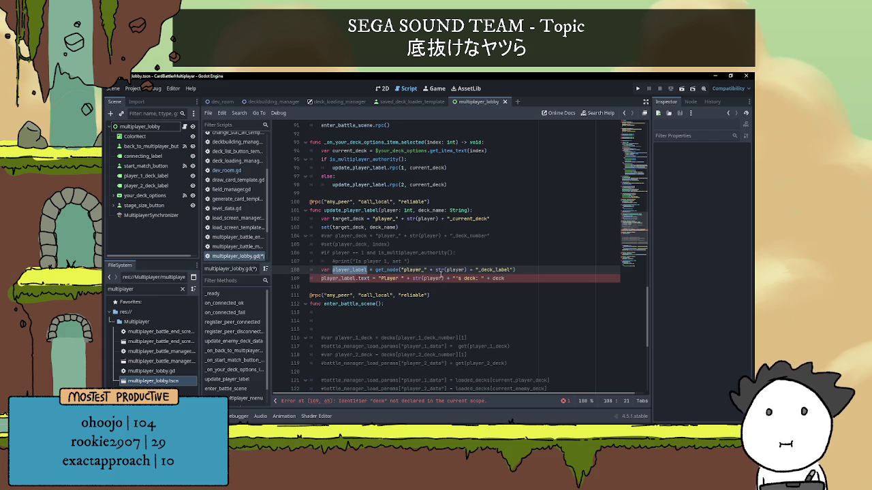
click(354, 279)
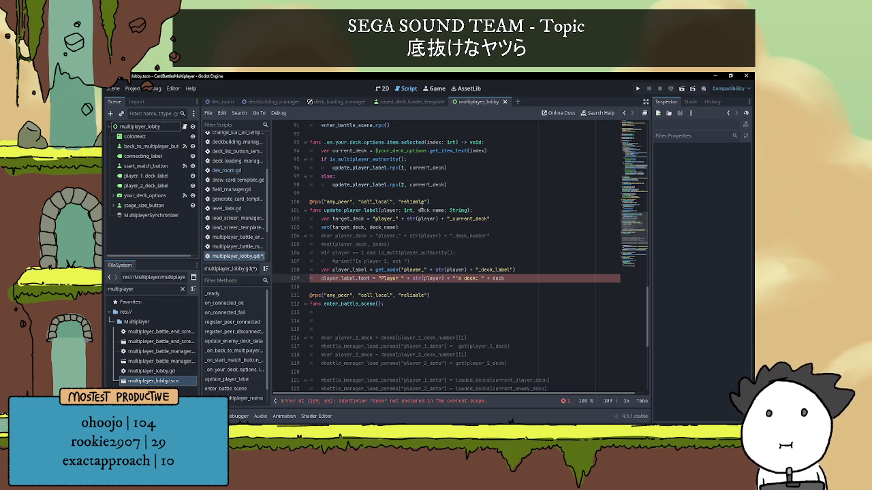
double_click(422, 210)
double_click(494, 278)
key(ctrl+v)
click(498, 287)
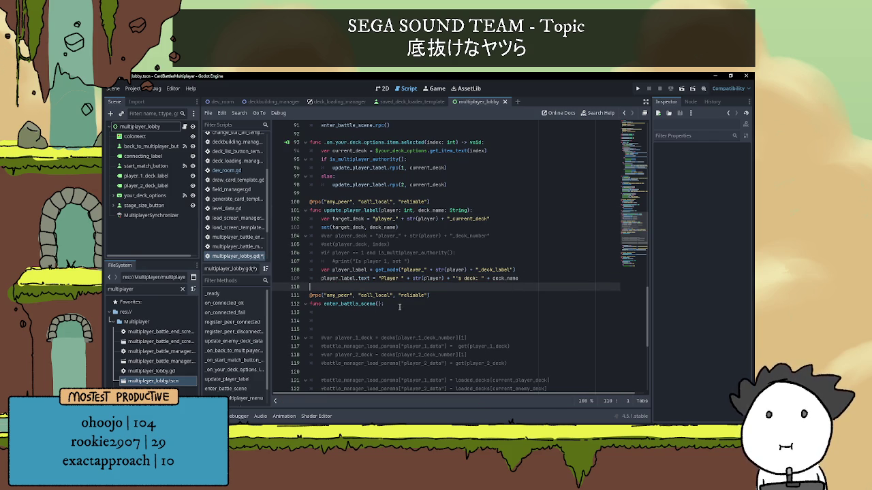
scroll(386, 298, up, 10)
scroll(398, 283, up, 20)
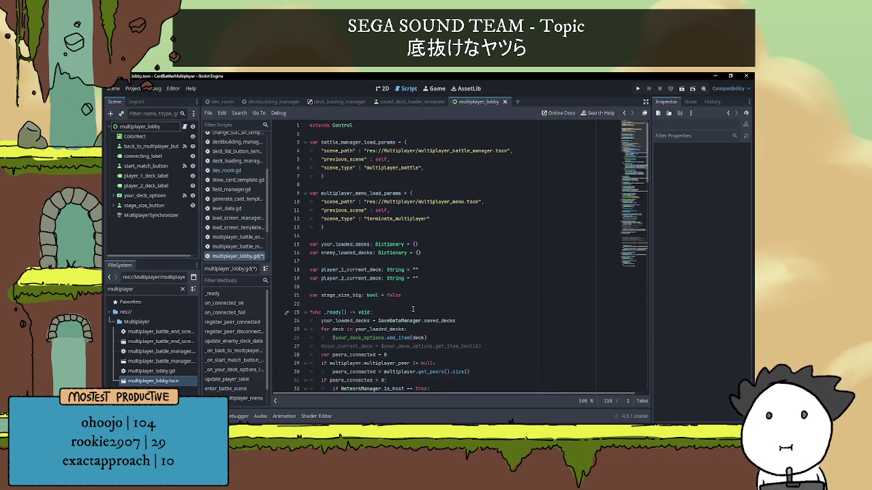
scroll(413, 308, down, 20)
scroll(419, 280, down, 5)
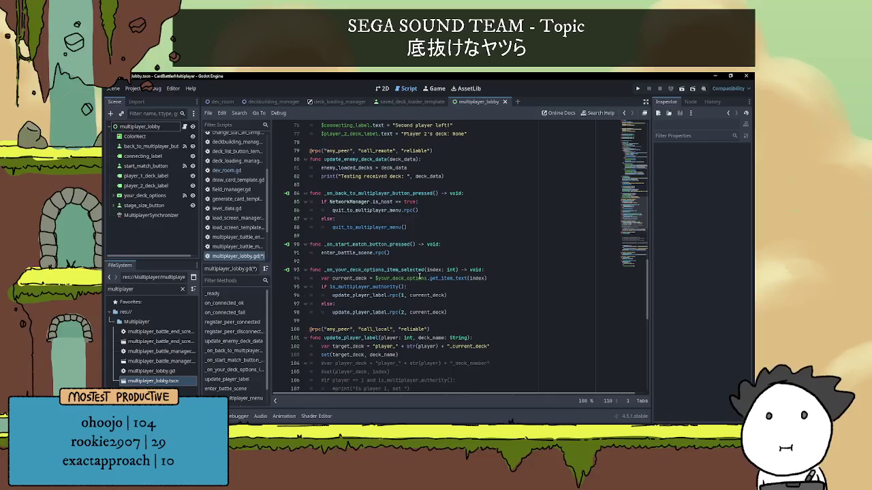
click(404, 239)
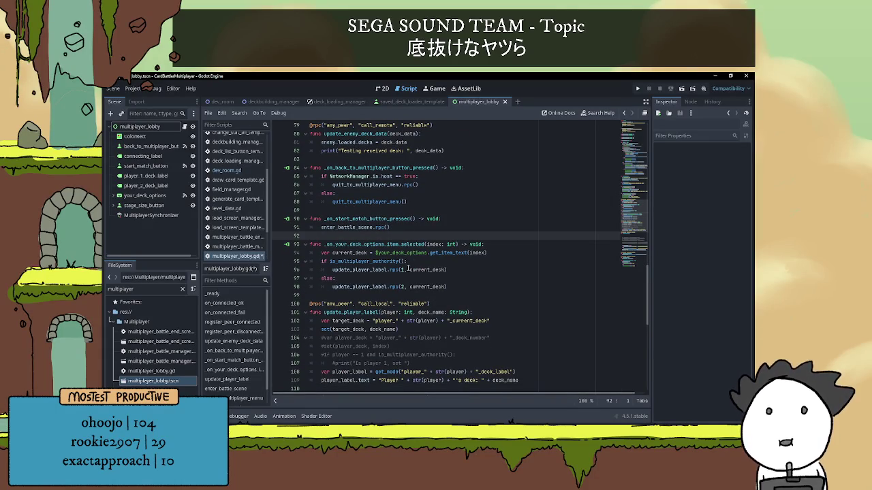
scroll(408, 267, up, 9)
scroll(411, 273, up, 13)
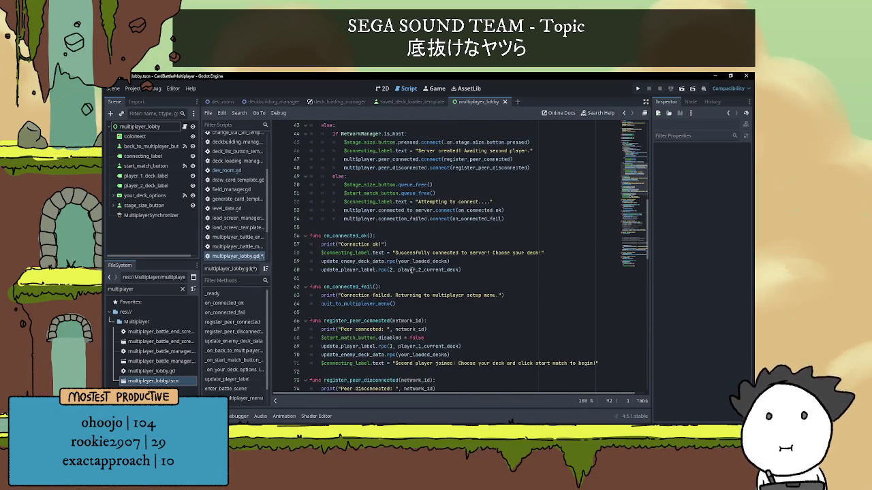
scroll(419, 264, down, 2)
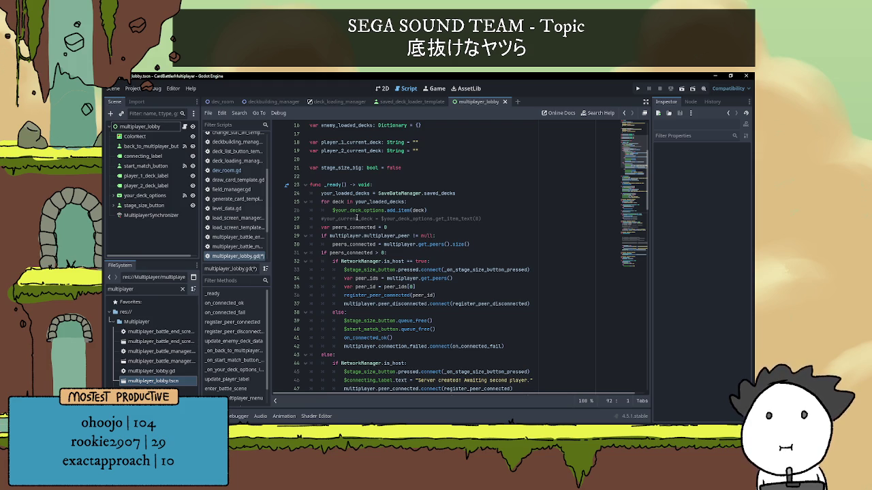
double_click(451, 219)
click(504, 219)
scroll(503, 218, down, 3)
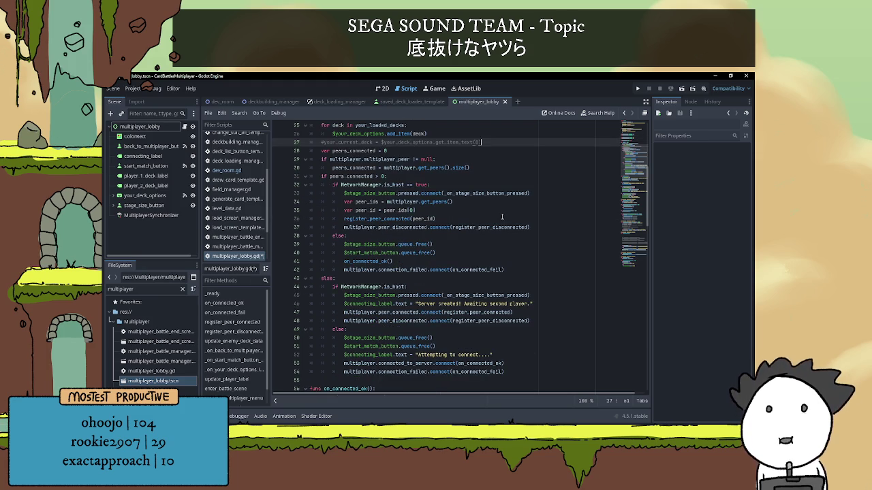
Step: Run the project and host a battle from the first game instance
scroll(502, 217, down, 4)
click(638, 90)
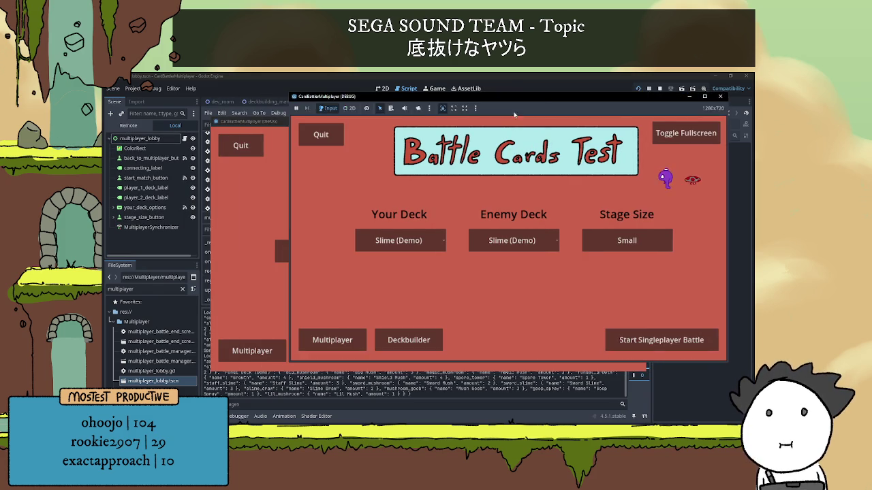
click(341, 342)
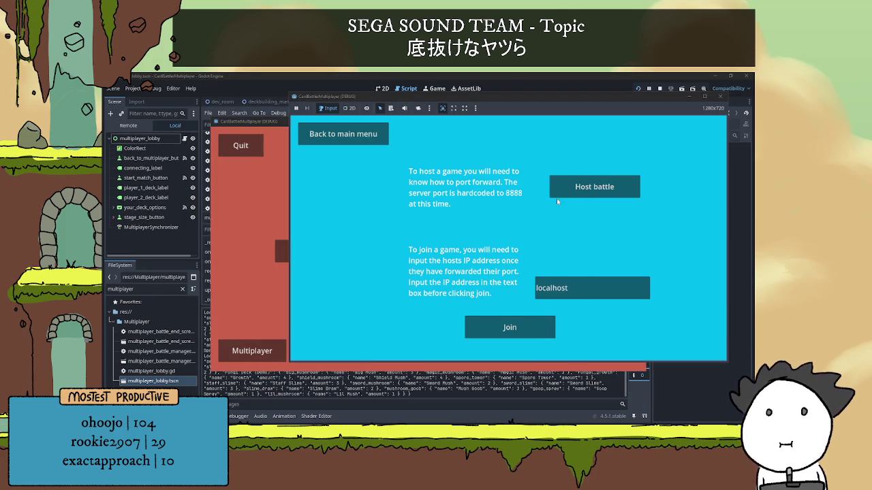
click(559, 196)
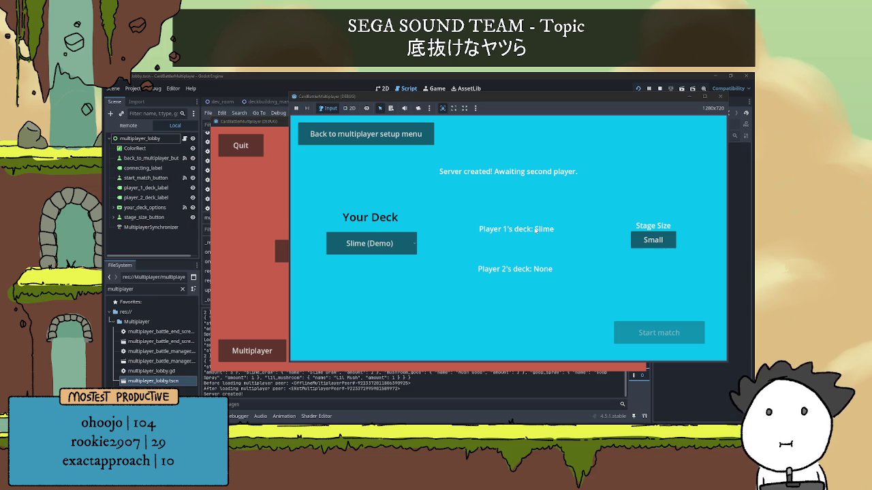
Step: Switch Your Deck to Fungi Deck (Demo), then back to Slime (Demo)
click(368, 245)
click(357, 267)
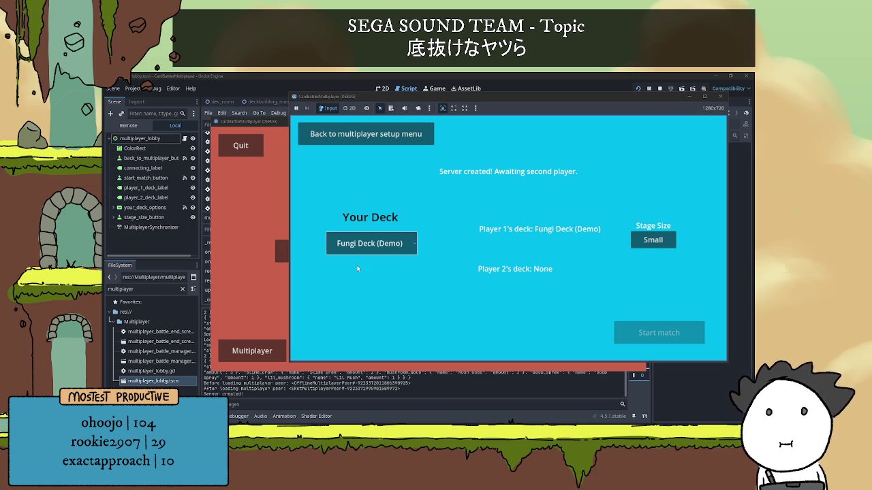
click(361, 246)
click(368, 262)
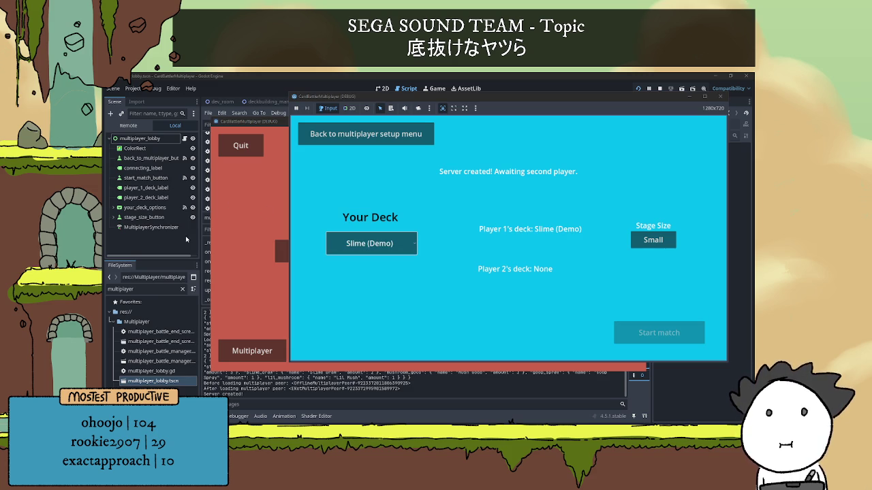
Step: Join the hosted lobby from the second game instance and return to the editor
click(252, 351)
click(252, 351)
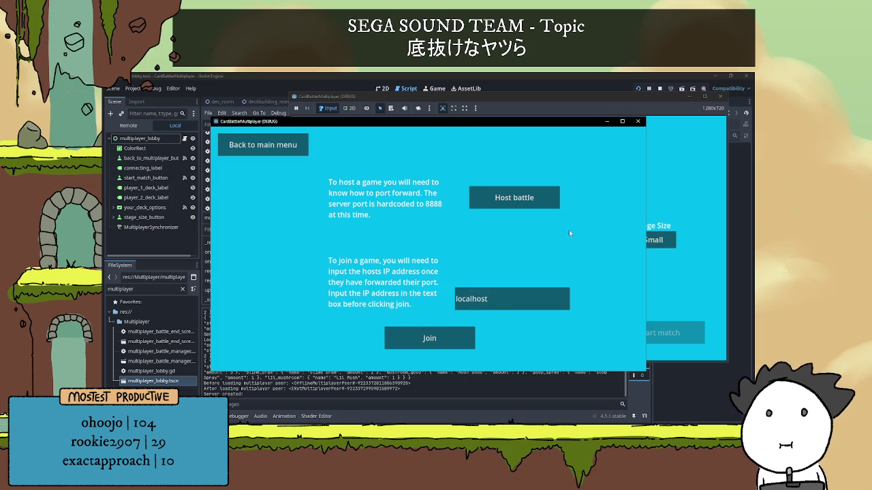
click(443, 344)
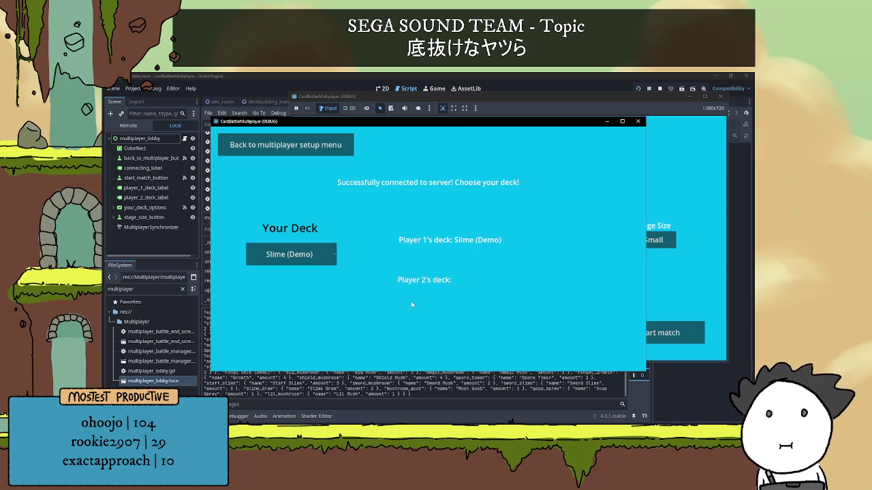
click(128, 126)
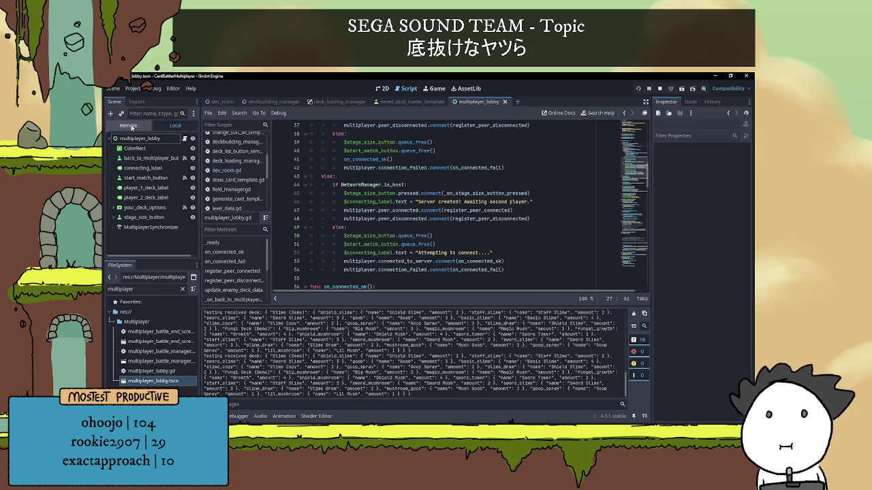
Step: Inspect the remote multiplayer_lobby node, confirming Player 1 Current is Slime (Demo)
click(135, 178)
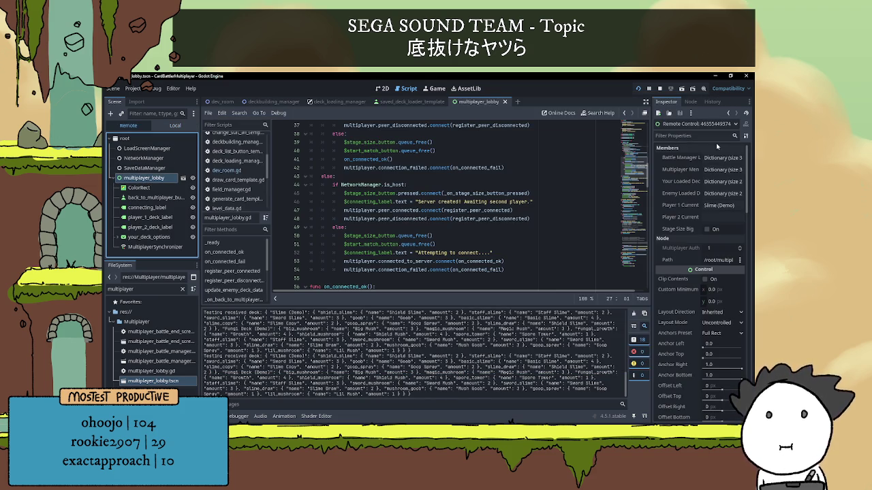
click(737, 206)
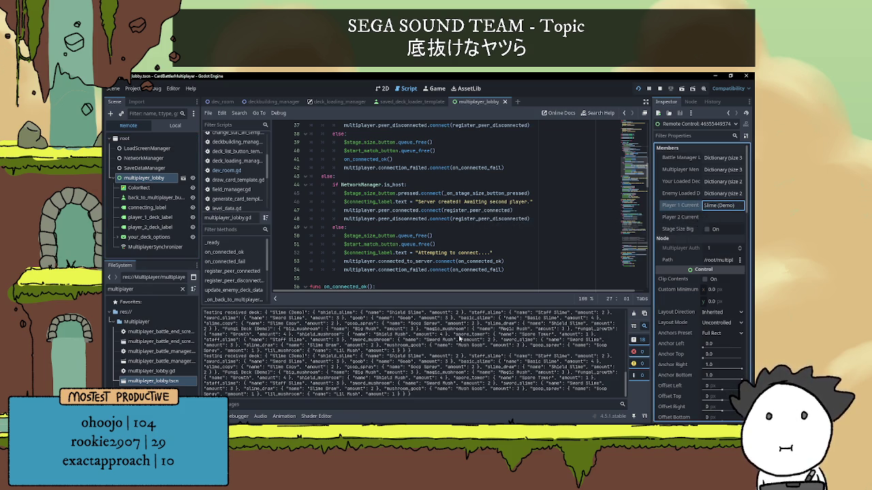
key(alt+Tab)
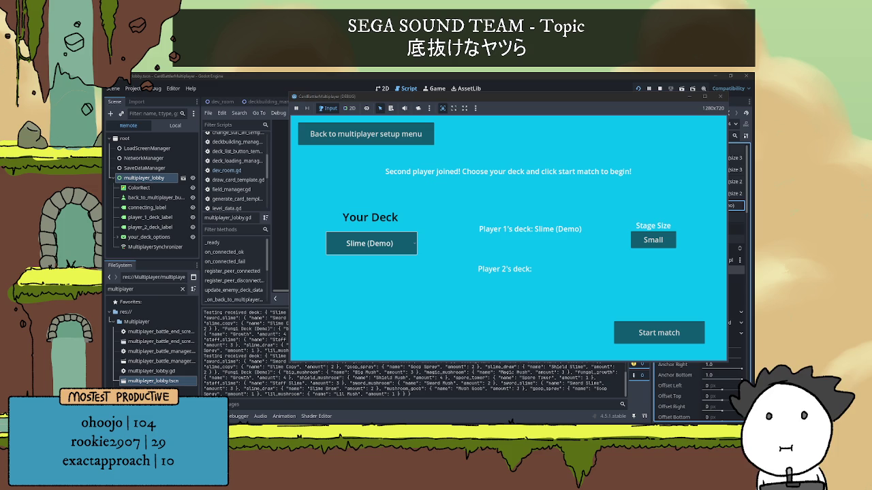
Step: Check the lobby node in the first debug session, then stop the game
click(238, 417)
click(221, 312)
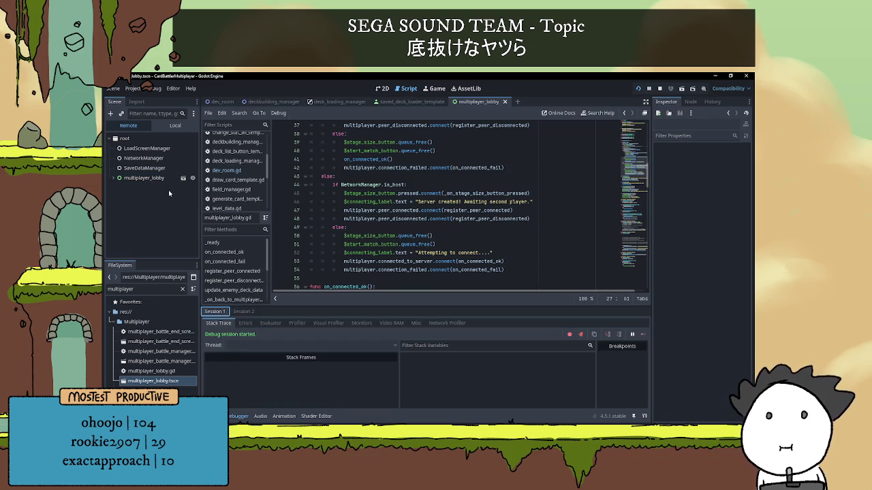
click(146, 178)
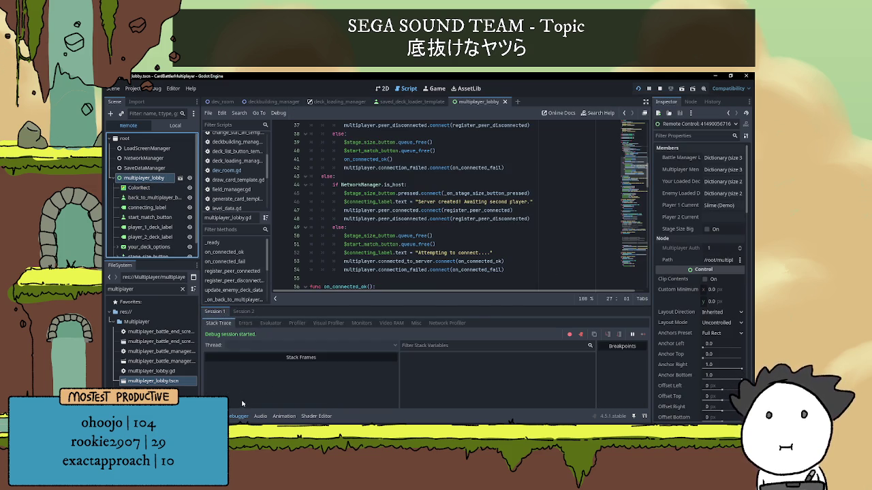
click(238, 416)
click(660, 89)
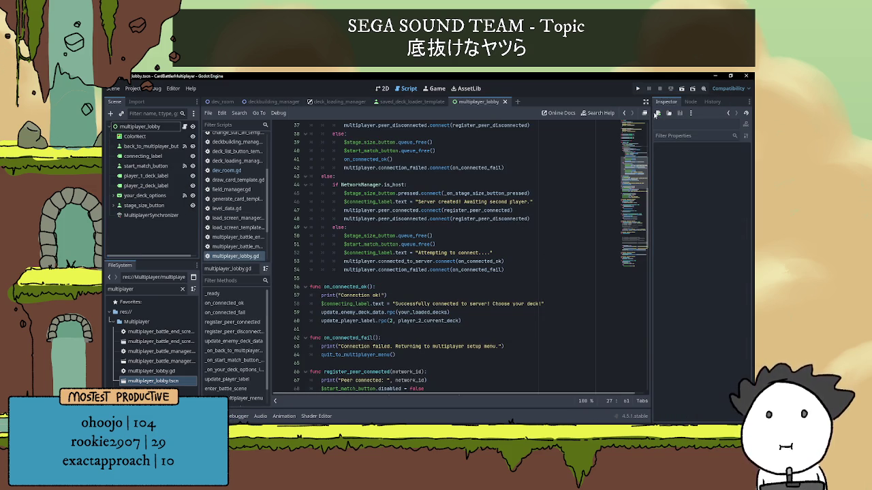
scroll(354, 352, up, 6)
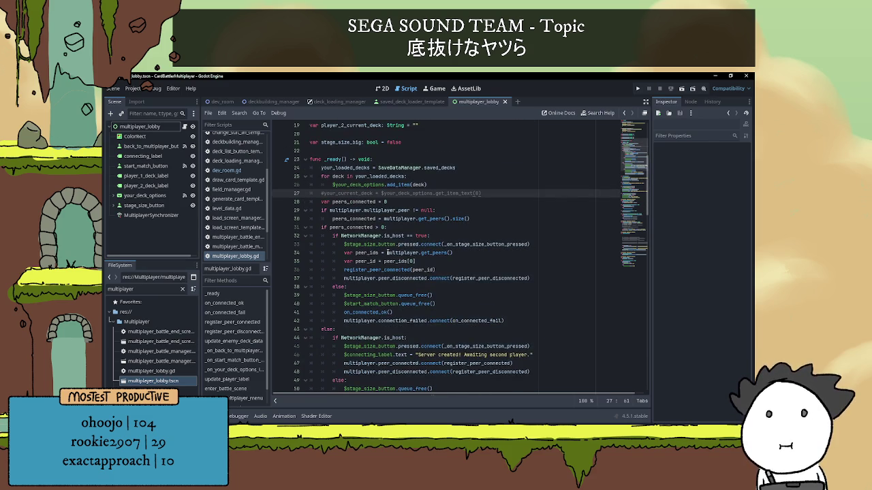
scroll(387, 253, up, 1)
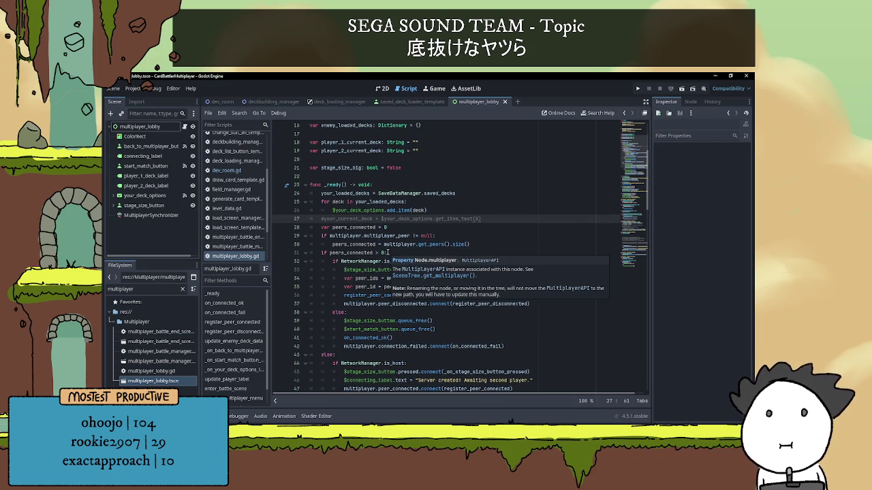
scroll(388, 253, up, 1)
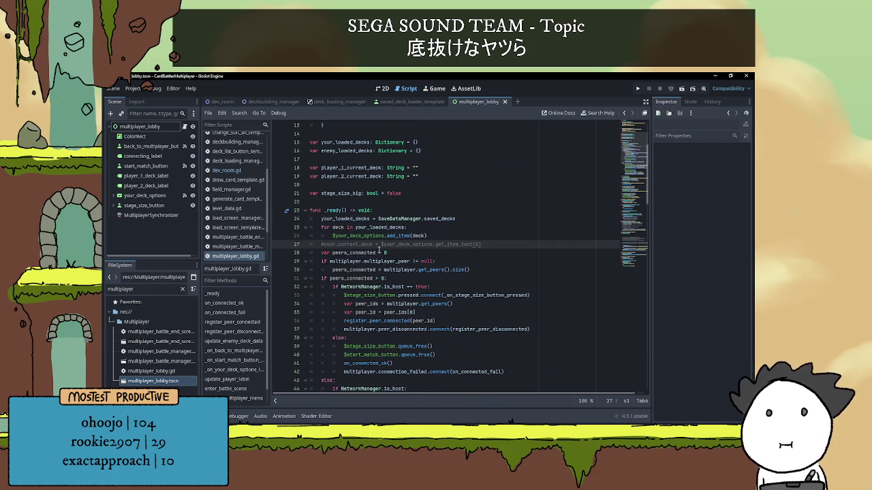
click(449, 236)
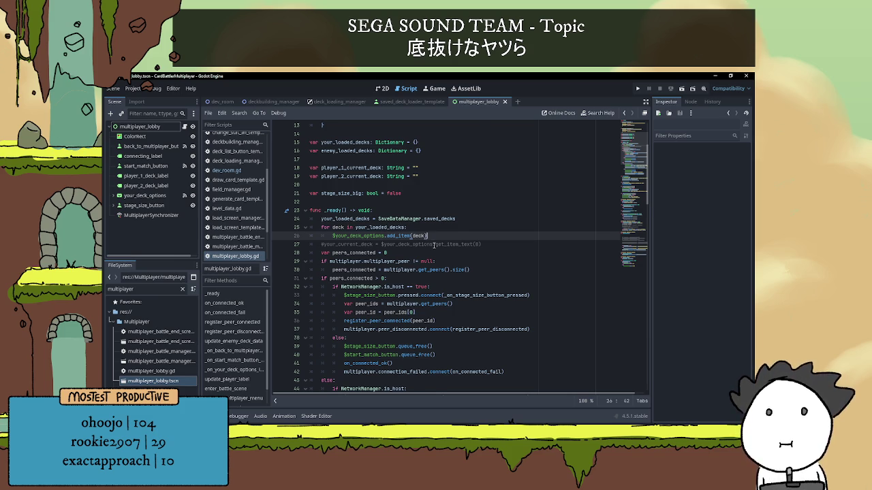
scroll(434, 244, up, 1)
mouse_move(434, 244)
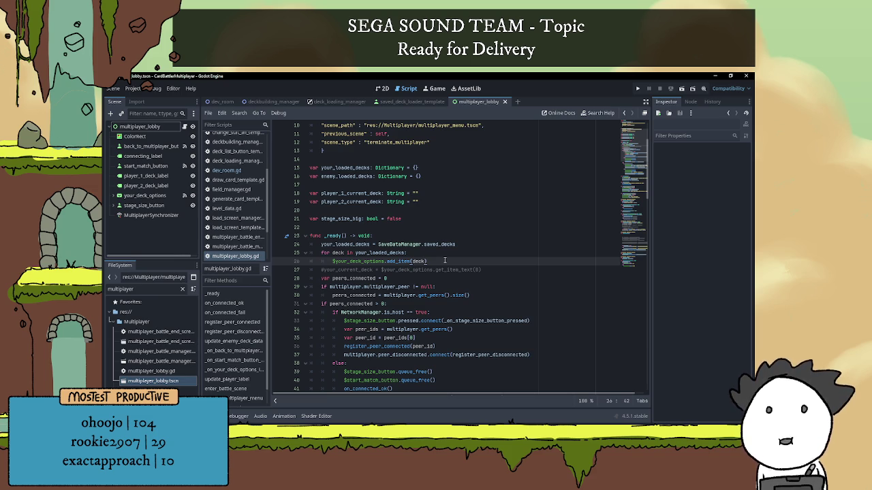
click(637, 87)
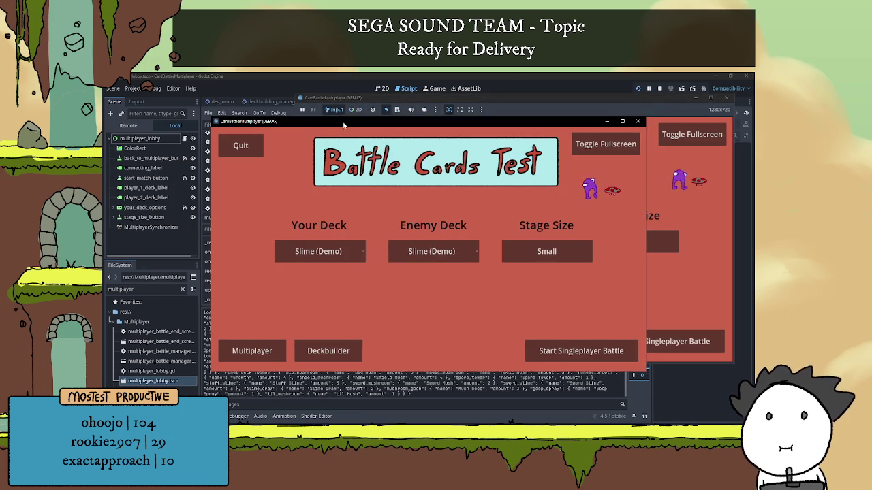
Step: Host a battle from the first game instance and return to the editor with F8
click(322, 343)
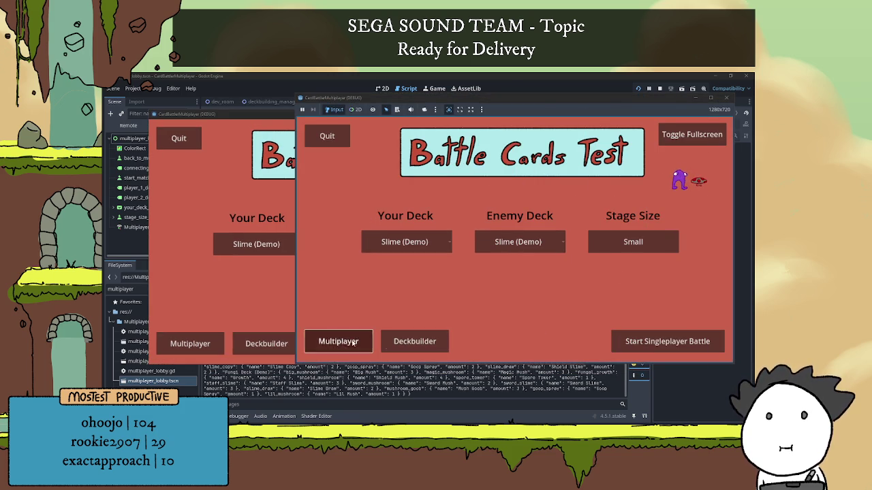
click(603, 185)
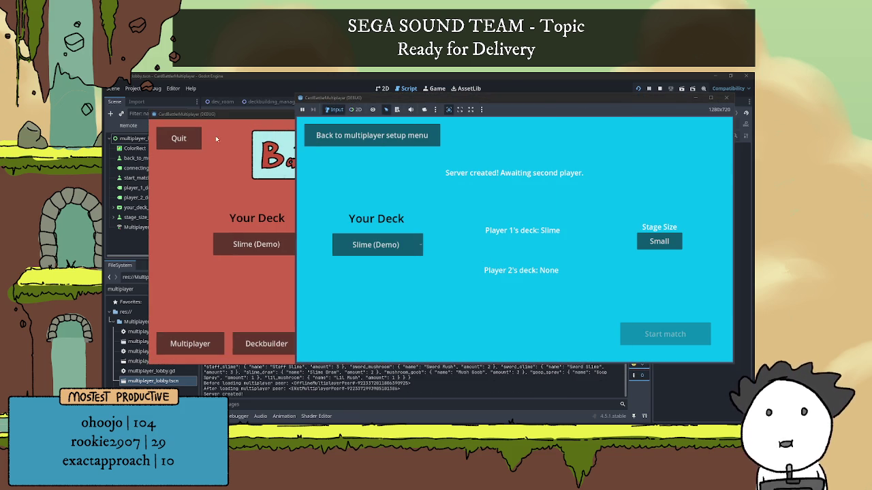
key(F8)
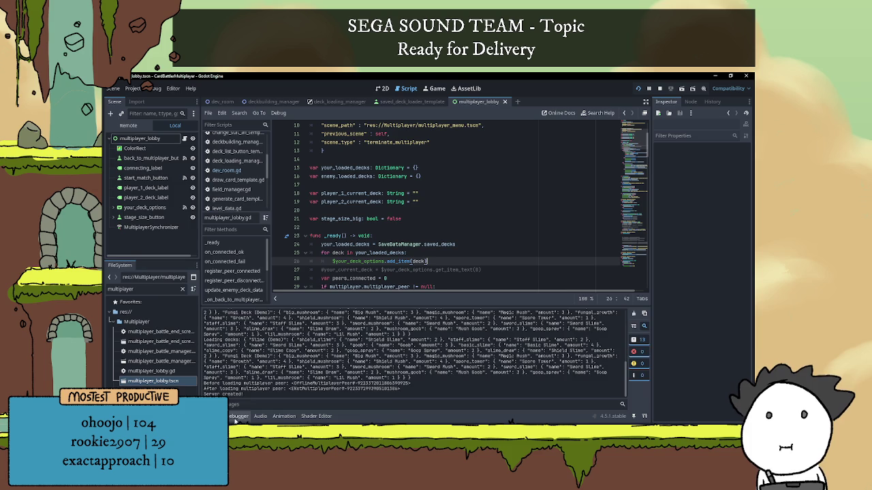
Step: Inspect the live multiplayer_lobby's Your Loaded Decks: Slime (Demo) and Fungi Deck (Demo) entries
click(239, 416)
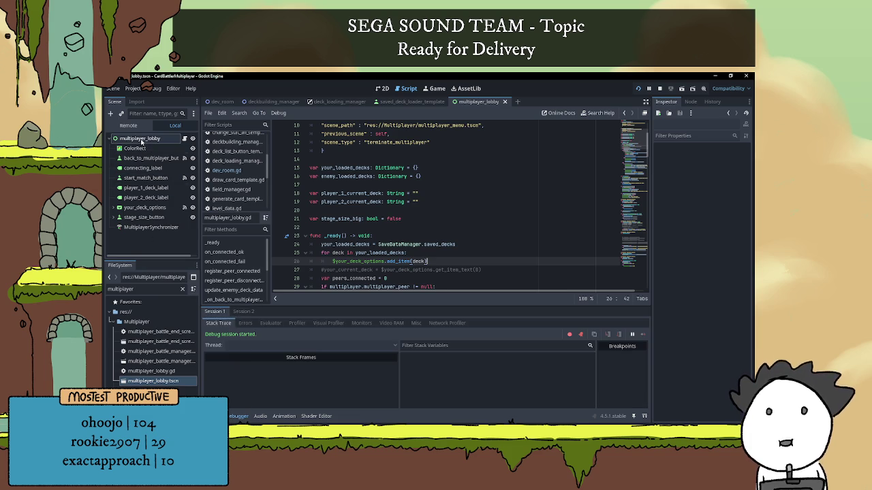
click(141, 179)
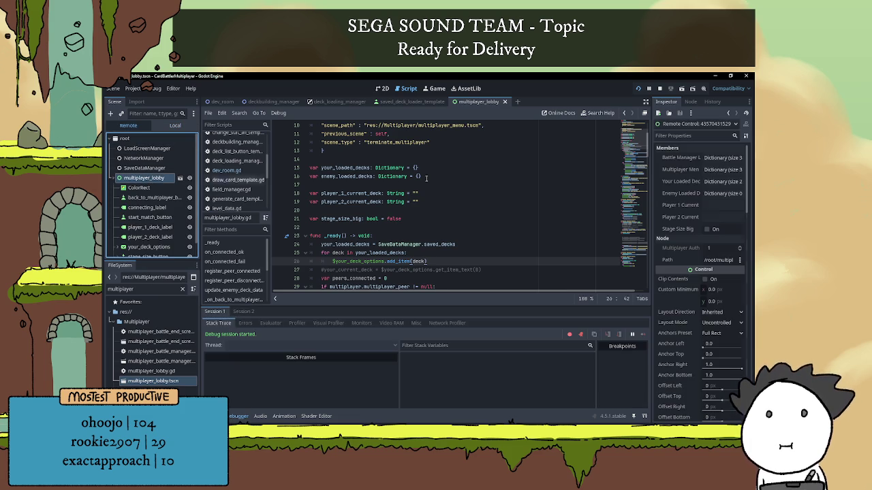
click(717, 182)
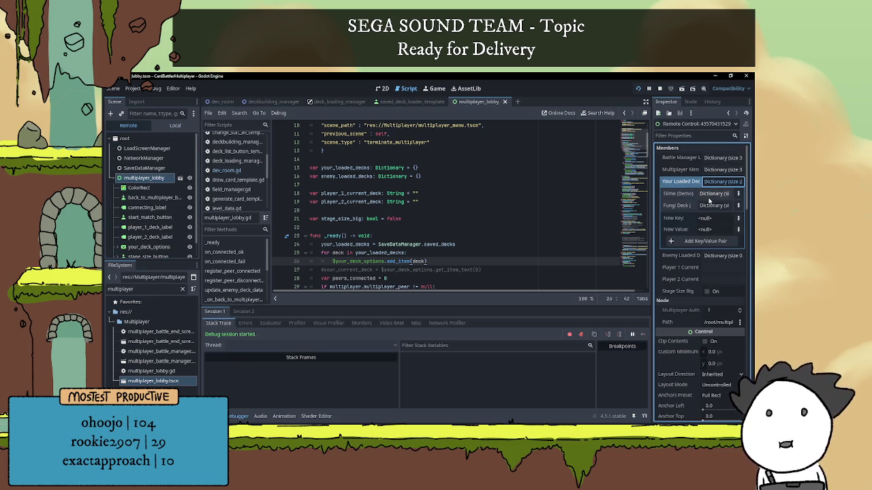
click(713, 193)
click(701, 196)
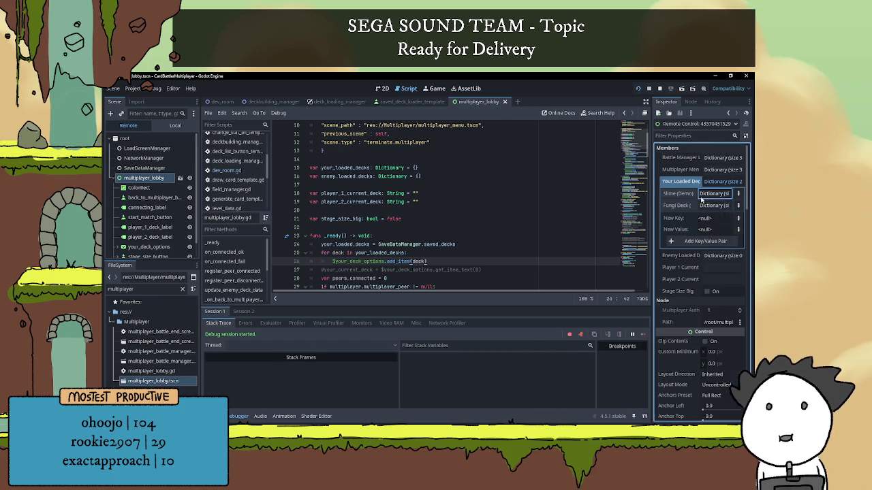
click(701, 206)
click(702, 205)
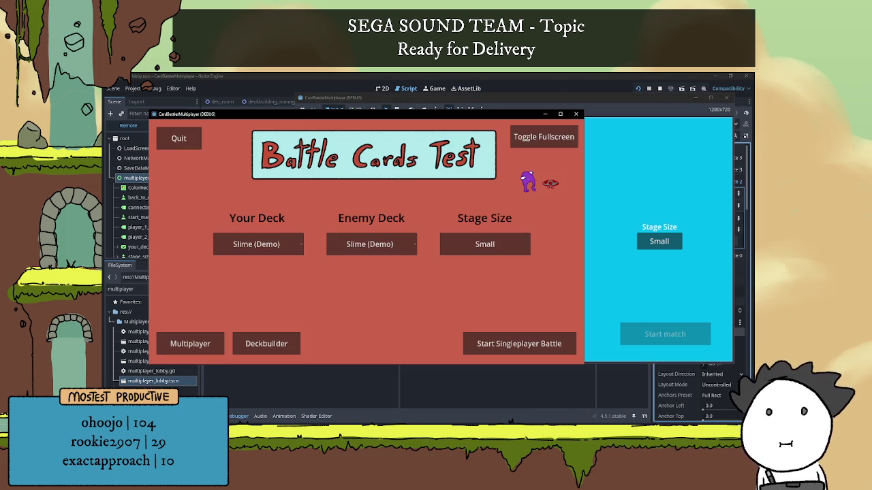
Step: Join from a second instance and verify Enemy Loaded Decks holds Slime (Demo) and Fungi Deck (Demo)
click(188, 344)
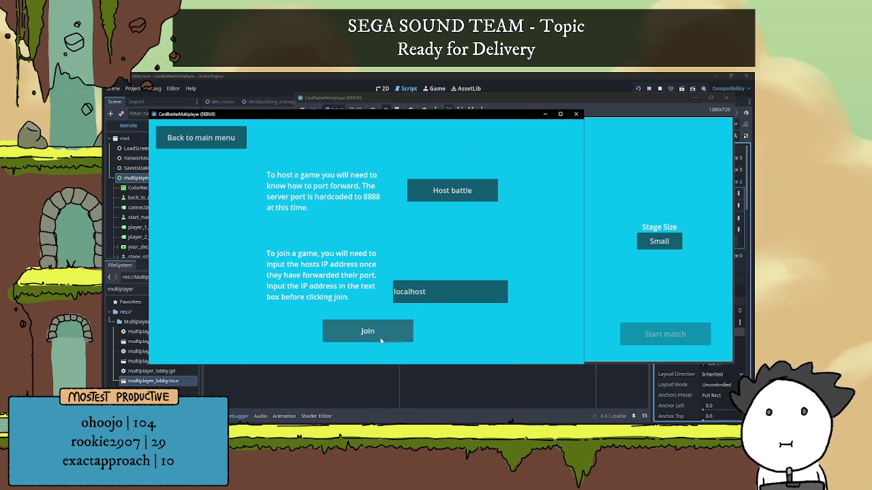
click(368, 331)
click(593, 79)
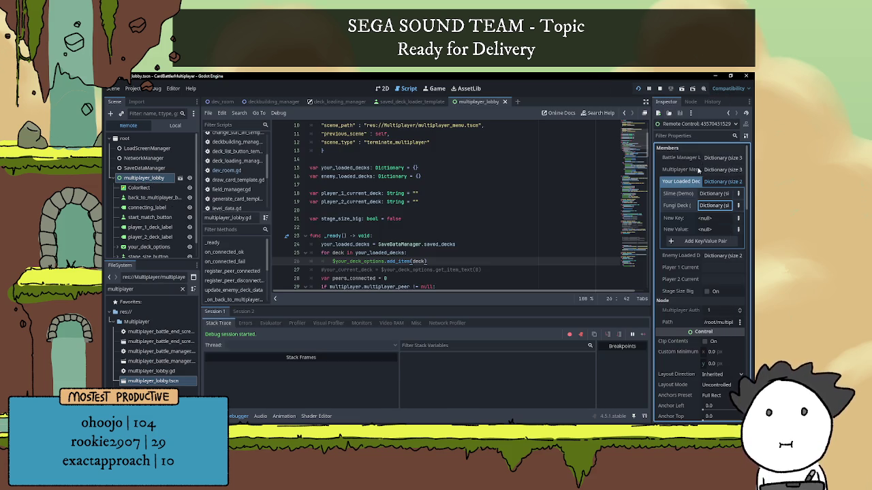
click(722, 181)
click(722, 193)
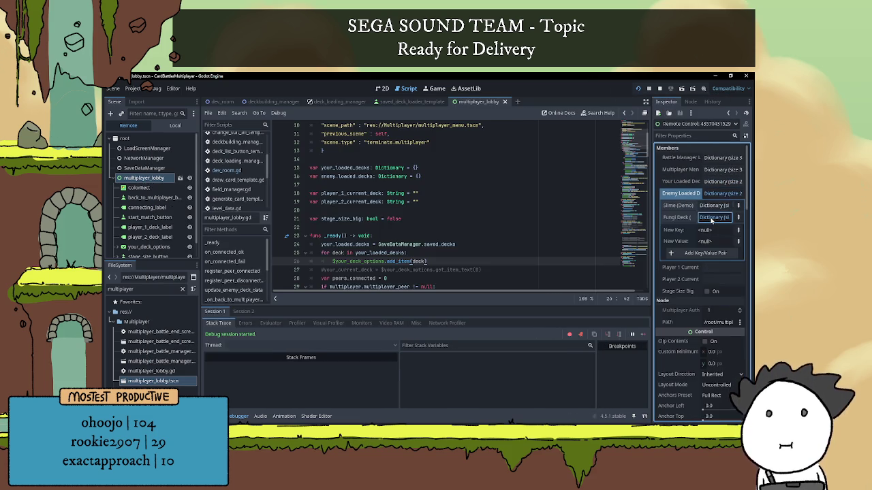
click(711, 217)
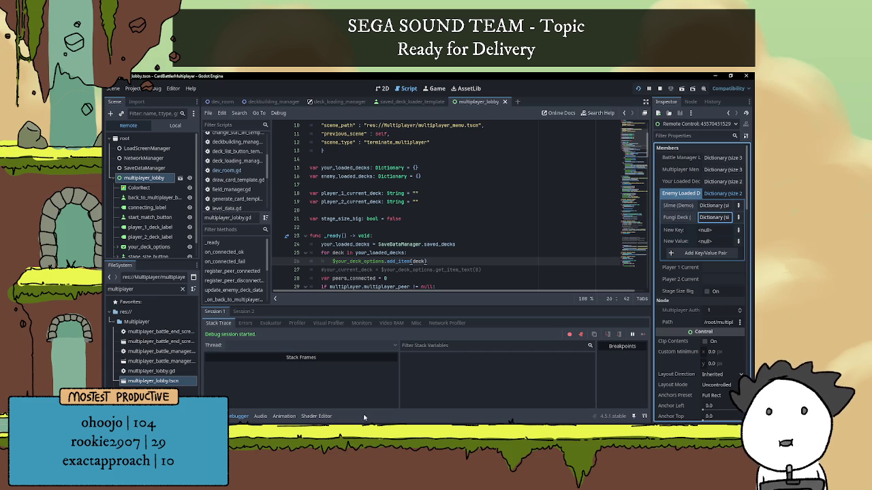
click(238, 416)
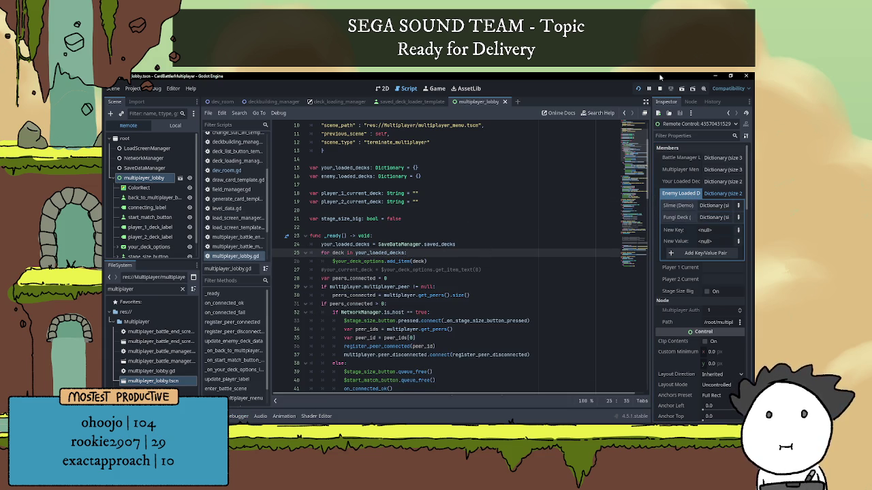
Step: Stop the game instances and scroll multiplayer_lobby.gd from _ready() down to register_peer_connected()
click(455, 279)
scroll(466, 256, down, 5)
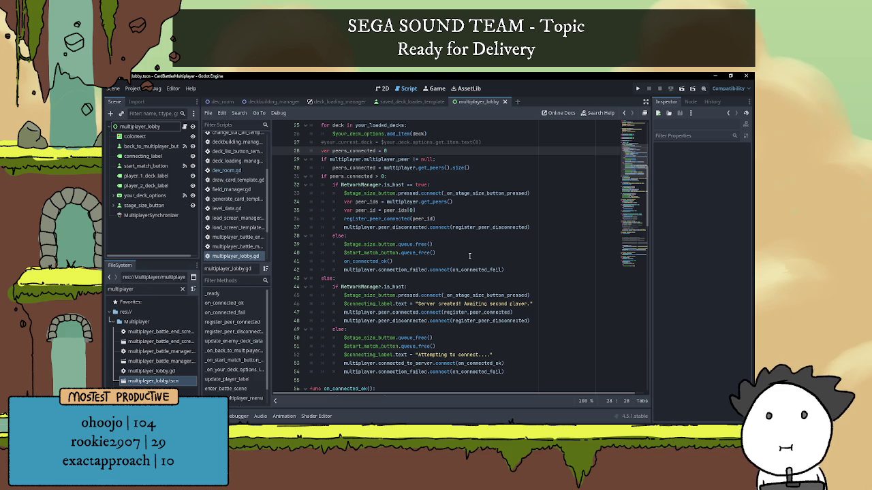
scroll(470, 224, up, 2)
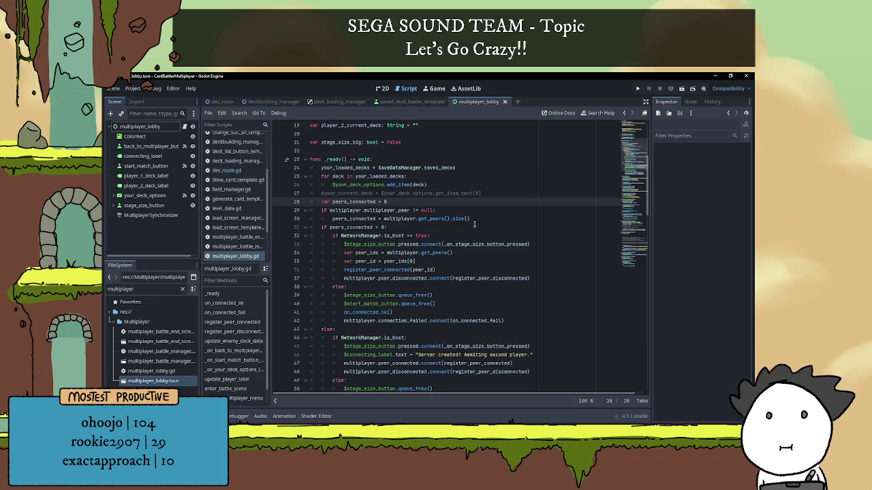
key(Up)
key(Down)
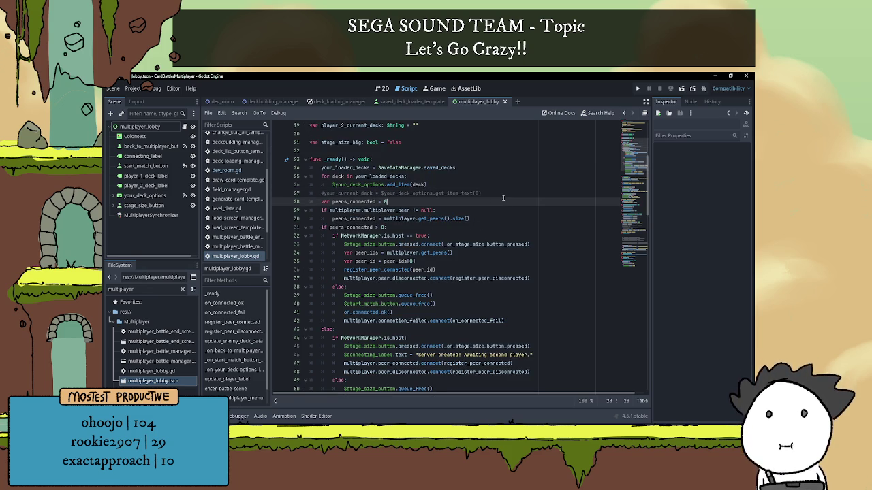
key(Up)
key(Up)
key(Up)
click(457, 181)
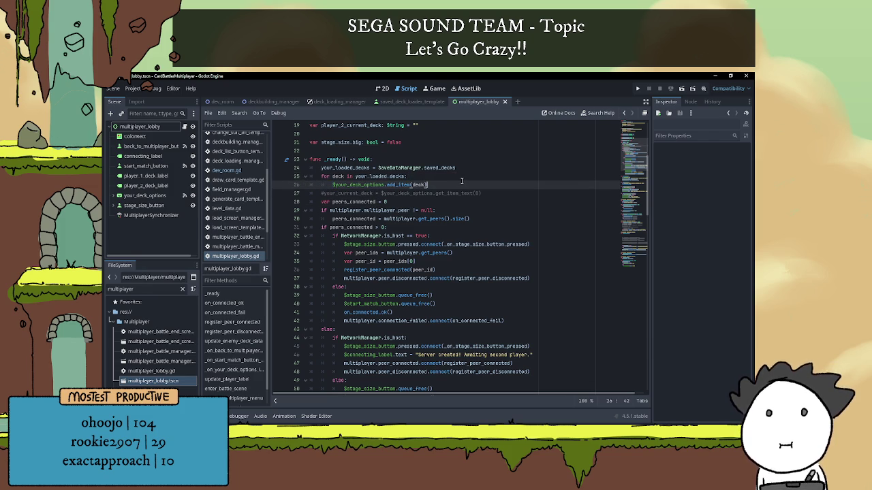
scroll(462, 180, down, 10)
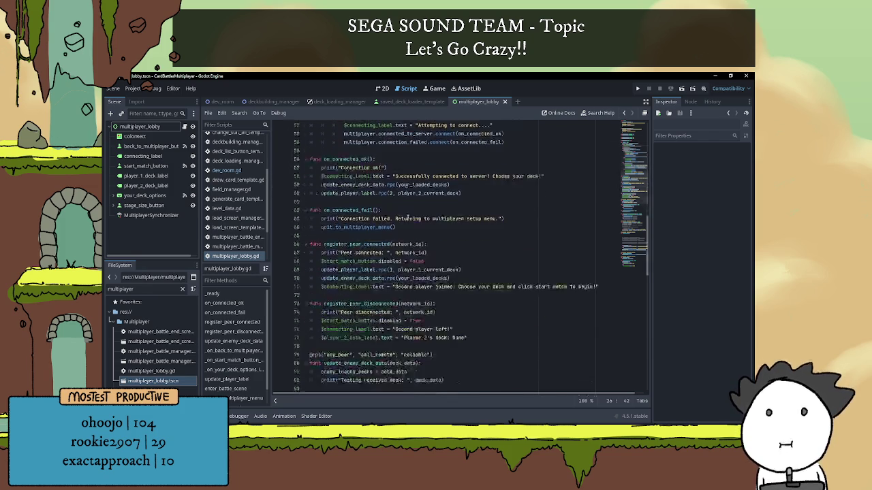
scroll(429, 215, down, 2)
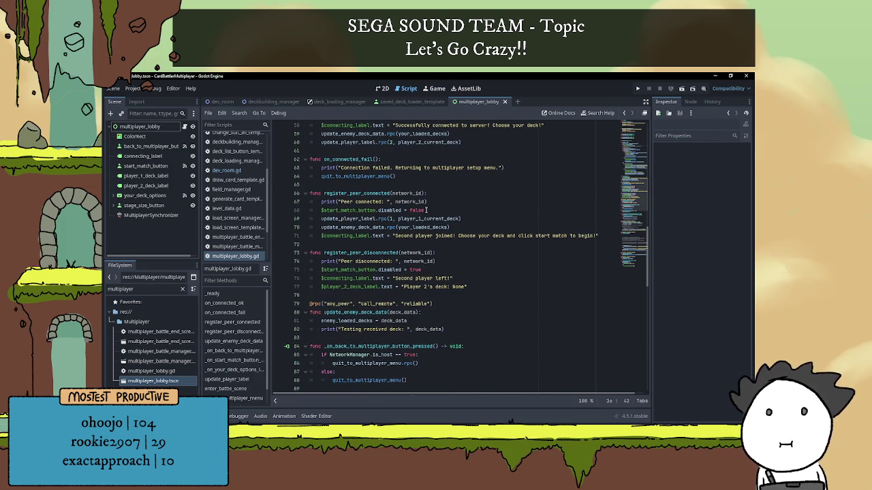
Step: Move update_player_label.rpc(1, player_1_current_deck) from line 69 below the update_enemy_deck_data.rpc line
double_click(359, 218)
click(458, 228)
drag(322, 228, 465, 226)
click(466, 227)
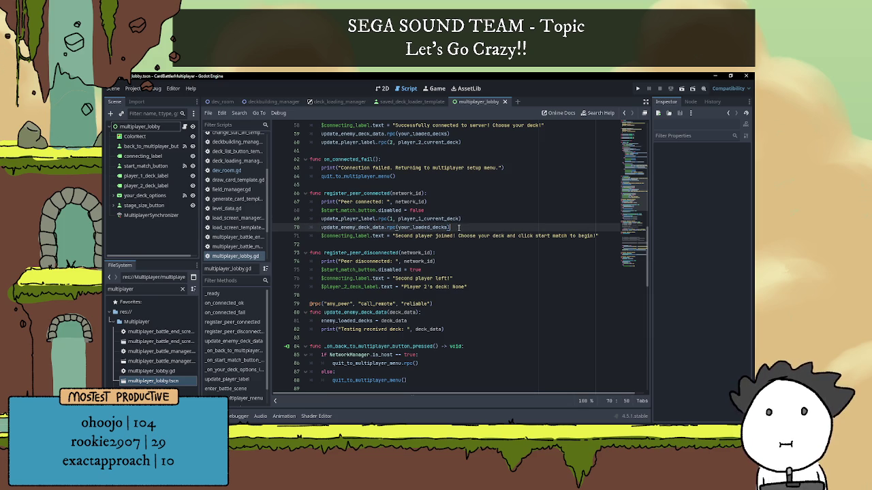
drag(321, 219, 469, 218)
key(ctrl+c)
key(BackSpace)
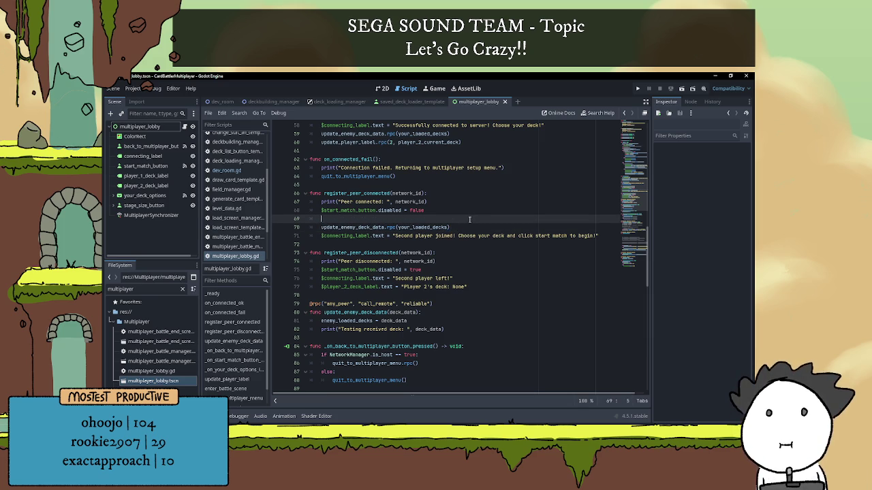
key(alt+Down)
key(ctrl+v)
double_click(349, 227)
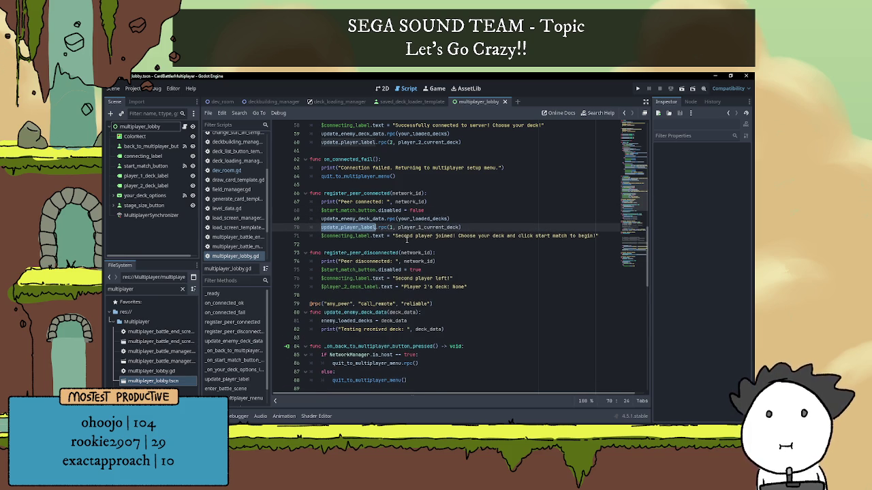
double_click(384, 228)
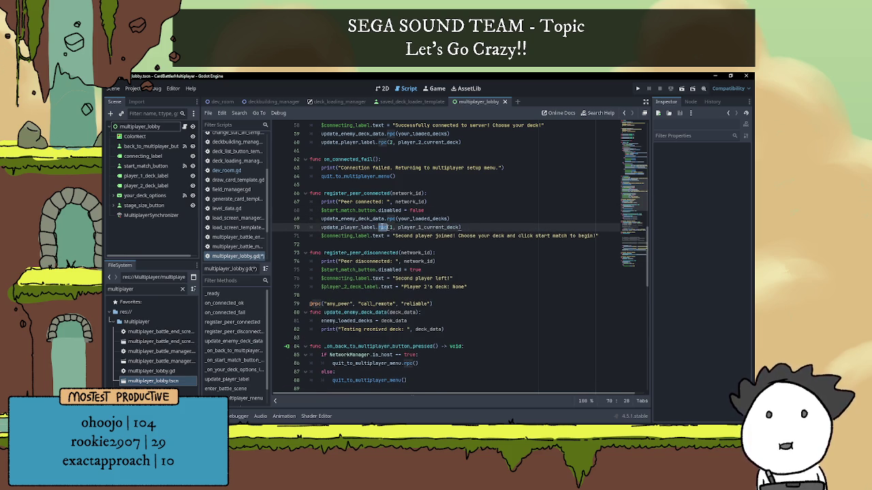
click(469, 227)
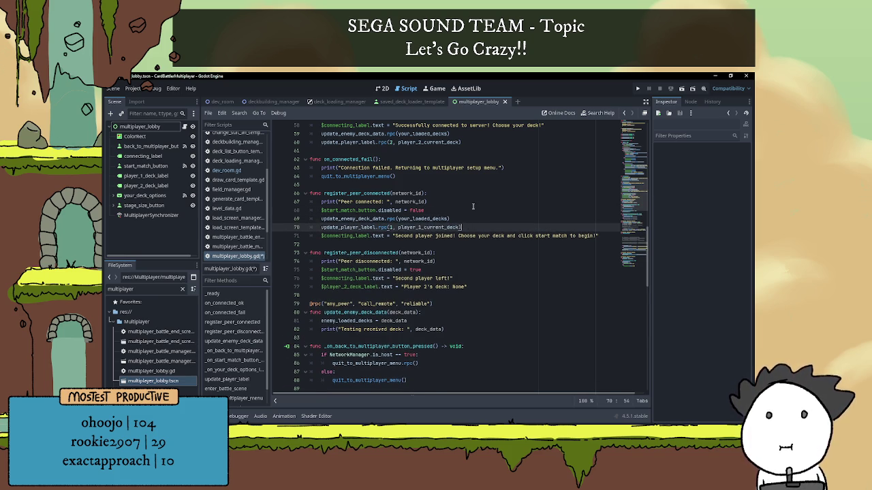
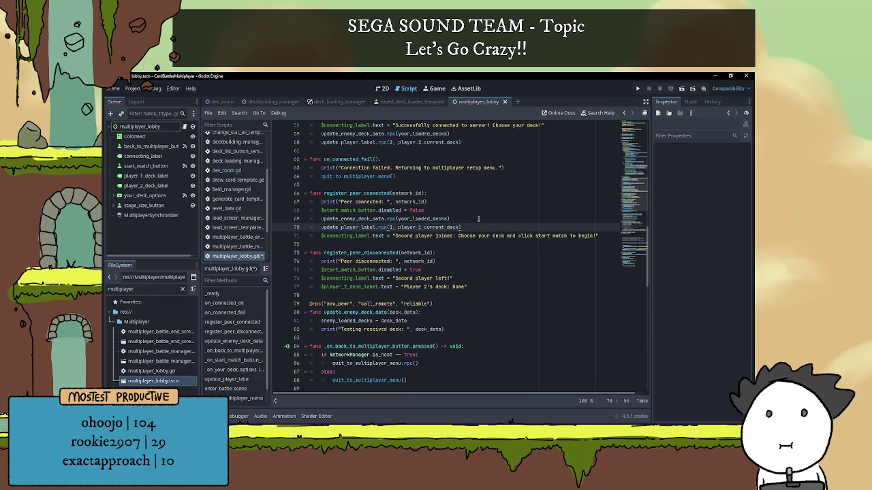
Step: Add an 'if is_multiplayer_authority():' block after the add_item(deck) loop in _ready()
scroll(479, 219, up, 13)
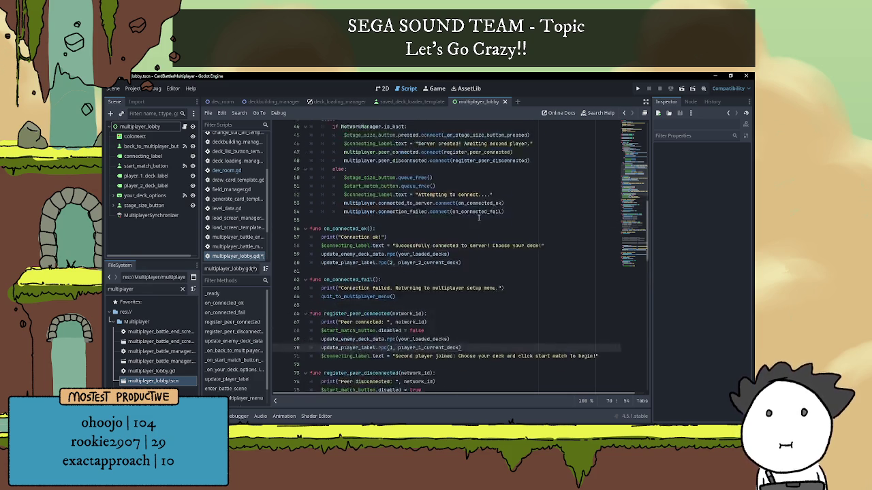
scroll(480, 216, up, 4)
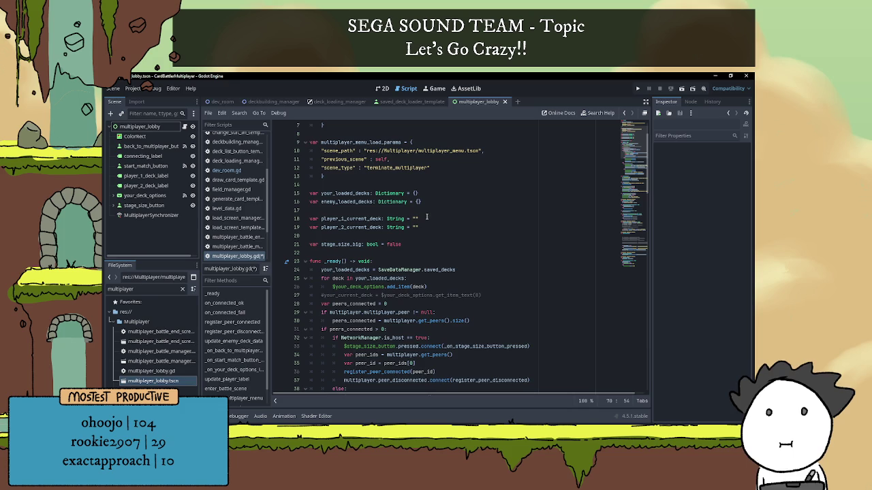
scroll(426, 217, down, 2)
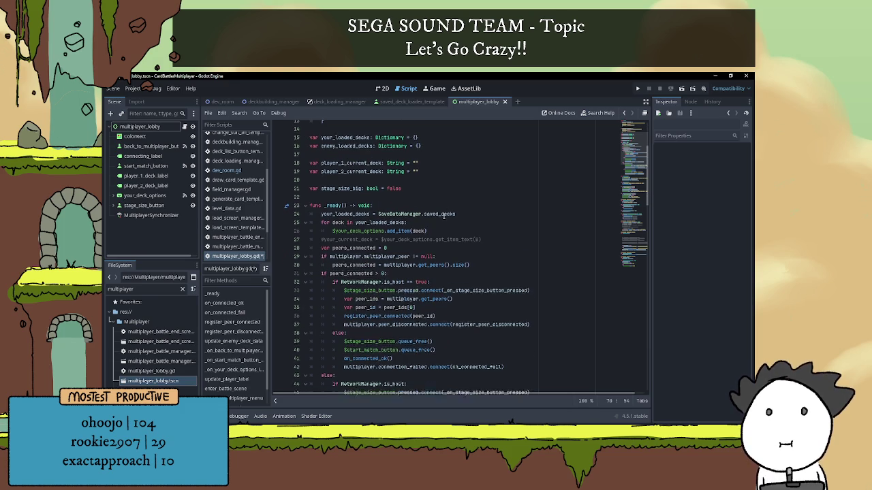
scroll(443, 215, down, 16)
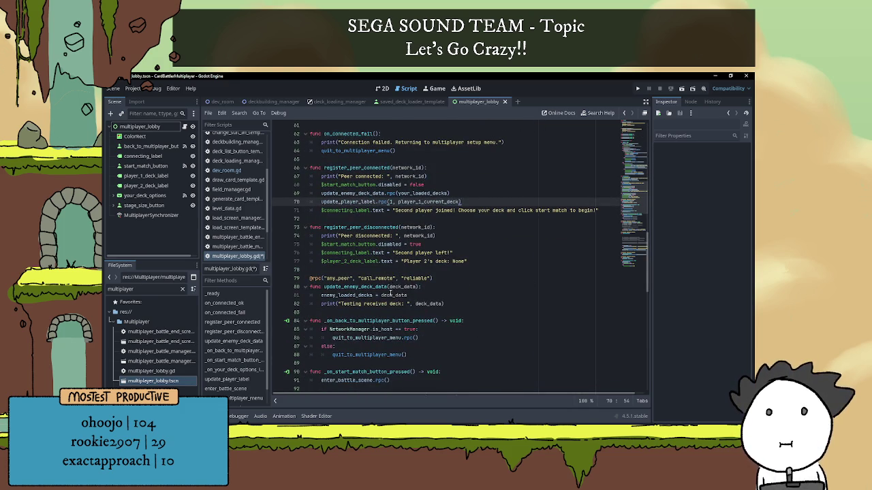
scroll(349, 244, up, 5)
click(467, 244)
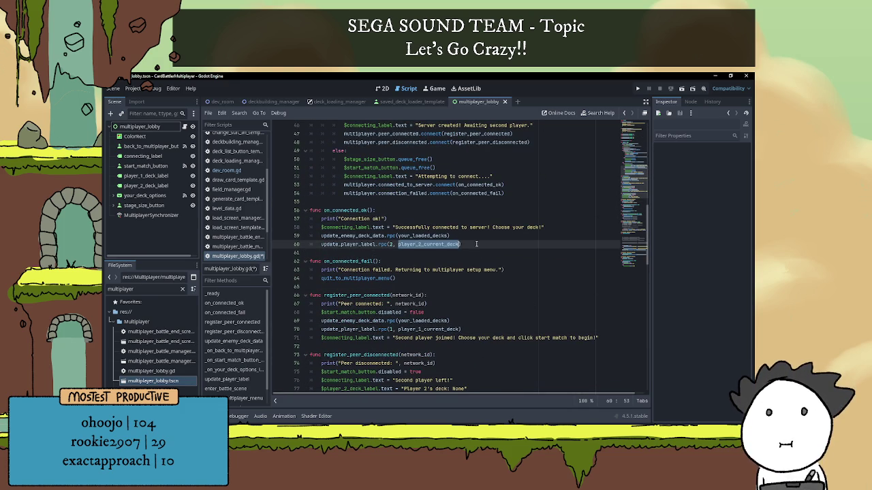
scroll(353, 264, up, 12)
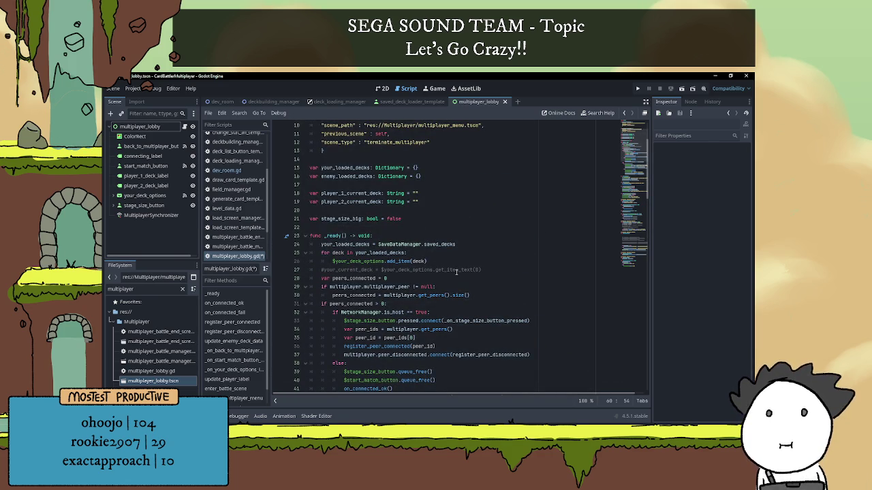
click(456, 262)
key(Return)
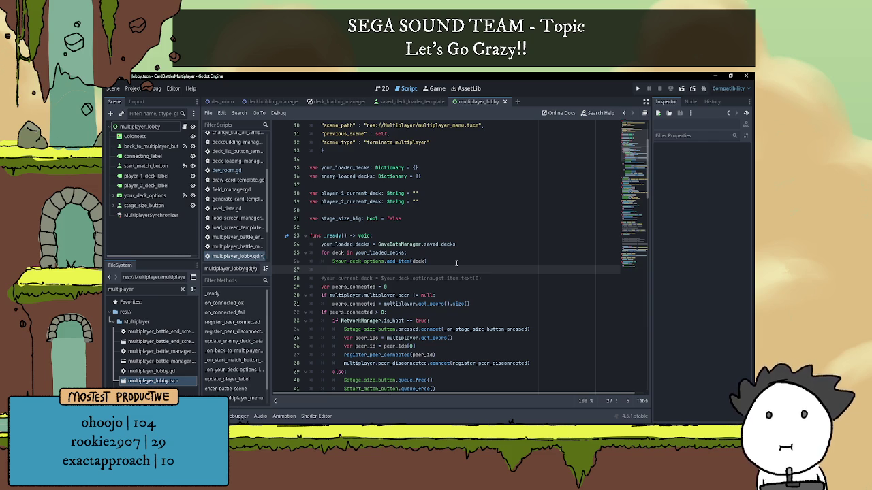
key(BackSpace)
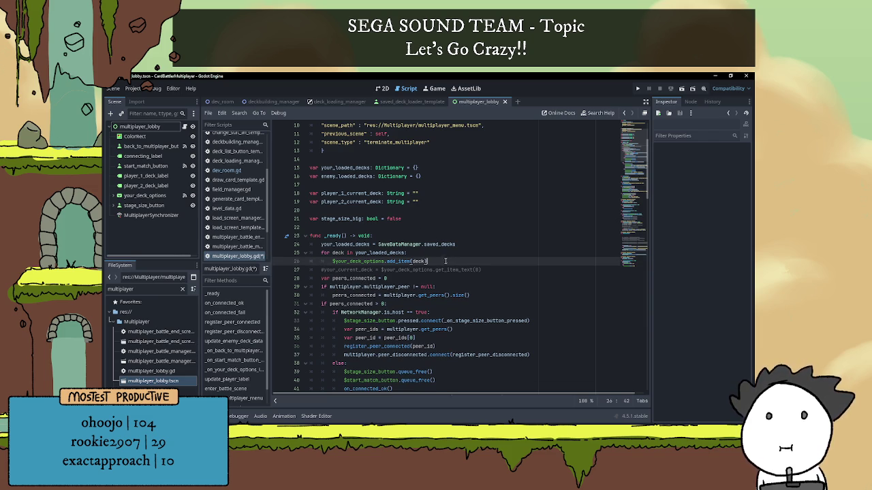
key(Return)
text(if )
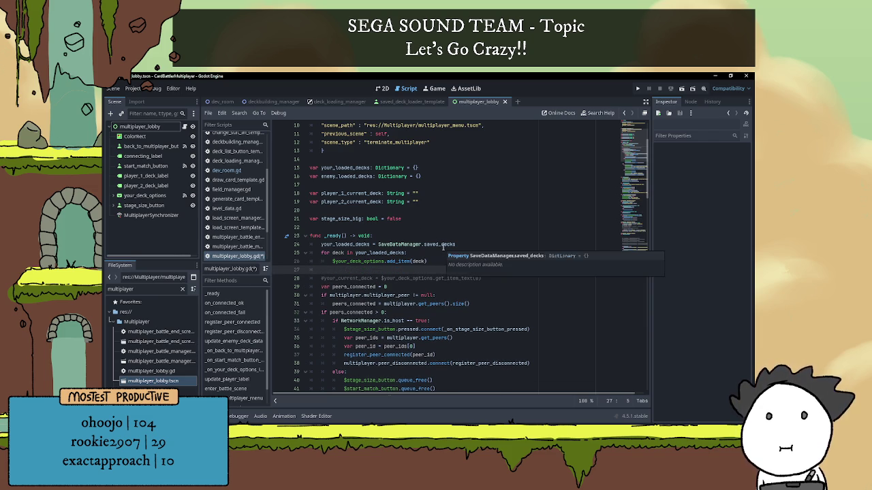
text(is_mul)
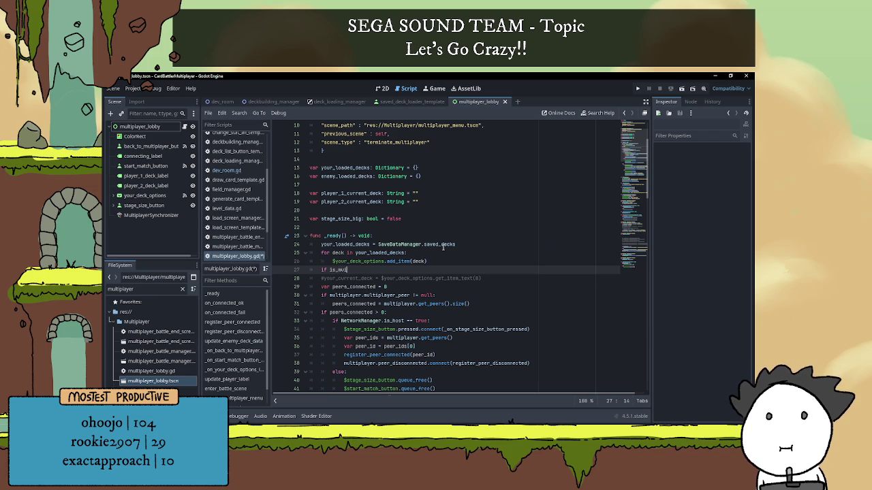
key(Return)
text(:)
key(Return)
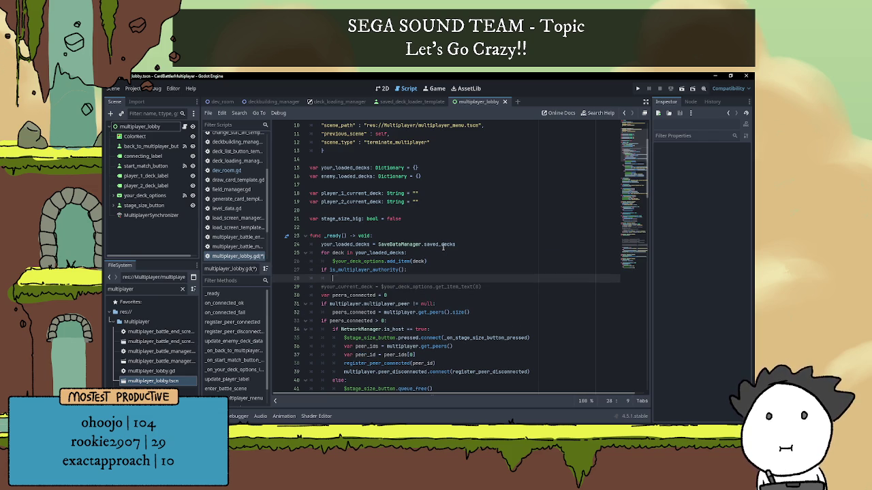
Step: Inside the if, set player_1_current_deck = $your_deck_options.get_item_text(0)
scroll(428, 232, down, 2)
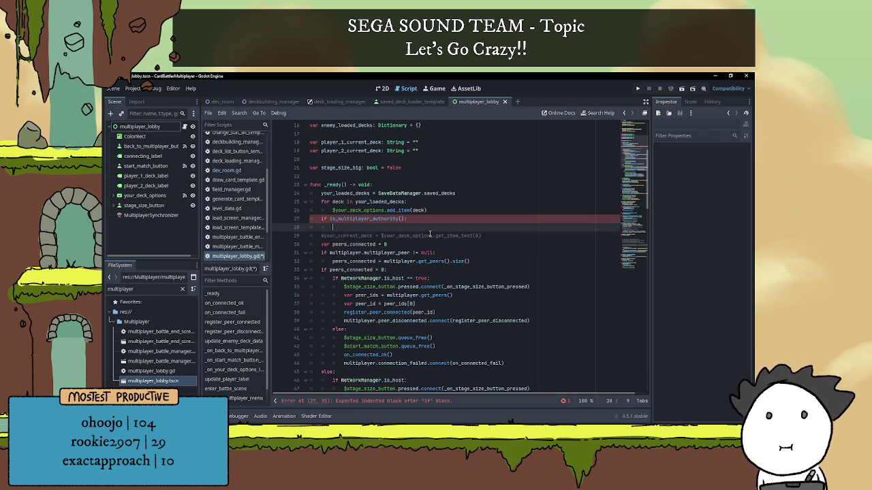
double_click(350, 142)
key(ctrl+c)
click(357, 227)
key(ctrl+v)
text(=)
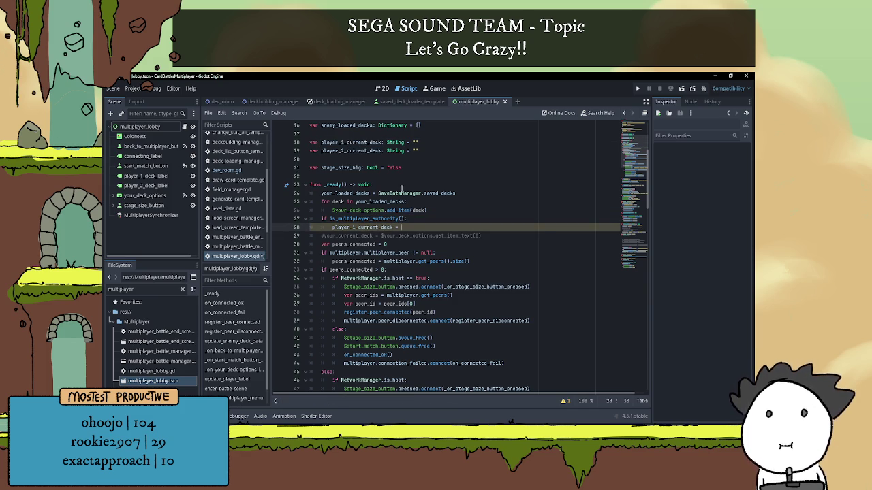
drag(382, 236, 497, 236)
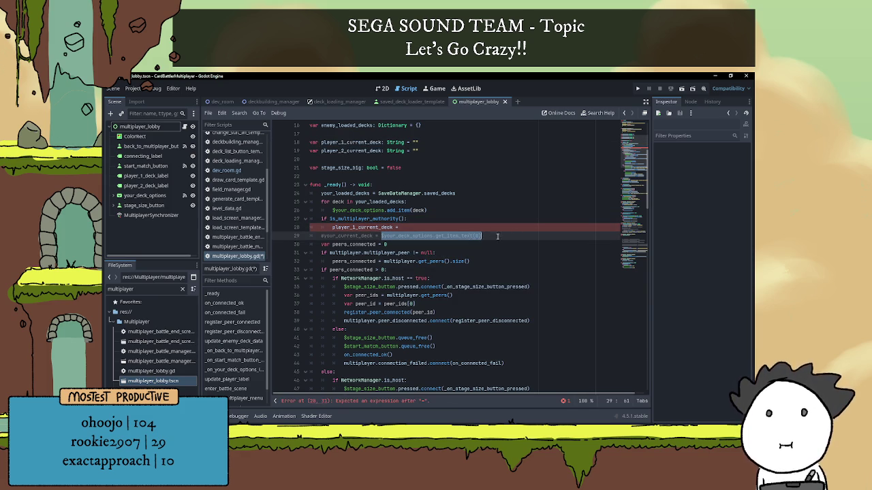
key(ctrl+c)
click(430, 229)
key(ctrl+v)
key(Return)
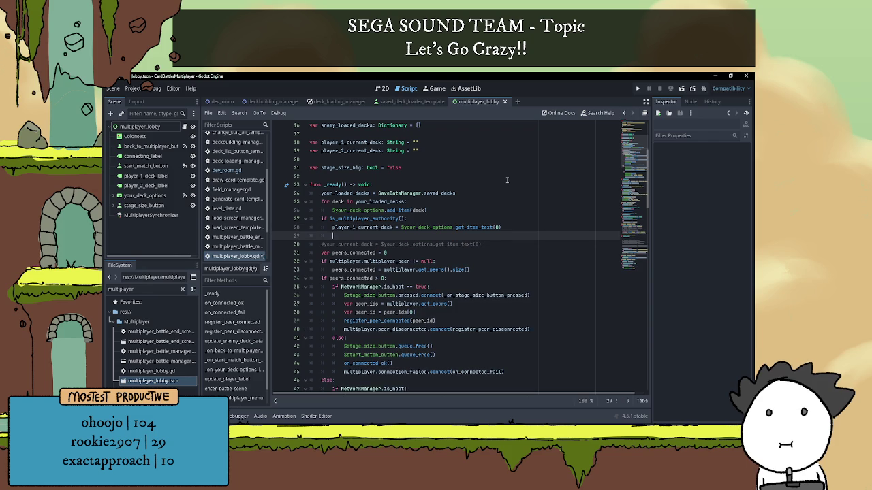
Step: Add an else branch assigning the same deck option text to player 2, then save
text(else:)
key(Return)
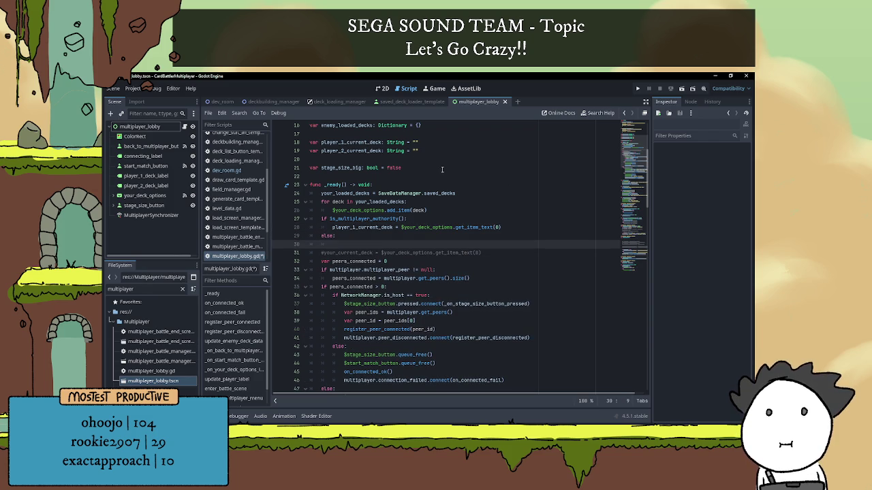
drag(333, 227, 503, 227)
key(ctrl+c)
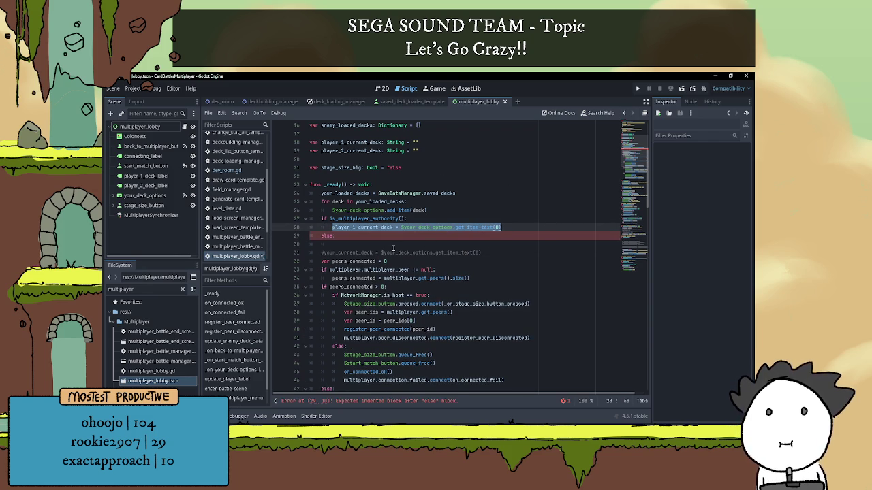
click(363, 244)
key(ctrl+v)
click(355, 243)
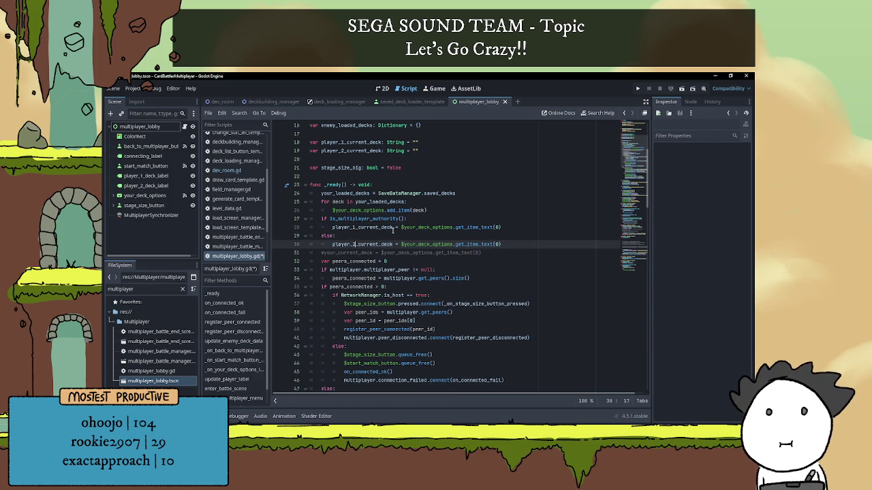
key(ctrl+s)
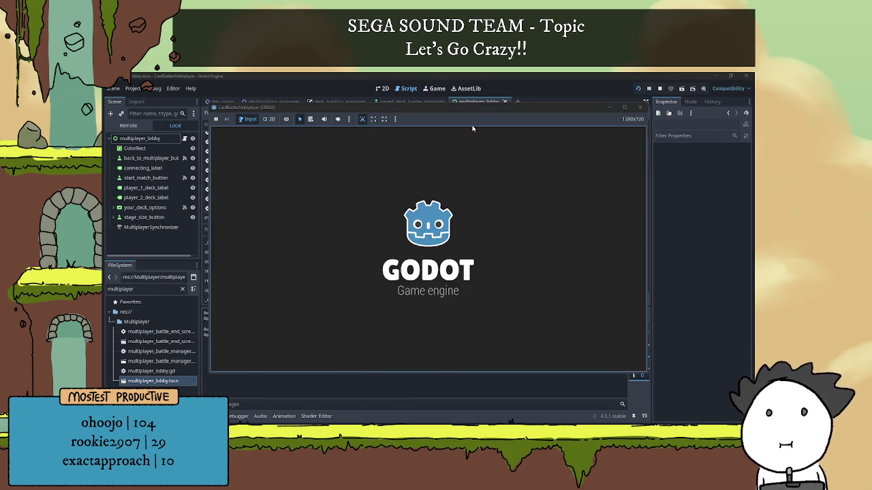
Step: Enter the multiplayer lobby to check both deck labels, then stop the game with F8
click(261, 350)
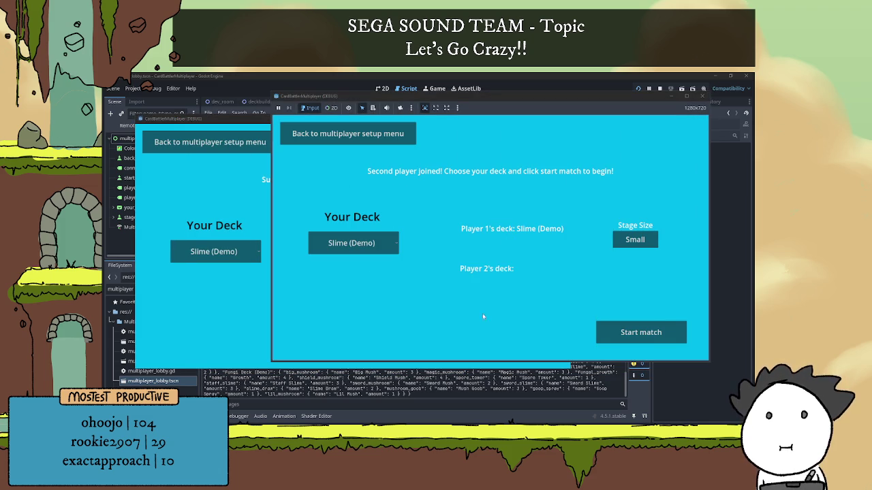
key(F8)
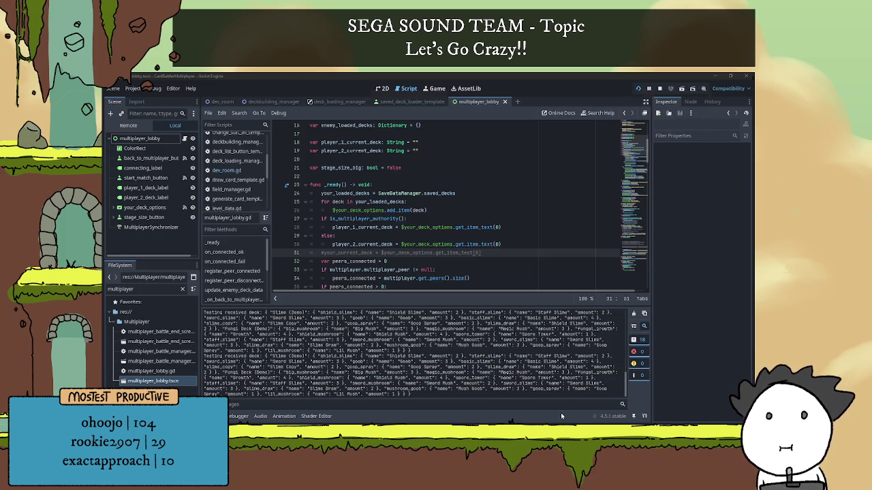
Step: Show the Debugger panel and inspect the live multiplayer_lobby node in the remote scene tree
click(136, 140)
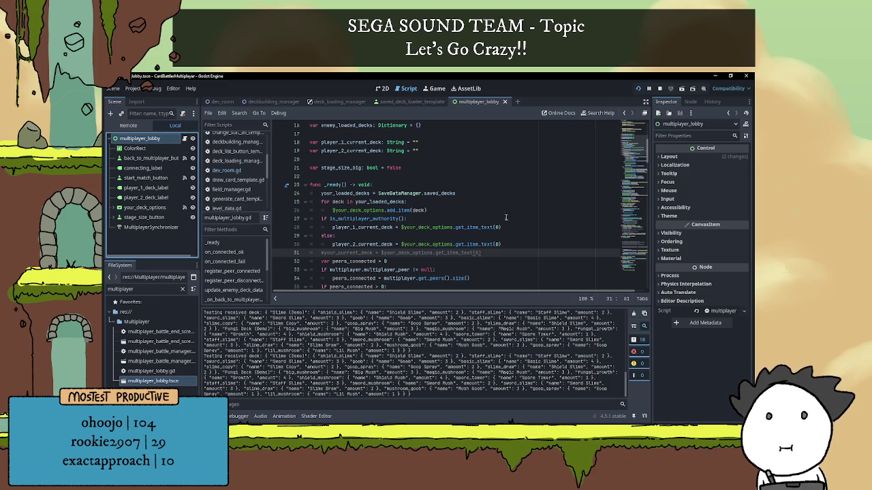
click(205, 416)
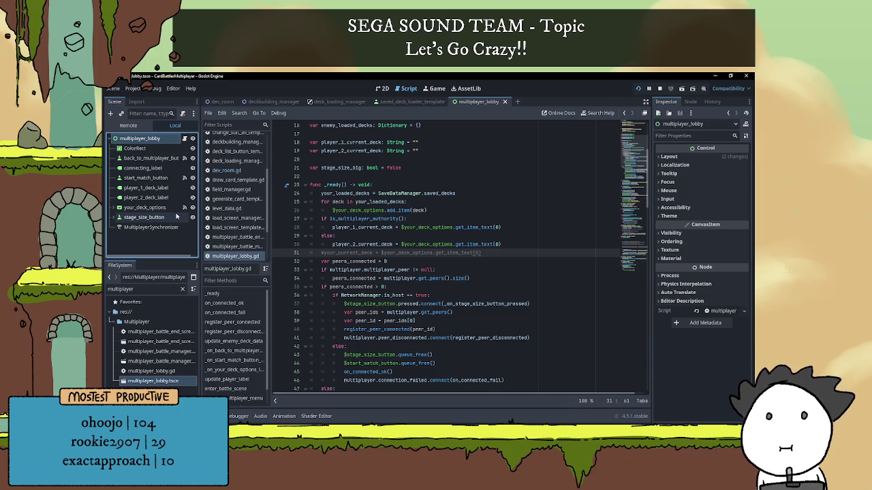
click(208, 416)
click(240, 416)
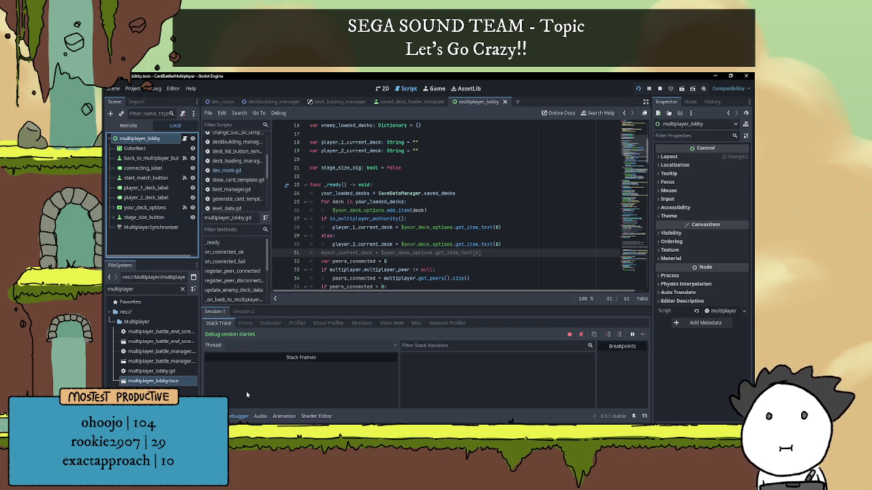
click(129, 126)
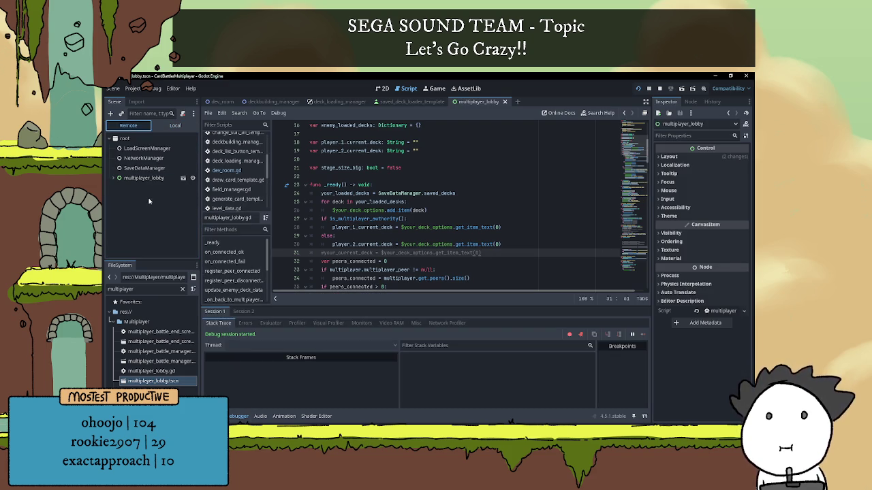
click(144, 178)
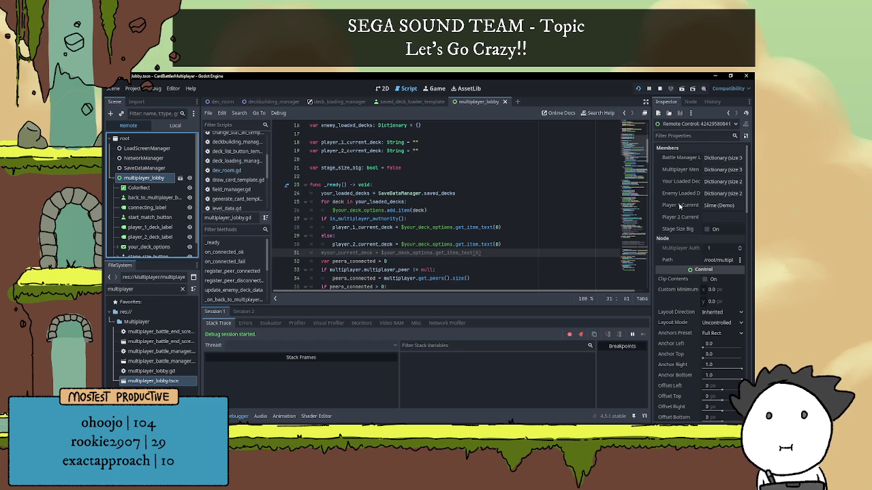
Step: Compare the deck assignment code with the live Player 1 Current value, then hide the bottom panel
scroll(445, 210, down, 1)
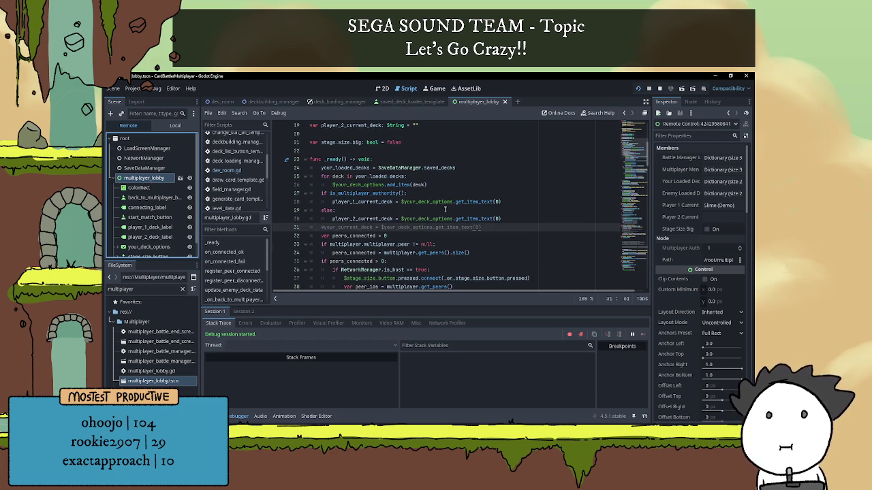
mouse_move(346, 196)
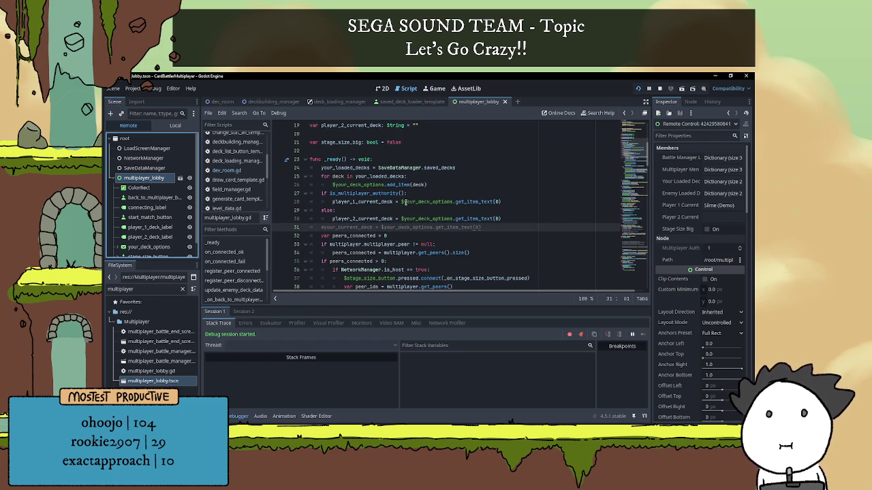
mouse_move(469, 202)
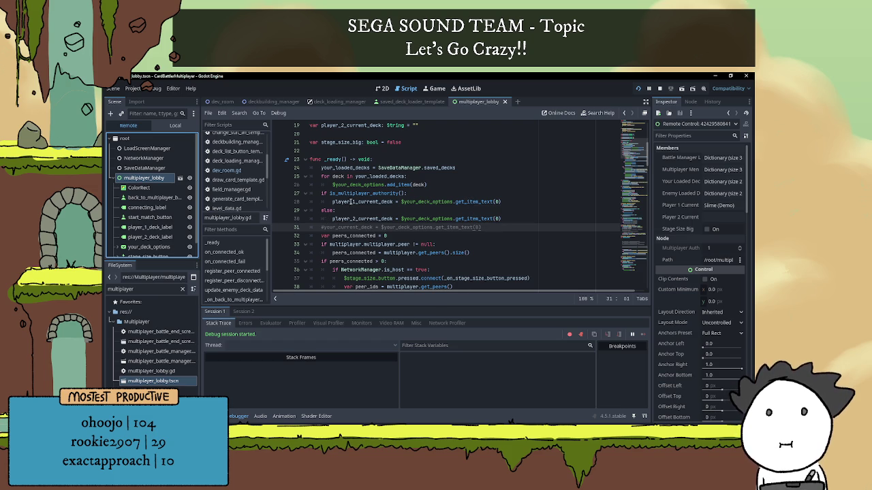
click(516, 202)
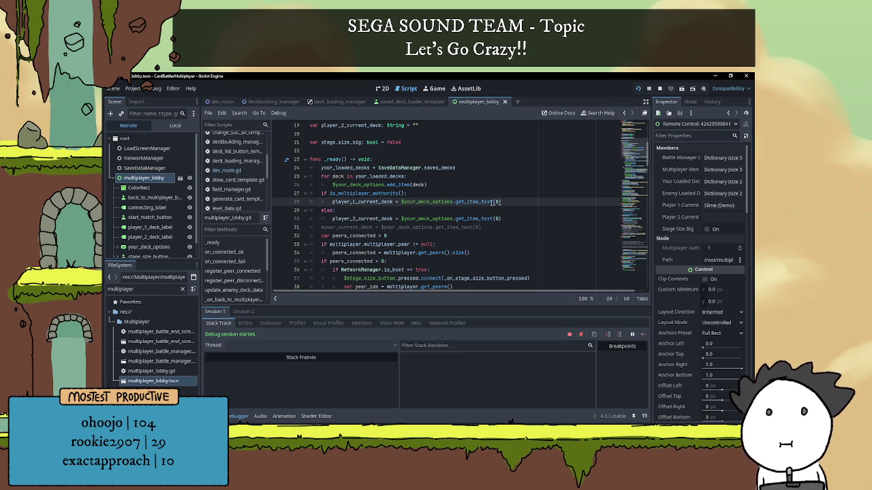
click(454, 185)
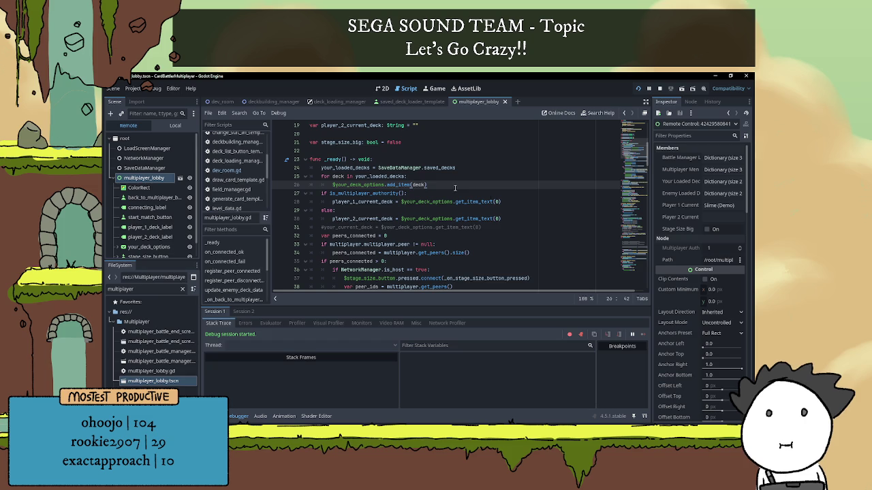
click(705, 205)
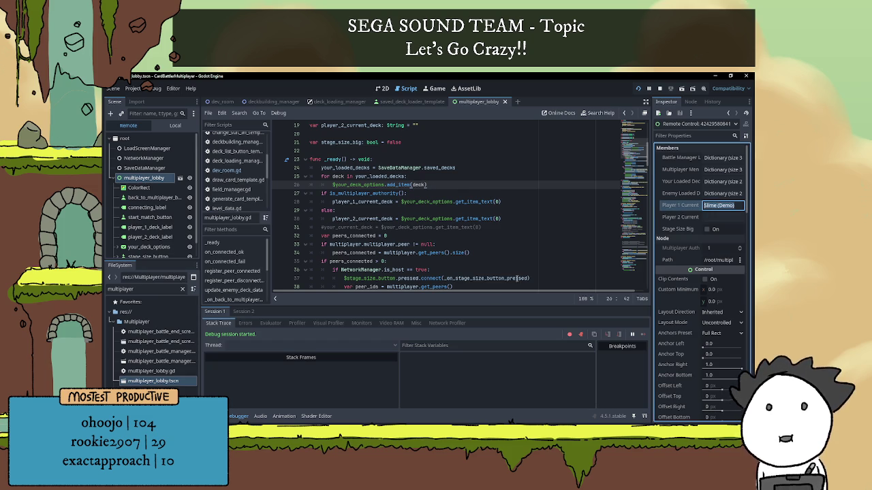
click(213, 416)
click(213, 416)
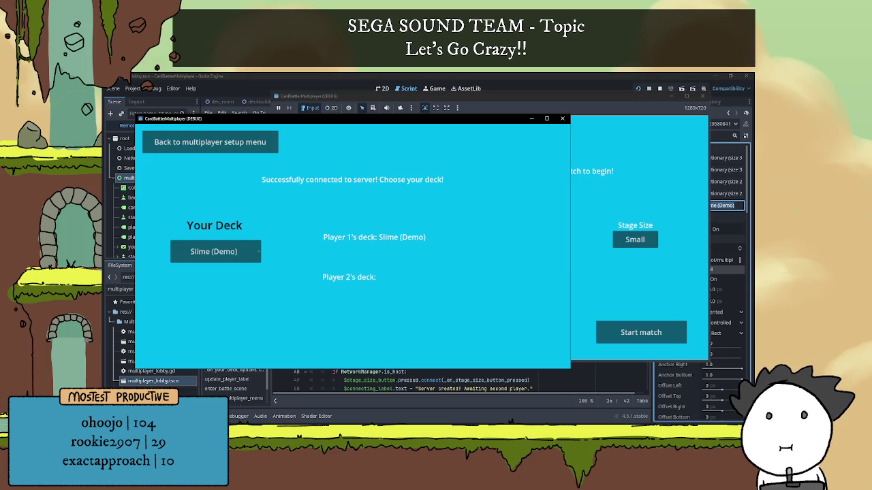
Step: Go back to multiplayer setup, host a new battle, check both game instances, then return to the editor
click(584, 272)
click(368, 292)
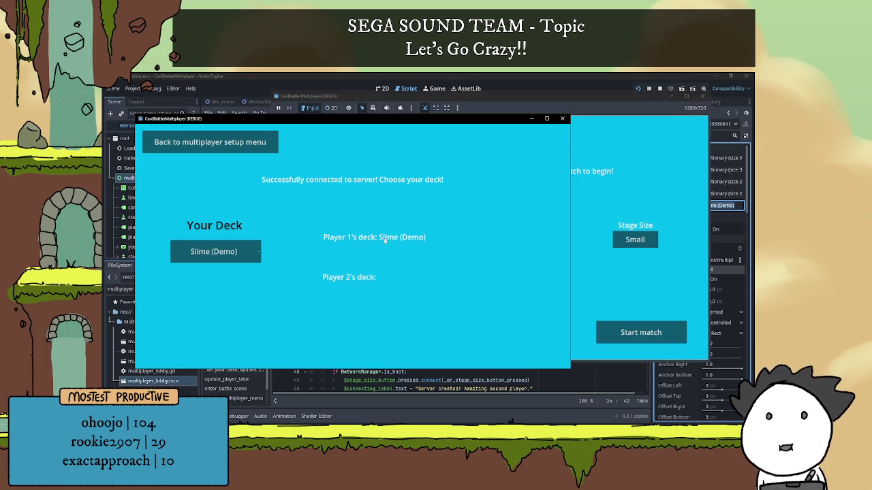
click(586, 265)
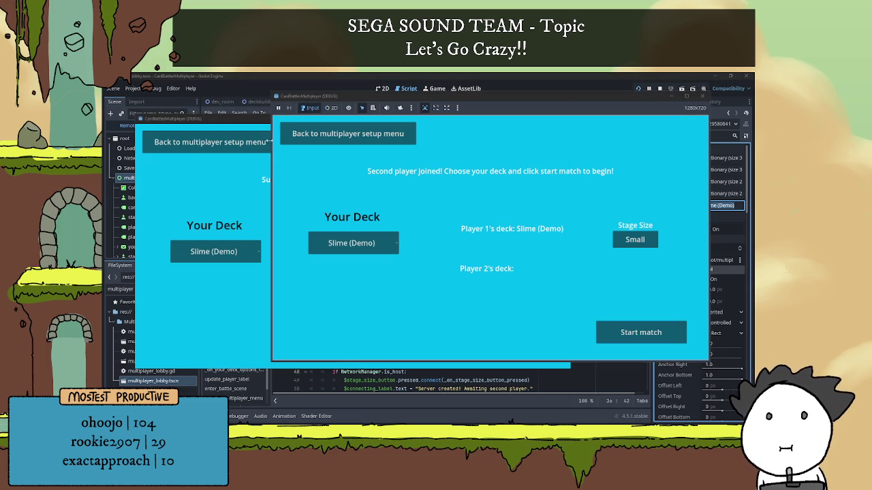
click(325, 133)
click(576, 186)
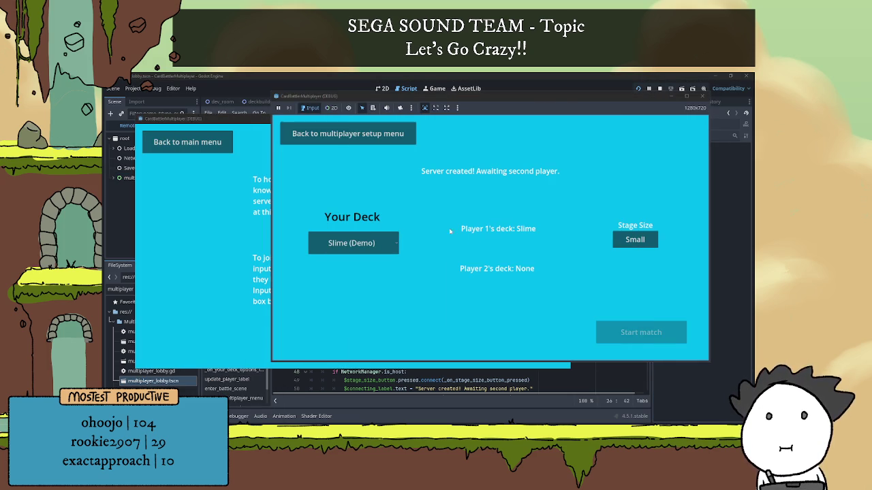
click(251, 236)
click(586, 259)
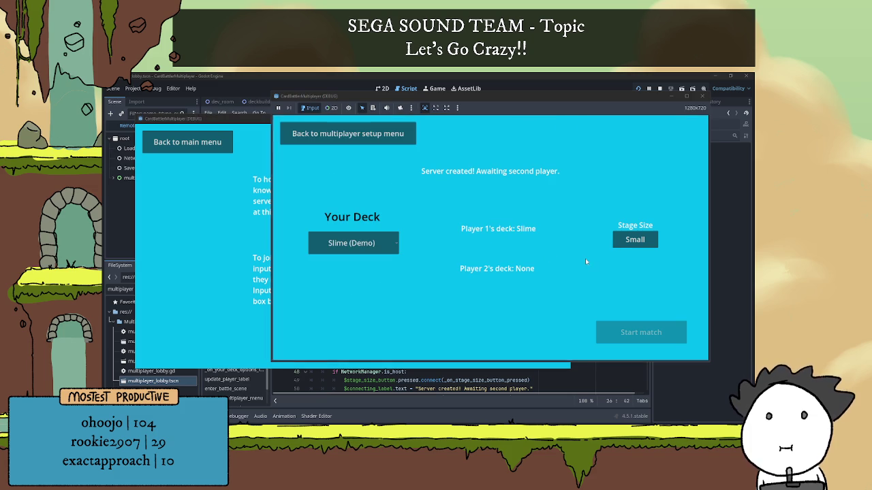
click(252, 235)
click(591, 240)
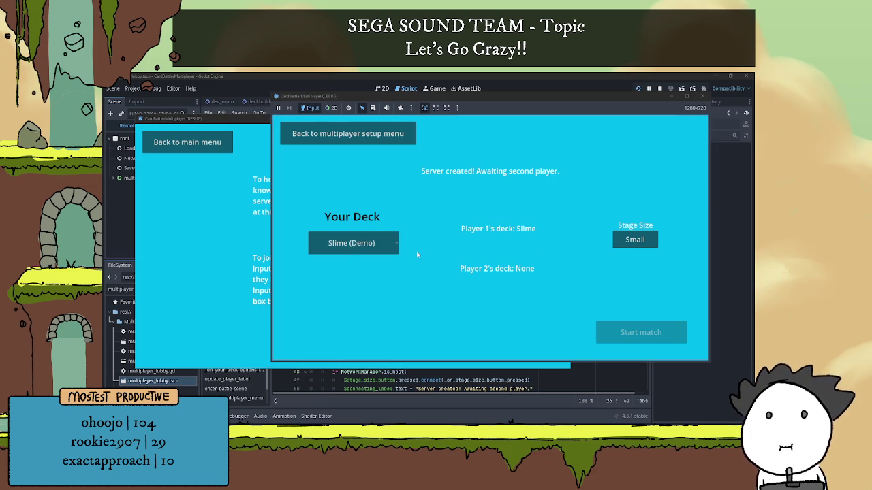
key(F8)
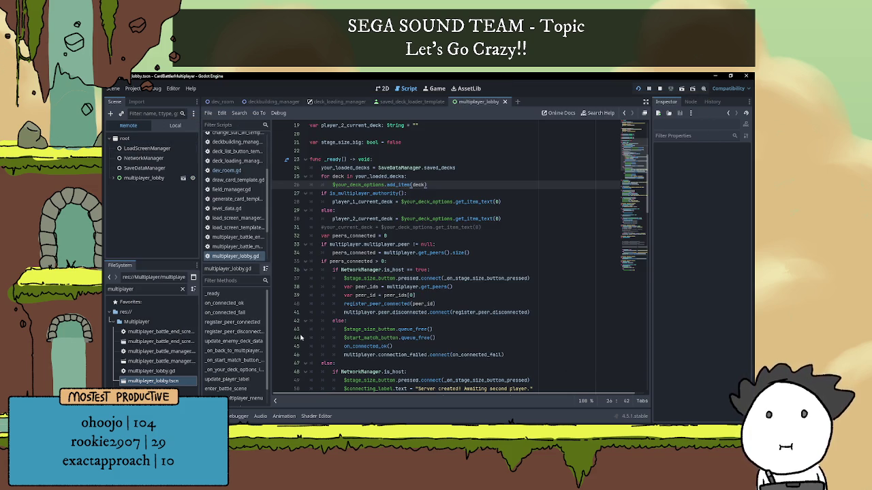
Step: Inspect the live multiplayer_lobby and your_deck_options nodes' values in the remote Inspector
click(240, 414)
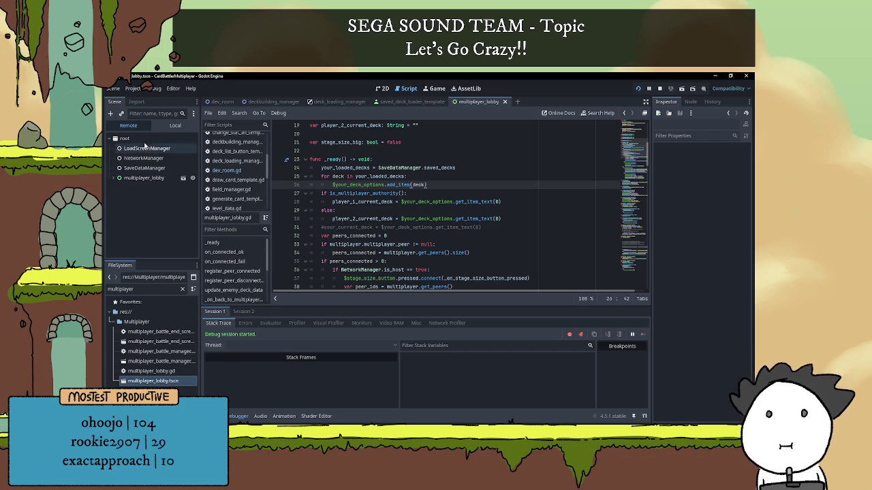
click(140, 178)
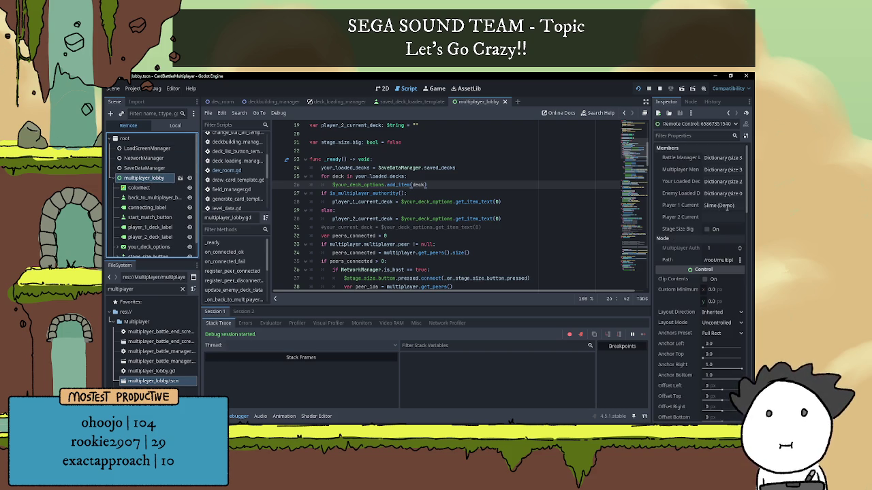
key(ctrl+a)
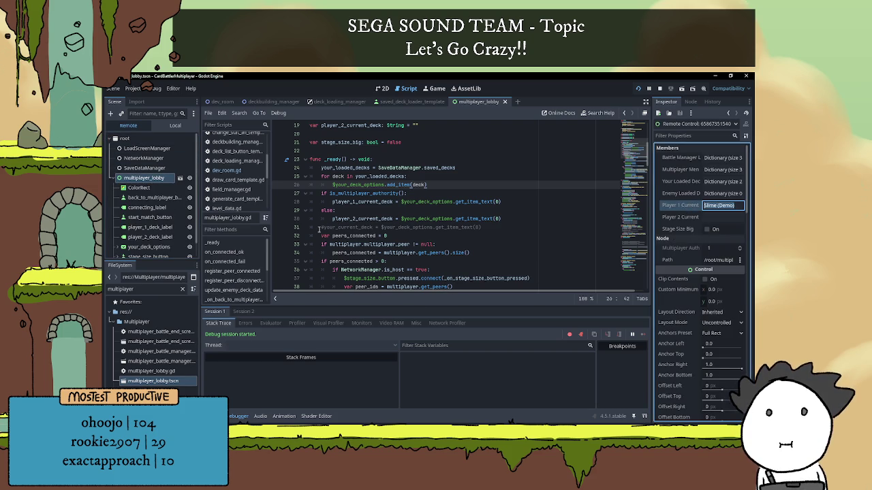
scroll(133, 198, down, 1)
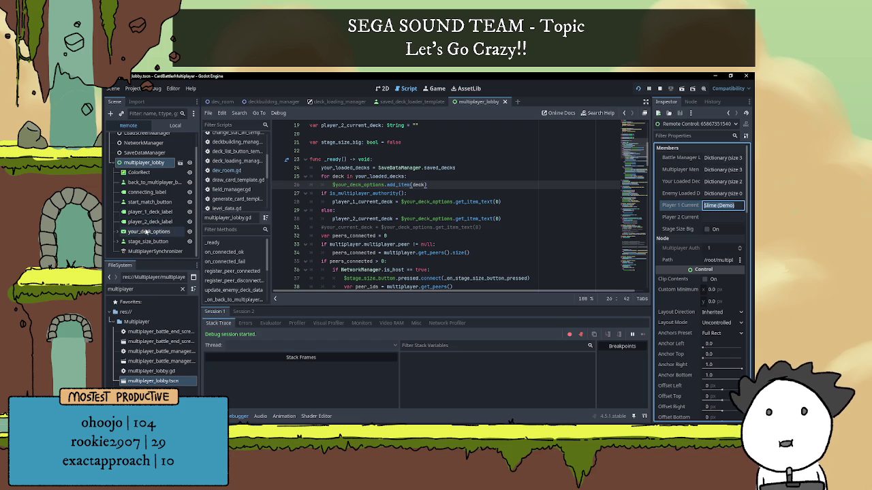
click(169, 231)
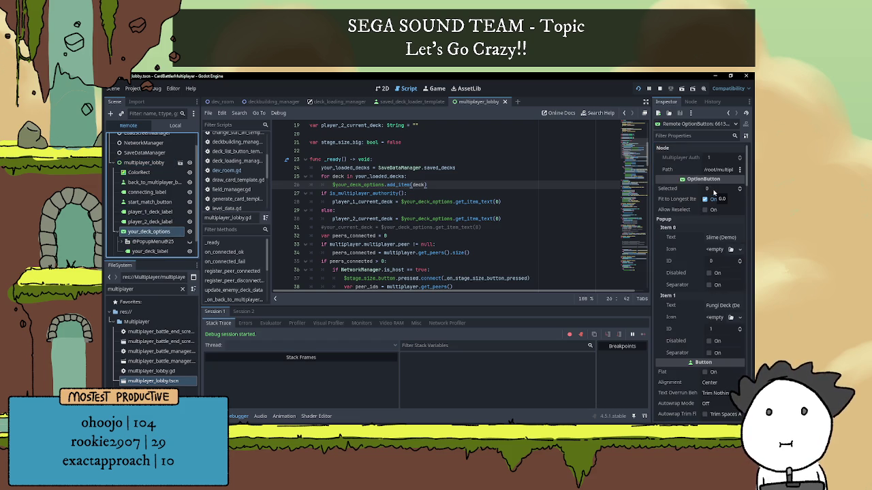
scroll(530, 259, down, 4)
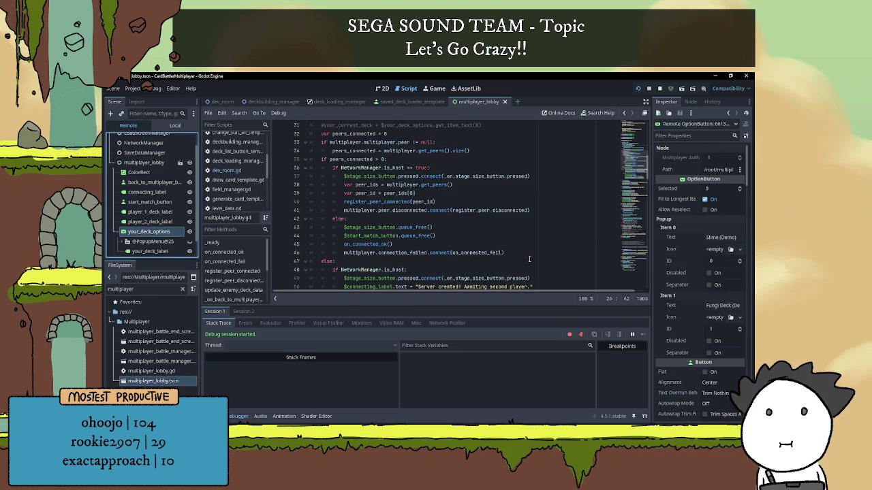
scroll(529, 259, up, 5)
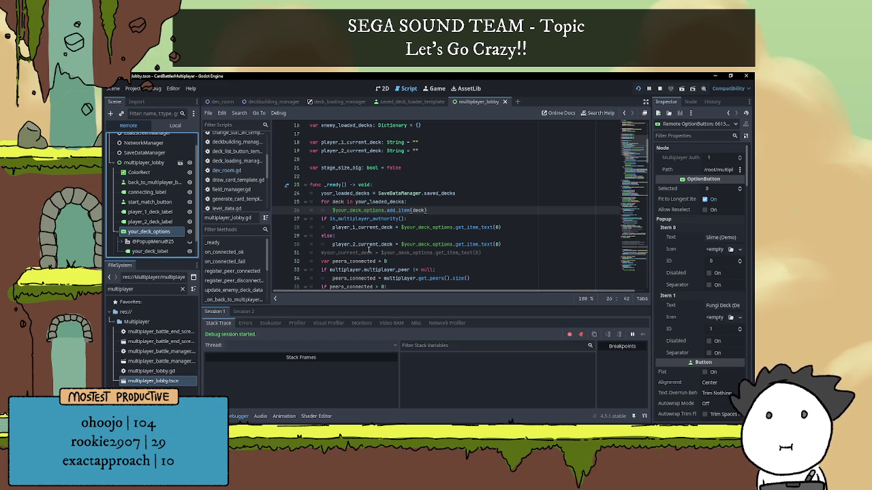
click(117, 233)
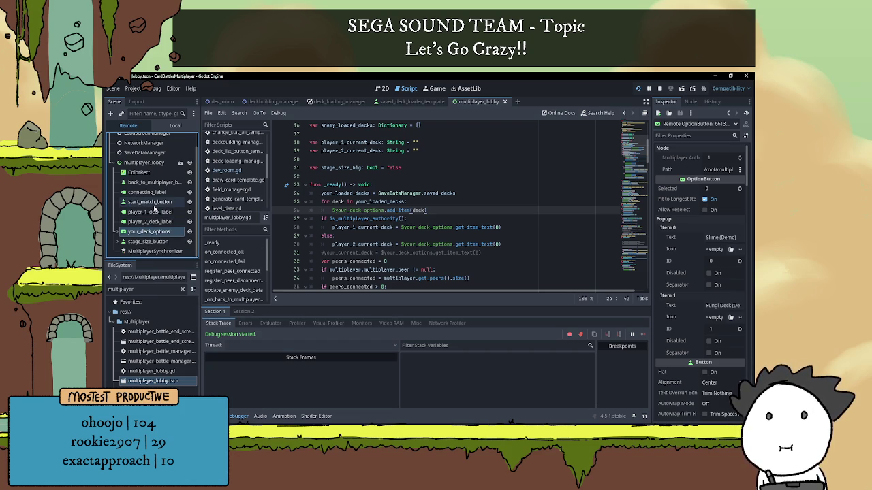
Step: Close the Debugger, stop the running game, and scroll down to update_player_label
click(238, 416)
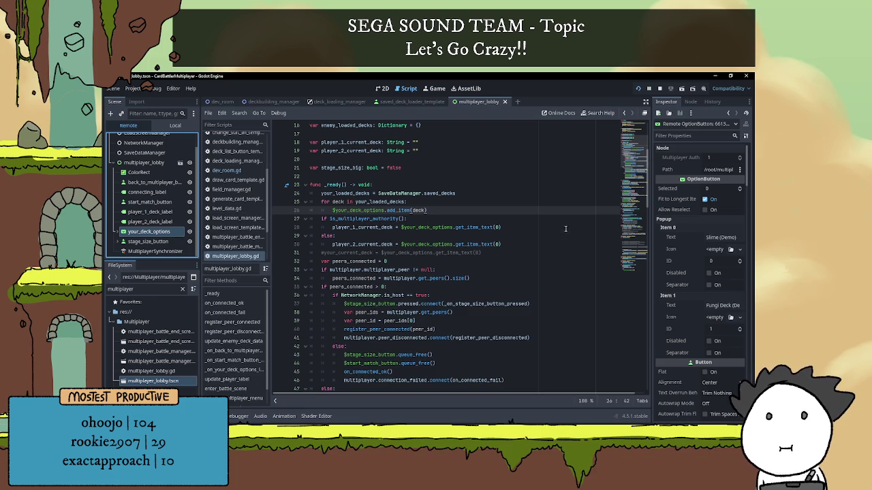
click(659, 89)
scroll(434, 227, down, 7)
scroll(434, 227, down, 4)
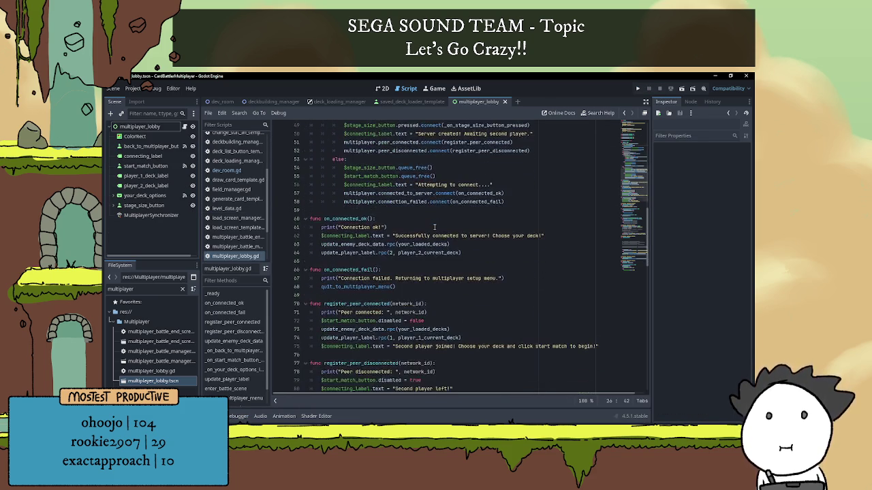
scroll(434, 227, down, 3)
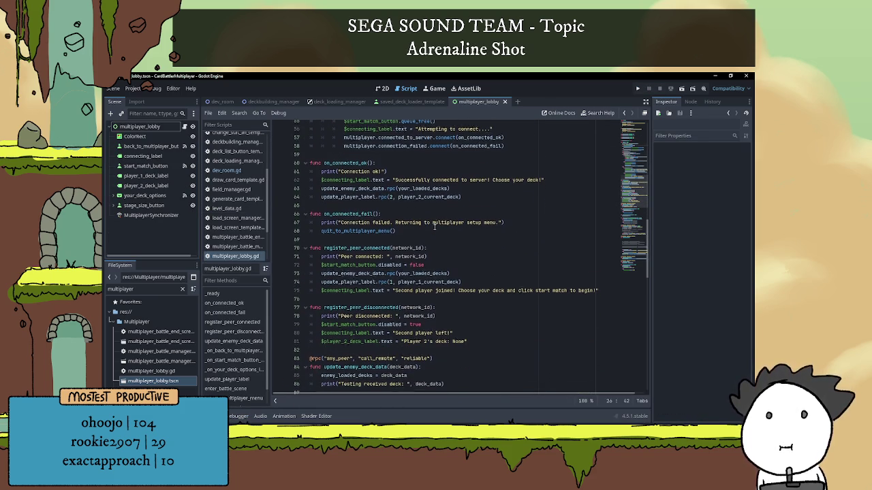
scroll(447, 190, down, 10)
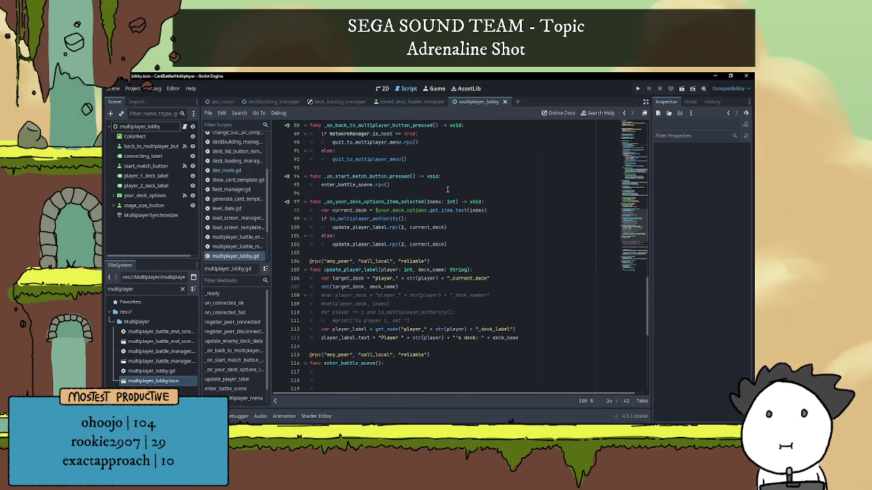
Step: Change player_1_deck_label's text to "Player 1's deck: None" and save the lobby scene
click(382, 88)
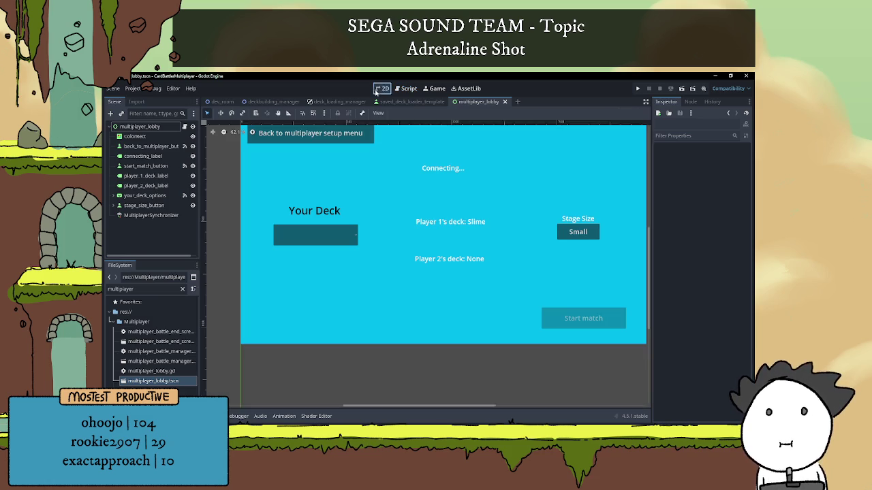
click(460, 227)
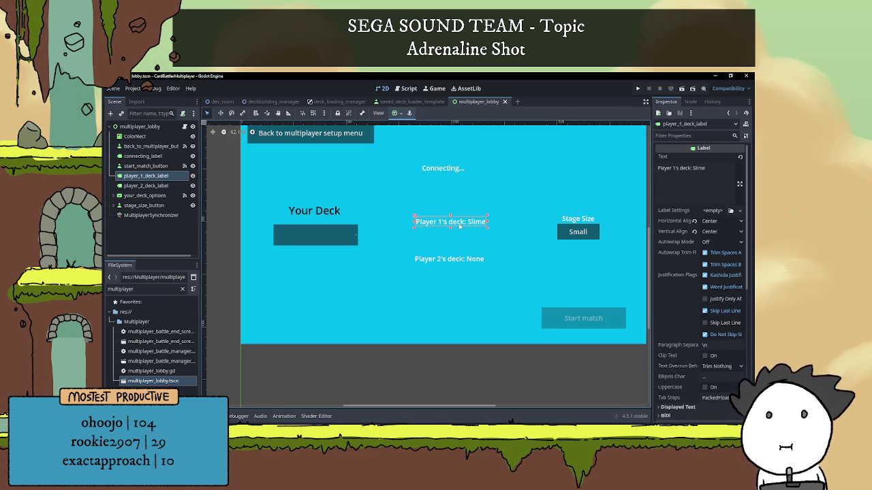
double_click(695, 167)
text(None)
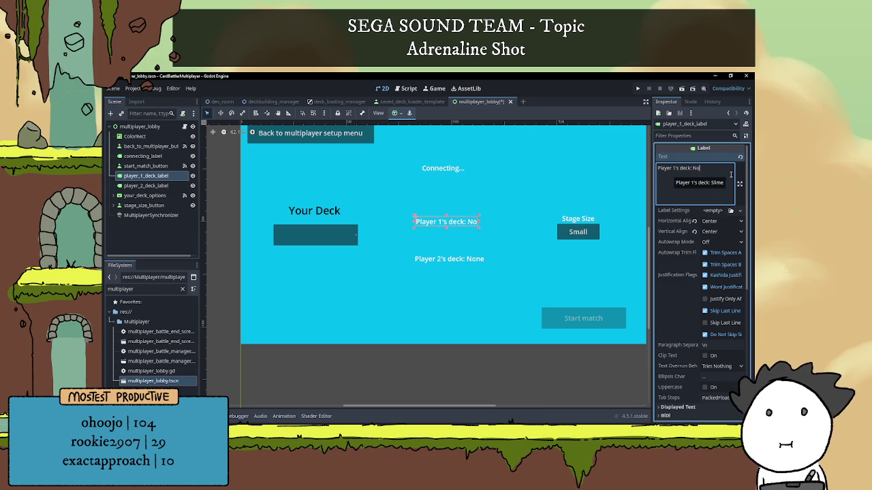
click(469, 355)
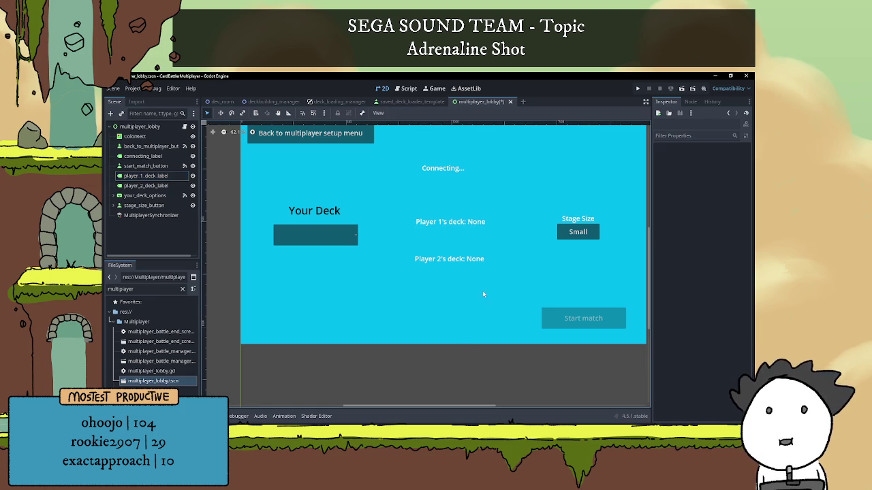
key(ctrl+s)
Step: Reopen the multiplayer_lobby script from its root node
click(162, 136)
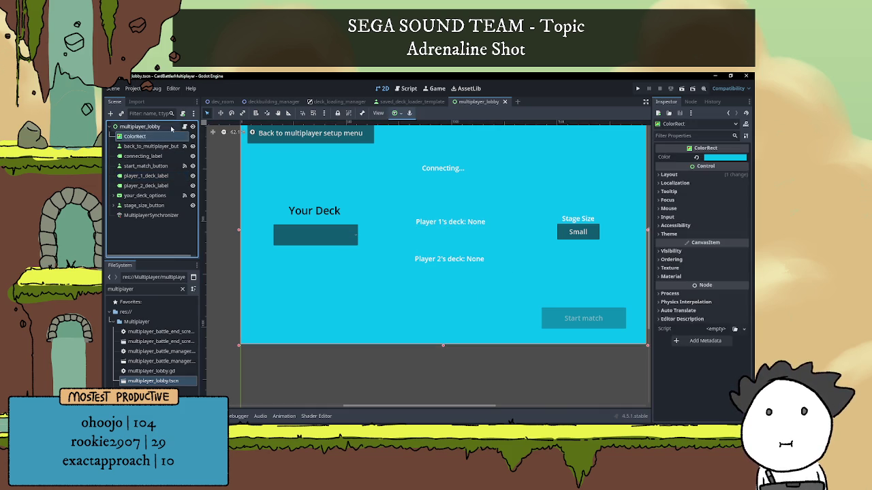
click(171, 127)
click(184, 126)
click(450, 253)
scroll(451, 252, up, 15)
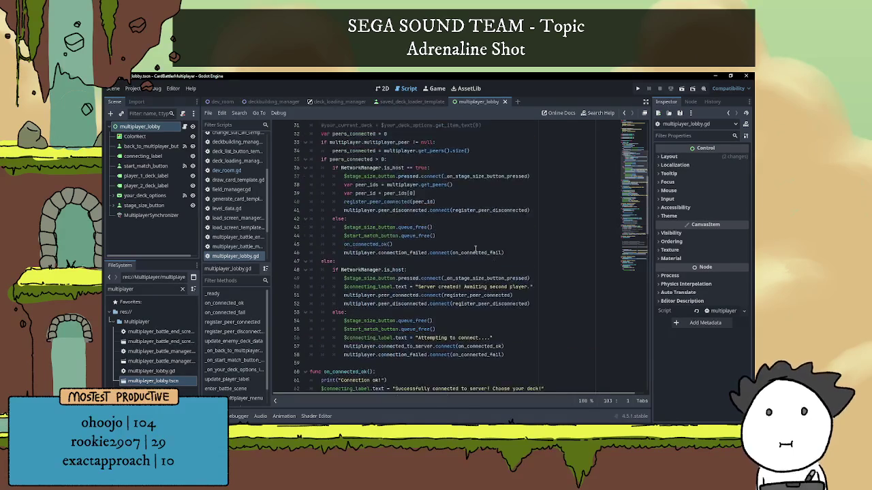
Step: Insert an empty line after the player_1_current_deck assignment on line 28
scroll(476, 248, up, 5)
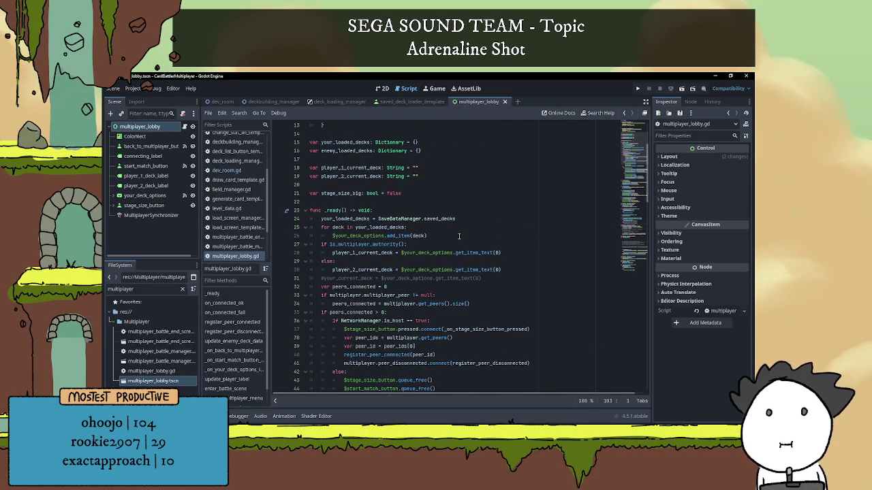
click(361, 253)
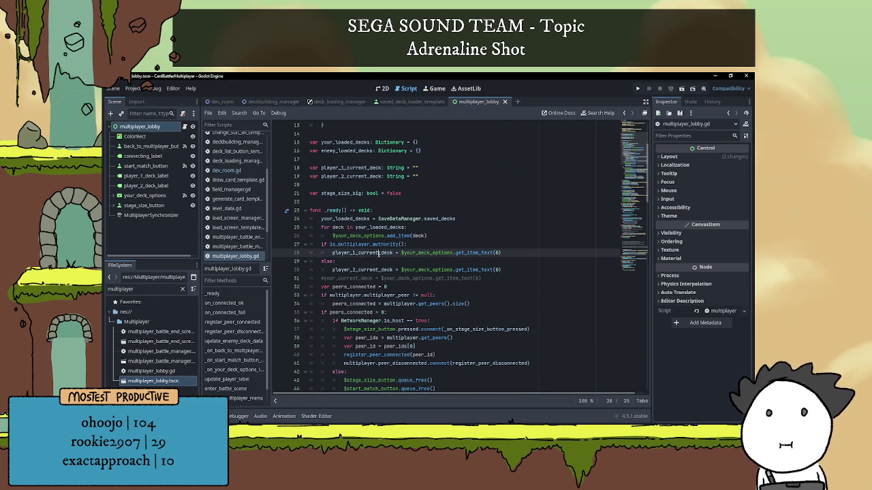
drag(402, 253, 453, 252)
triple_click(365, 257)
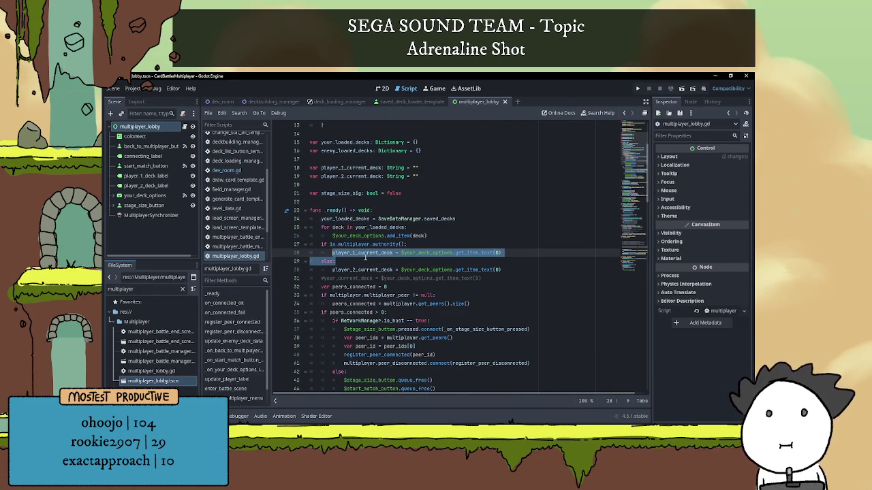
click(386, 260)
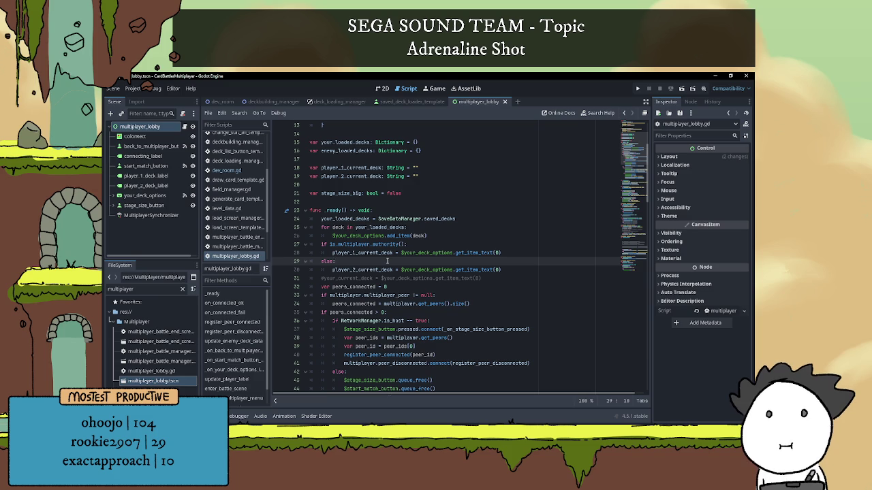
scroll(387, 261, down, 5)
scroll(472, 233, down, 6)
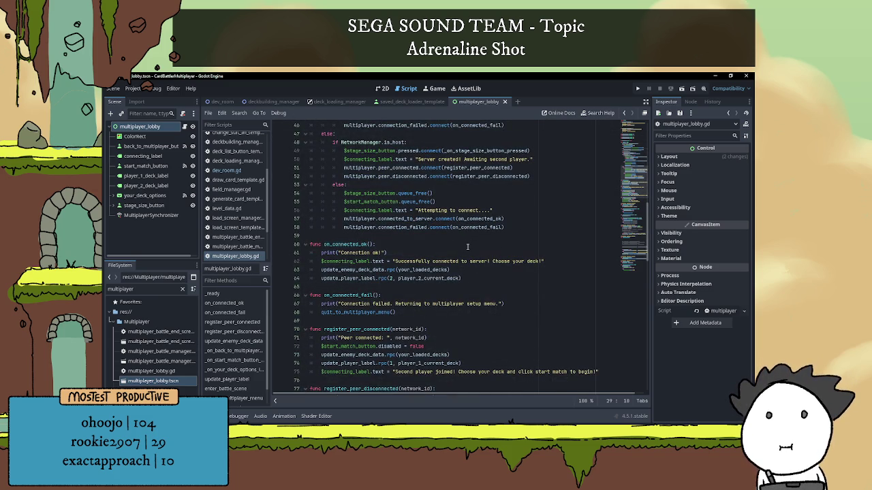
scroll(468, 246, down, 6)
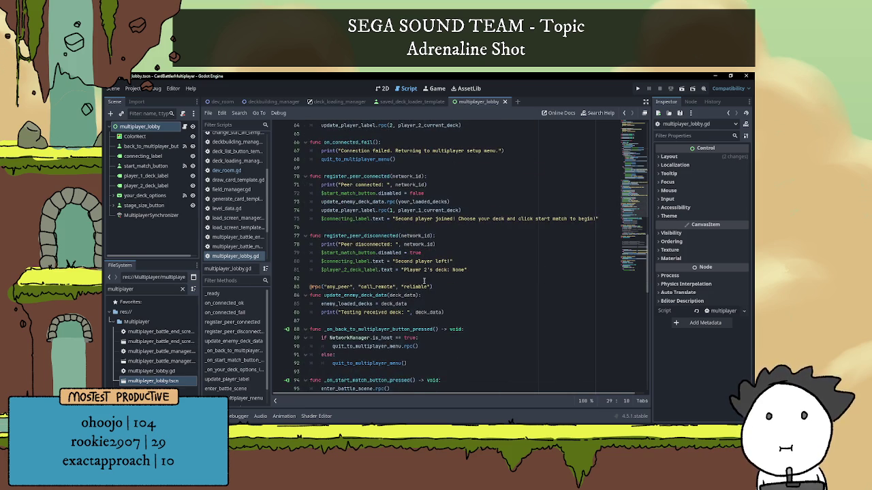
scroll(423, 281, down, 5)
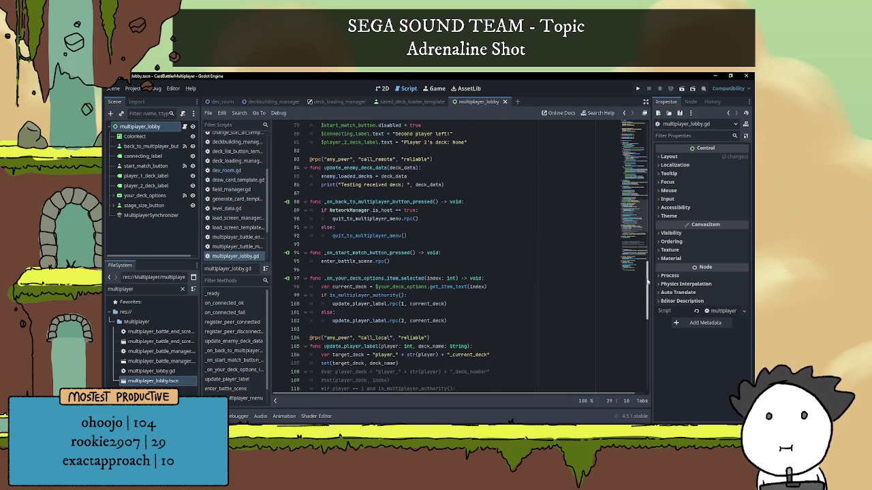
drag(647, 280, 647, 170)
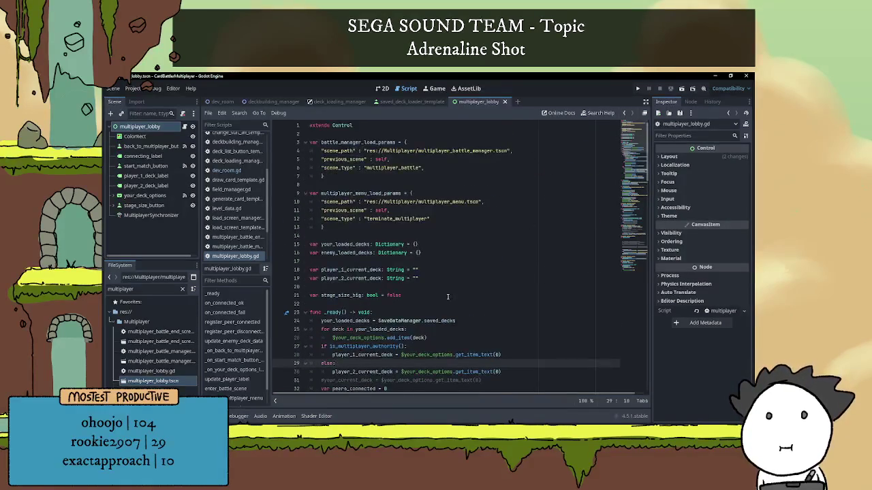
click(521, 278)
key(Return)
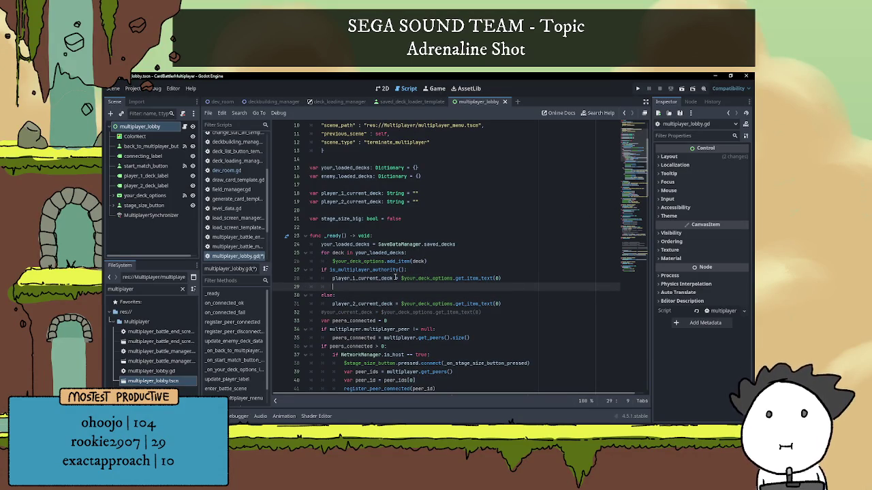
Step: Highlight every use of update_player_label through the script, then return to empty line 29
drag(146, 186, 300, 249)
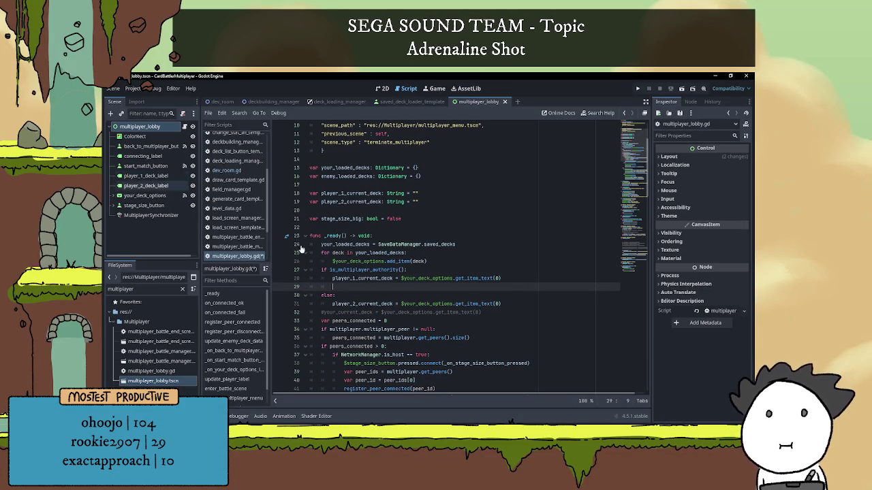
scroll(399, 321, down, 10)
scroll(399, 321, down, 6)
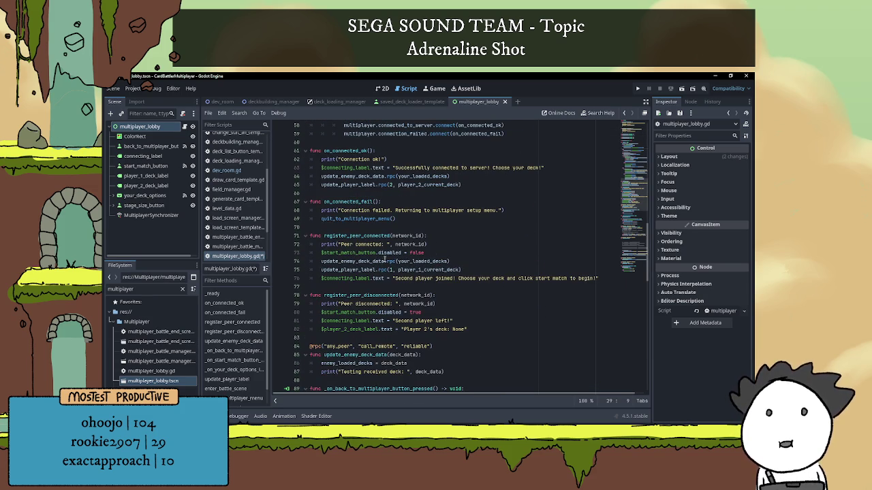
scroll(353, 270, down, 1)
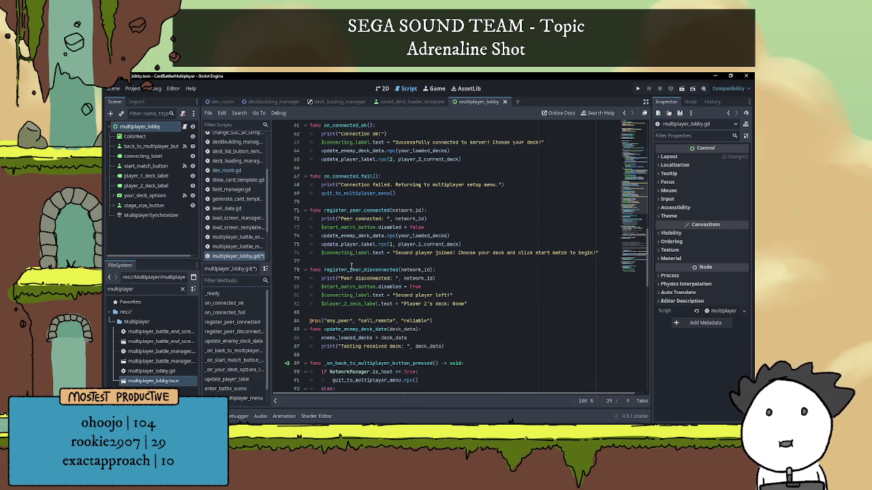
click(343, 244)
double_click(343, 244)
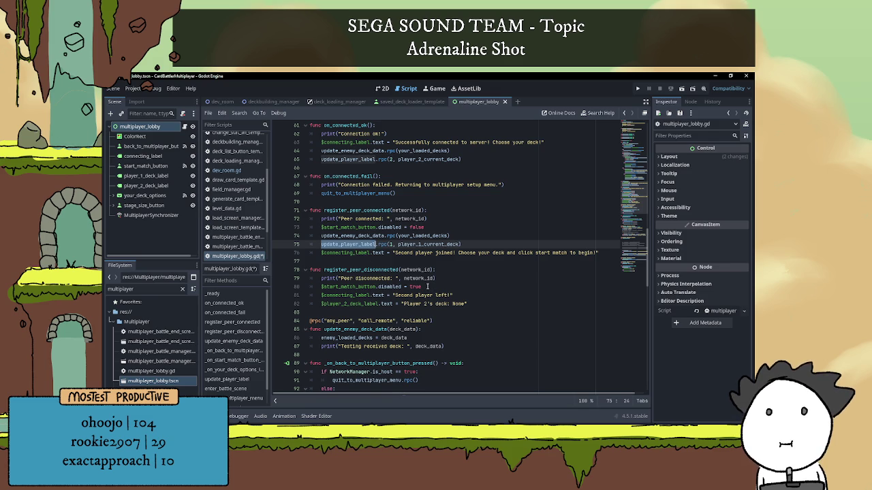
scroll(428, 285, down, 2)
scroll(428, 285, up, 5)
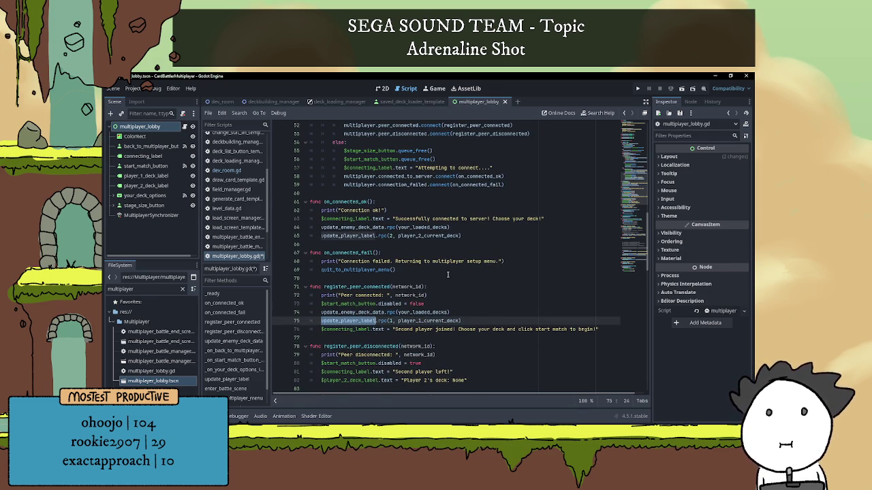
scroll(450, 273, down, 8)
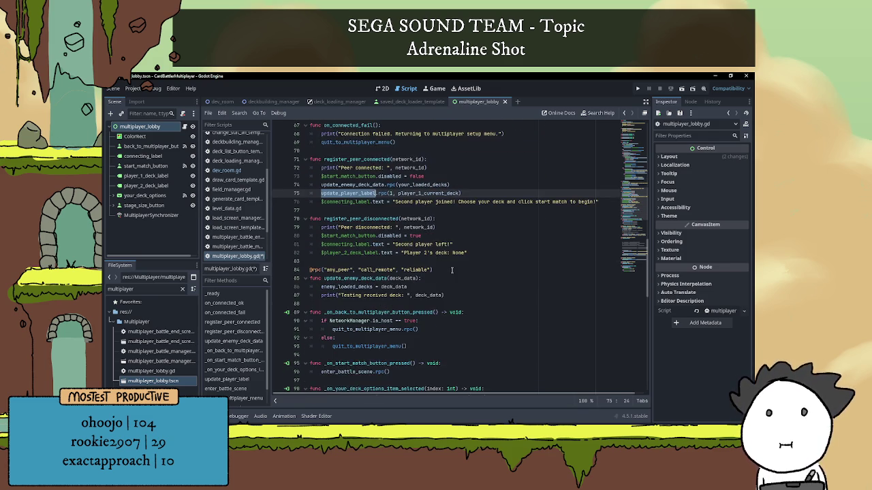
scroll(454, 270, down, 2)
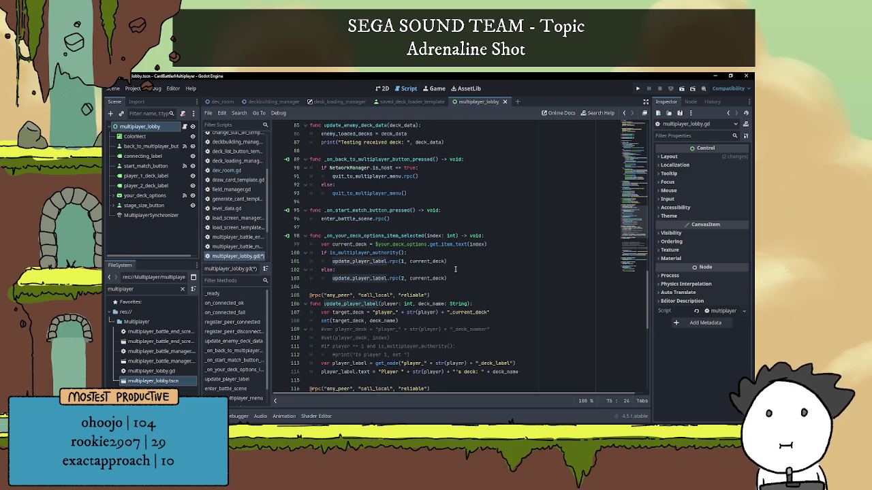
scroll(455, 270, down, 2)
scroll(455, 270, down, 1)
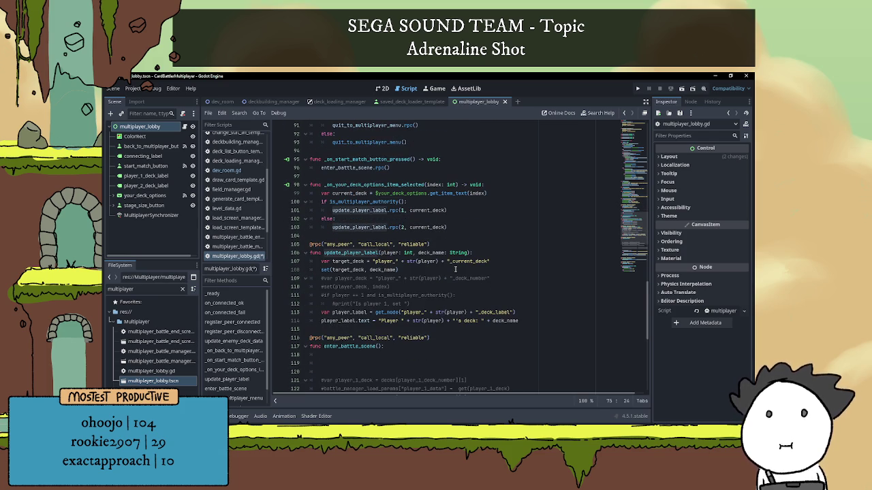
scroll(455, 269, down, 1)
scroll(455, 269, down, 5)
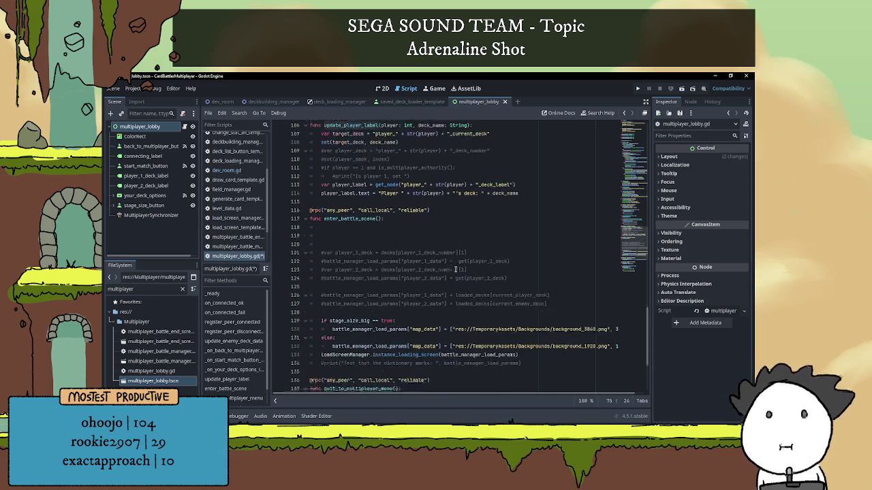
scroll(457, 269, down, 4)
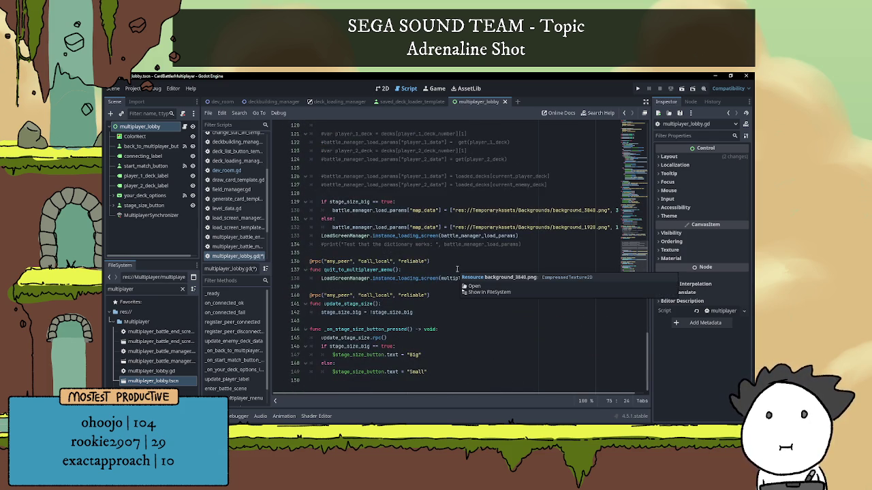
scroll(643, 325, up, 6)
drag(649, 327, 625, 170)
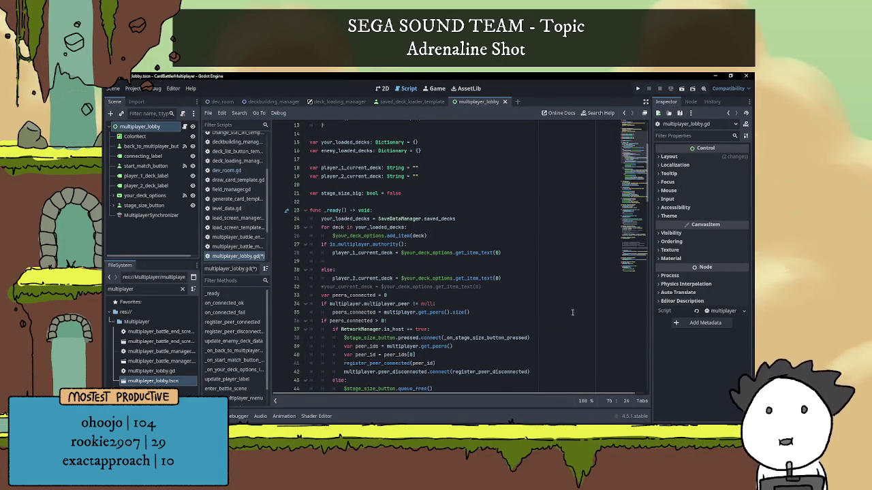
click(419, 261)
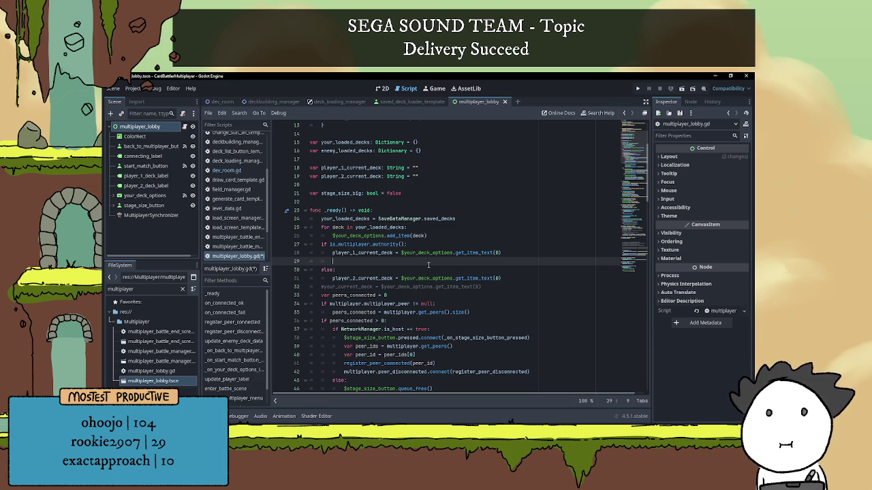
Step: Write $player_1_deck_label.text = player_1_current_deck on line 29
text($)
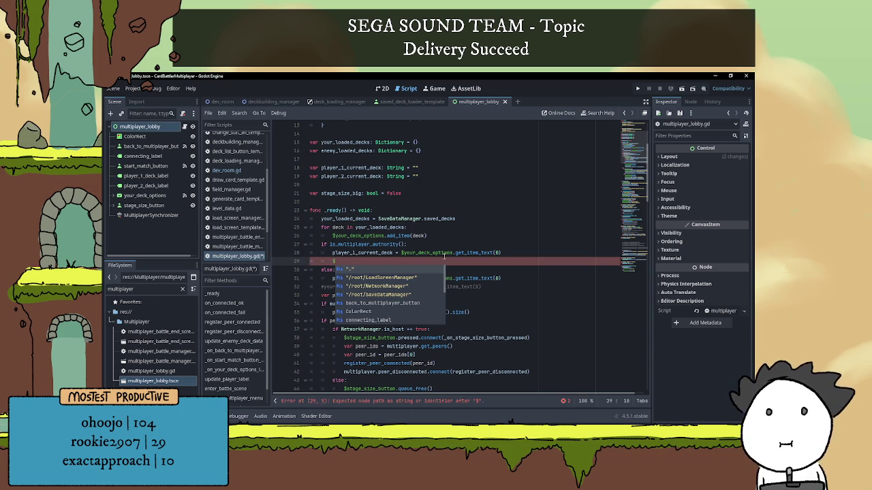
text(play)
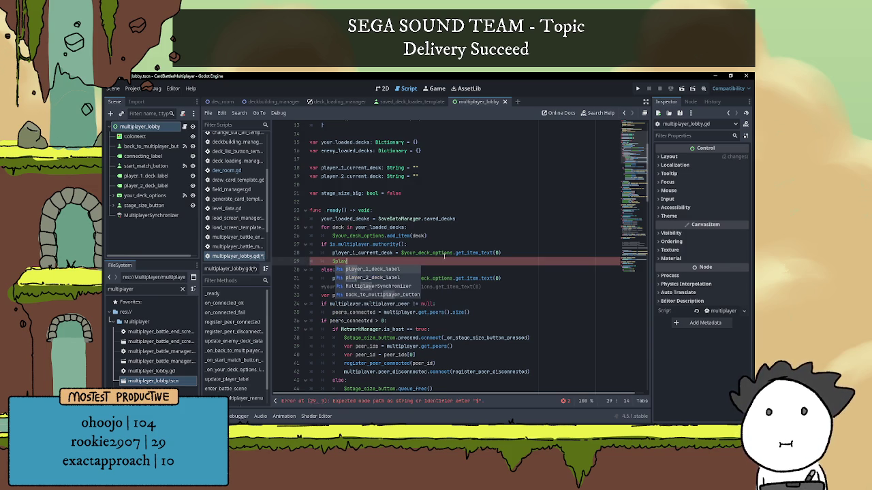
key(Return)
text(.text)
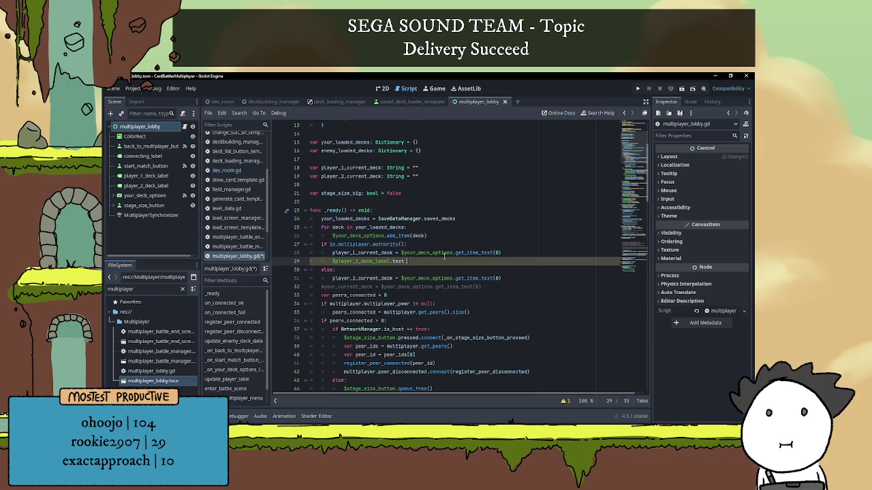
text( = )
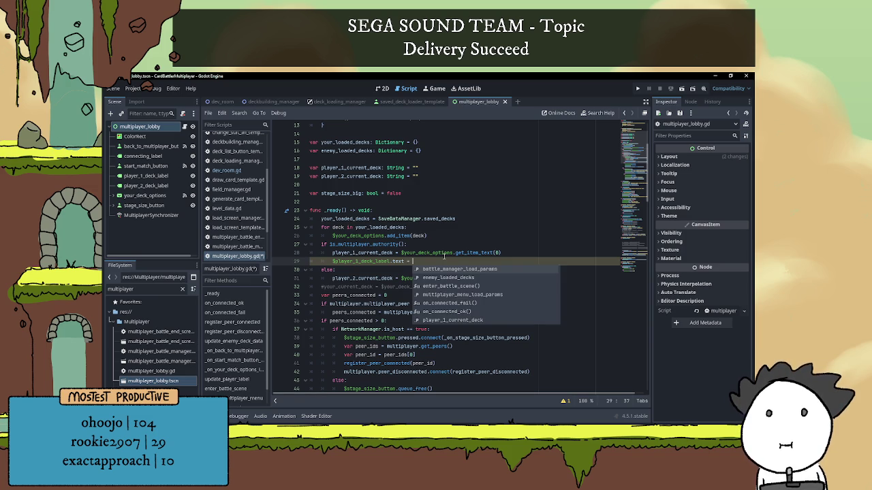
text(player)
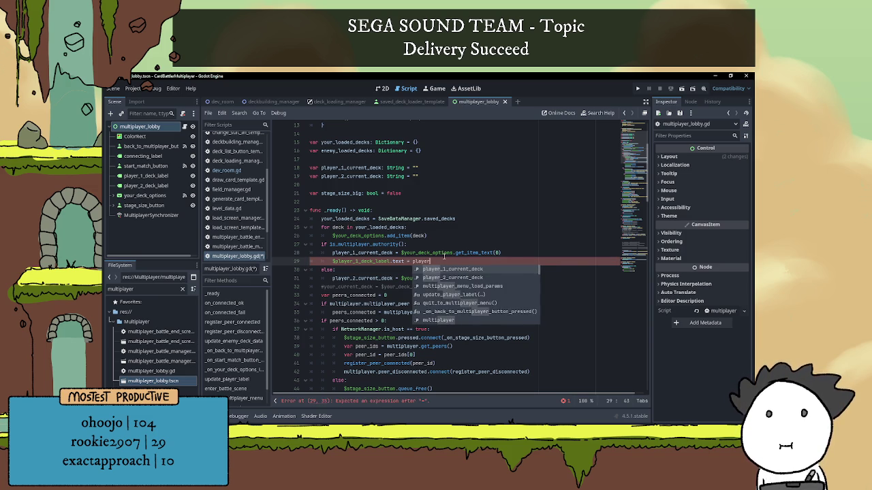
key(Return)
Step: Add $player_2_deck_label.text = player_2_current_deck under the else branch
click(511, 278)
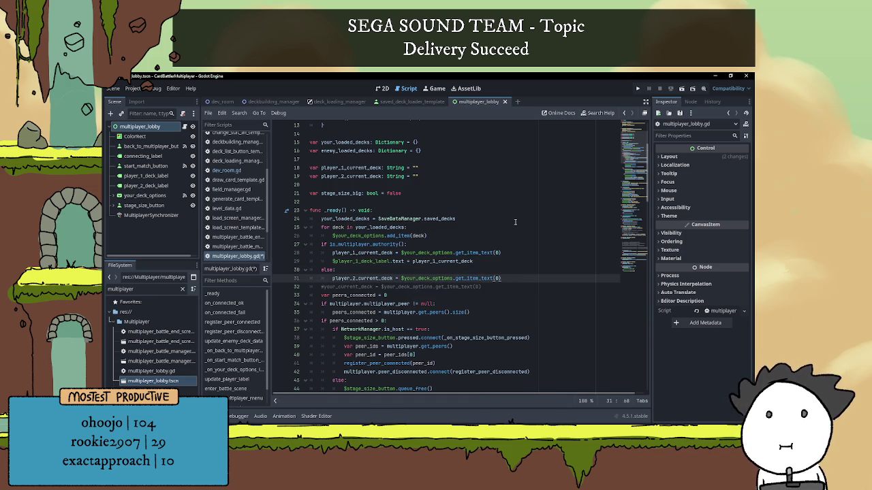
key(Return)
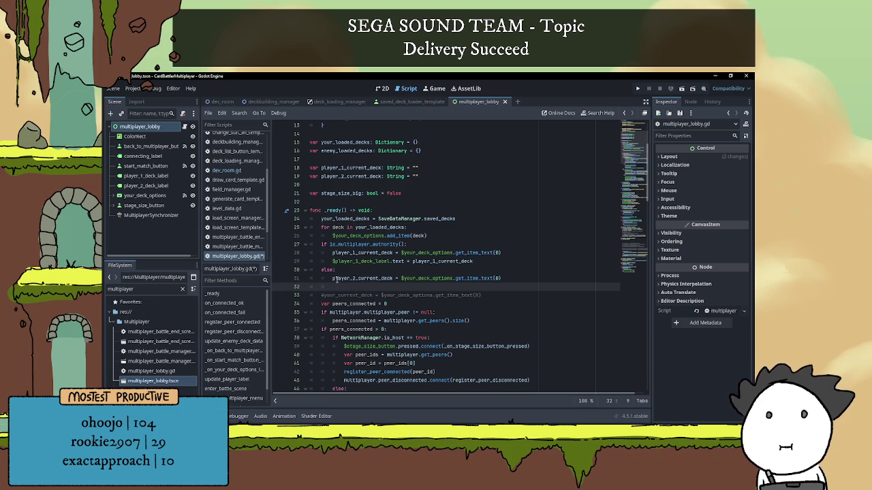
drag(333, 262, 492, 263)
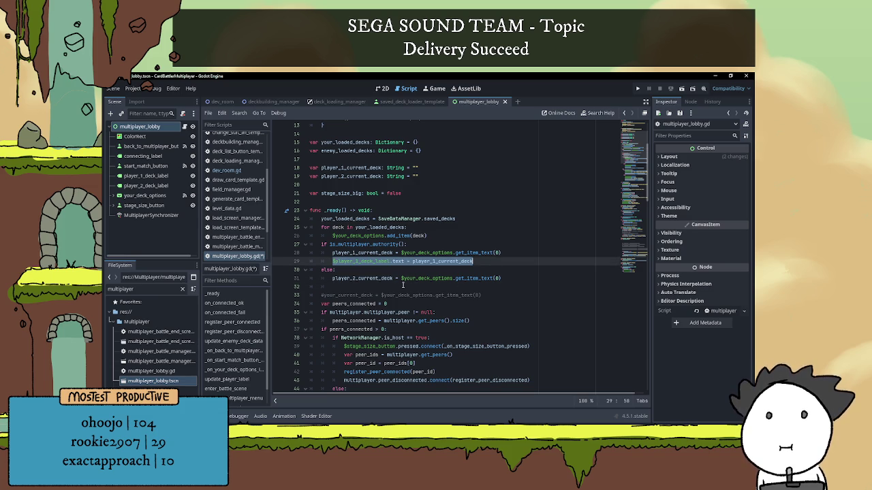
key(ctrl+c)
click(402, 287)
key(ctrl+v)
click(363, 286)
key(BackSpace)
text(2)
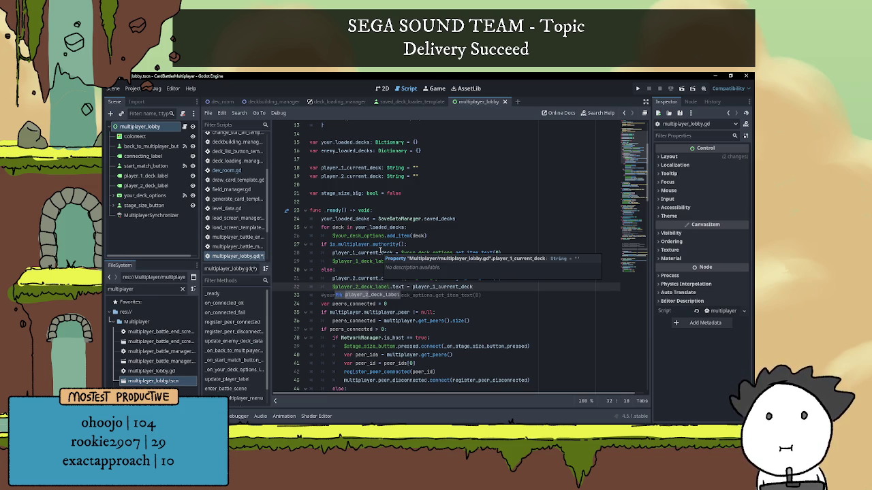
click(486, 287)
click(436, 287)
key(BackSpace)
text(2)
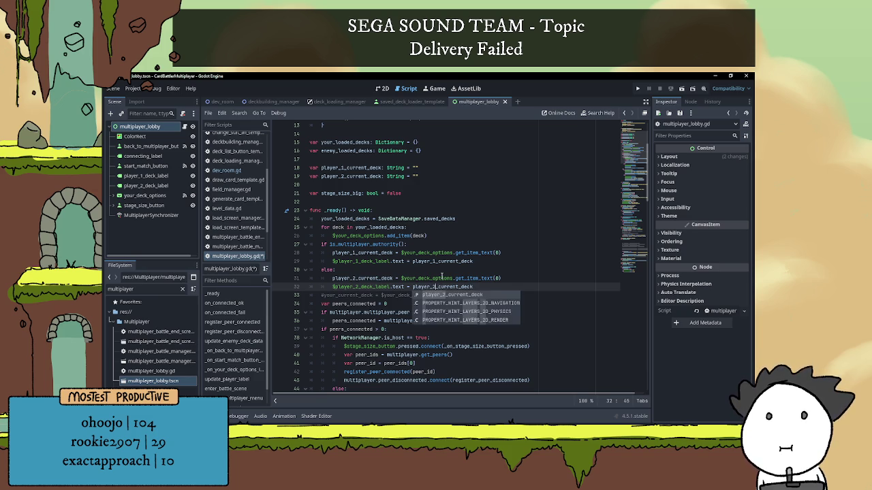
click(499, 288)
Step: Comment out the else branch, lines 30 to 32, with Ctrl+K
scroll(498, 288, down, 3)
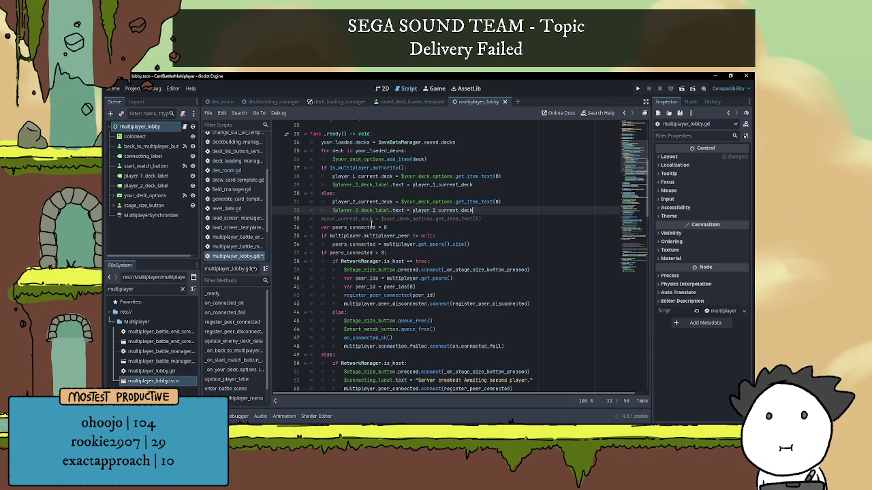
drag(477, 209, 304, 194)
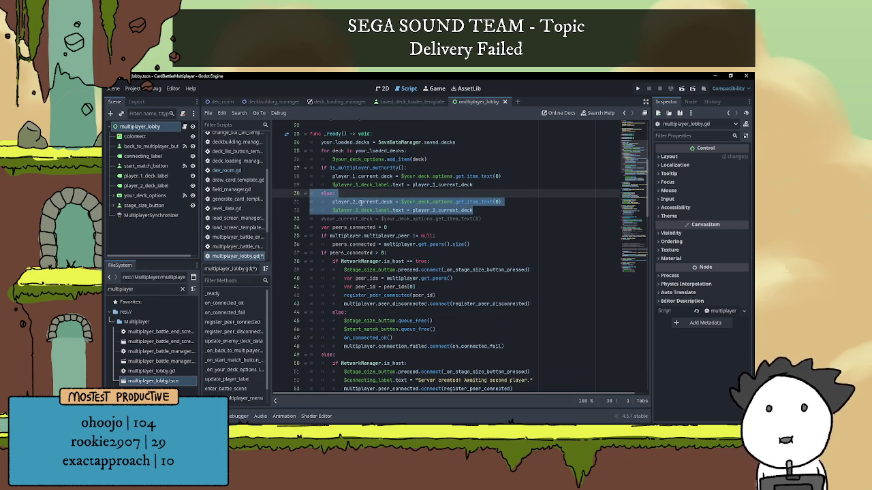
key(ctrl+k)
click(429, 193)
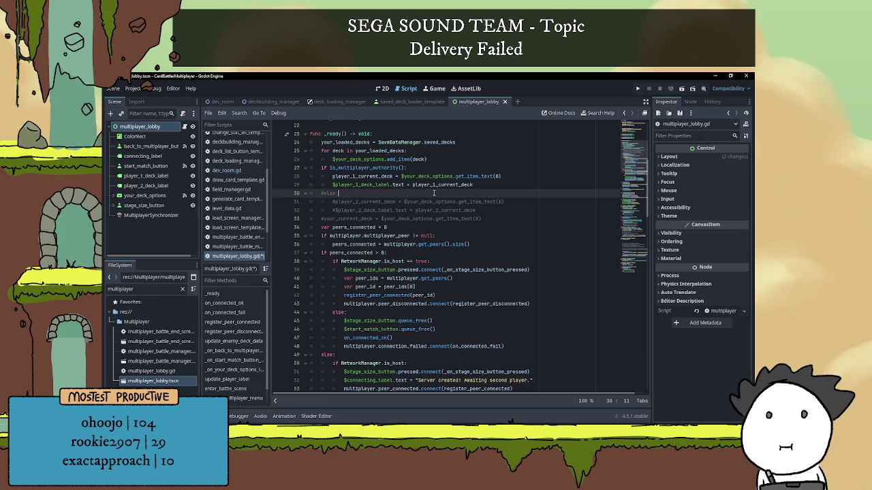
Step: Launch two game instances and host a battle server from one of them
click(637, 89)
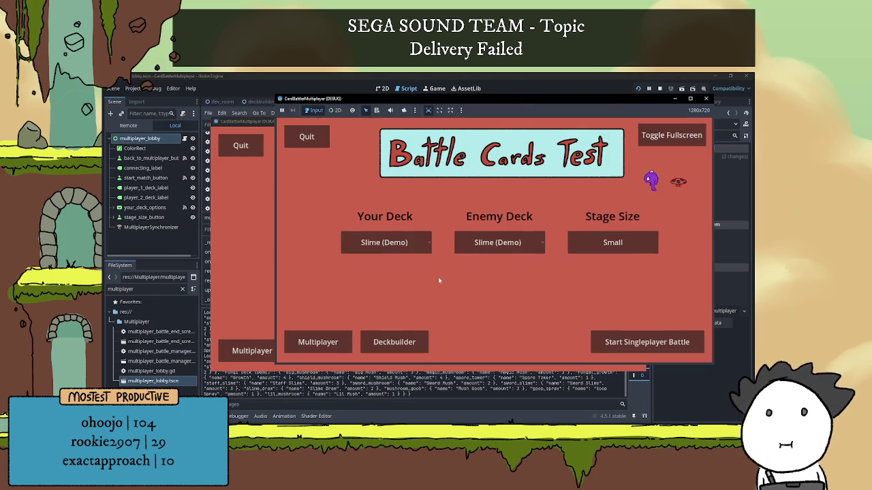
click(320, 341)
click(262, 280)
drag(388, 122, 297, 108)
click(595, 207)
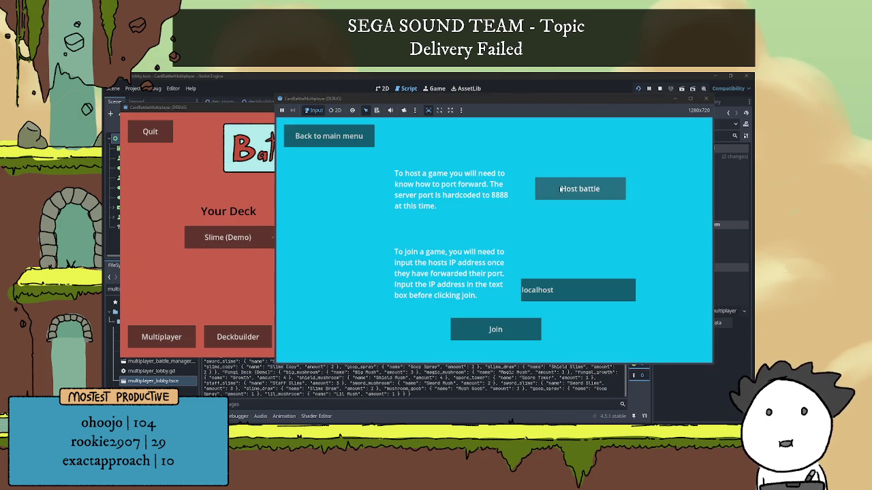
click(587, 189)
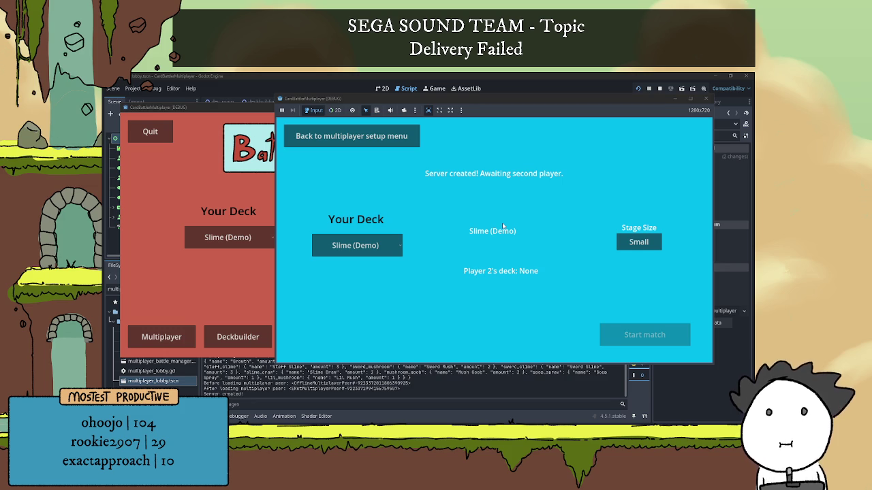
Step: Join the hosted lobby as the second player and compare the host and client windows
click(244, 195)
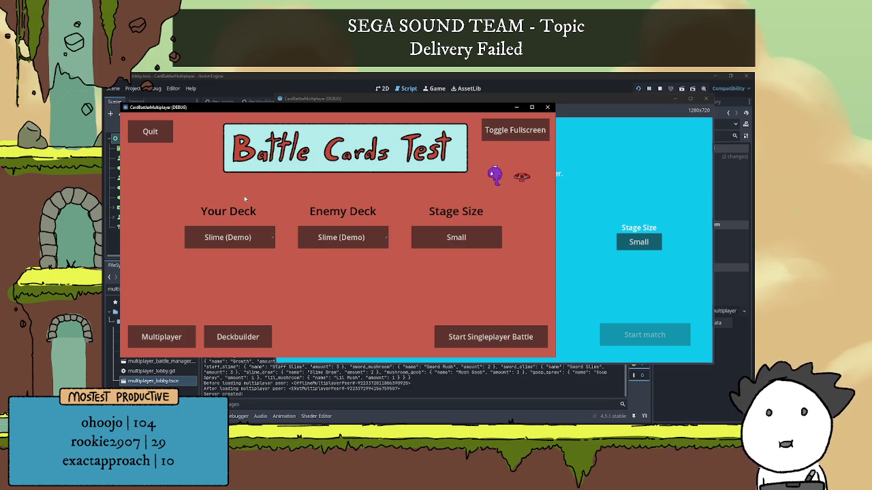
click(161, 336)
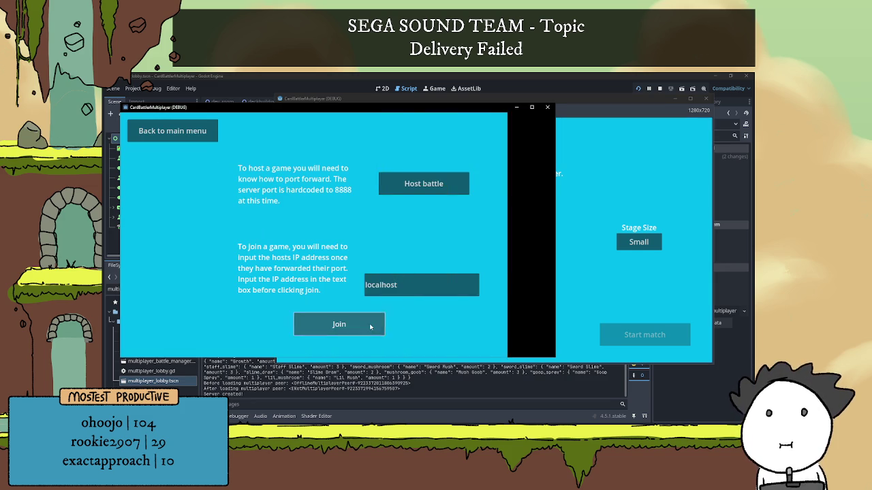
click(339, 325)
click(590, 286)
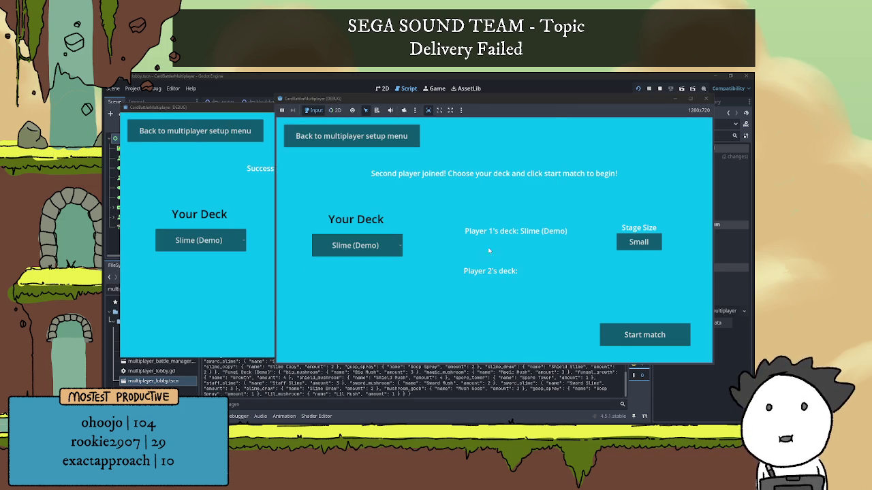
click(261, 176)
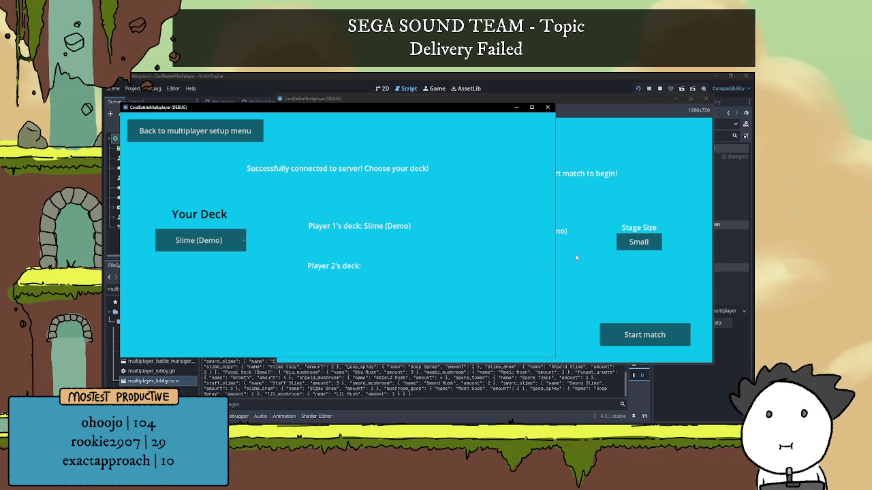
click(576, 258)
click(271, 196)
click(528, 248)
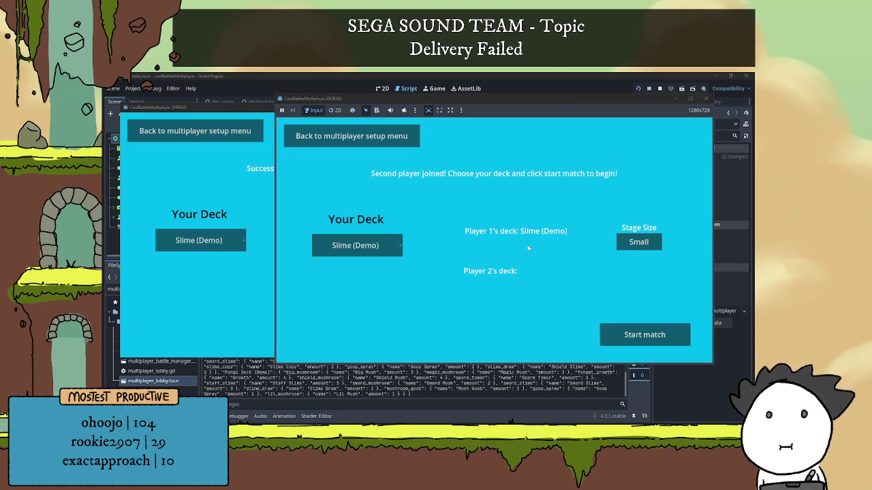
Step: Cycle the client's deck choices, ending on Fungi Deck (Demo), to test Player 2's label
click(233, 244)
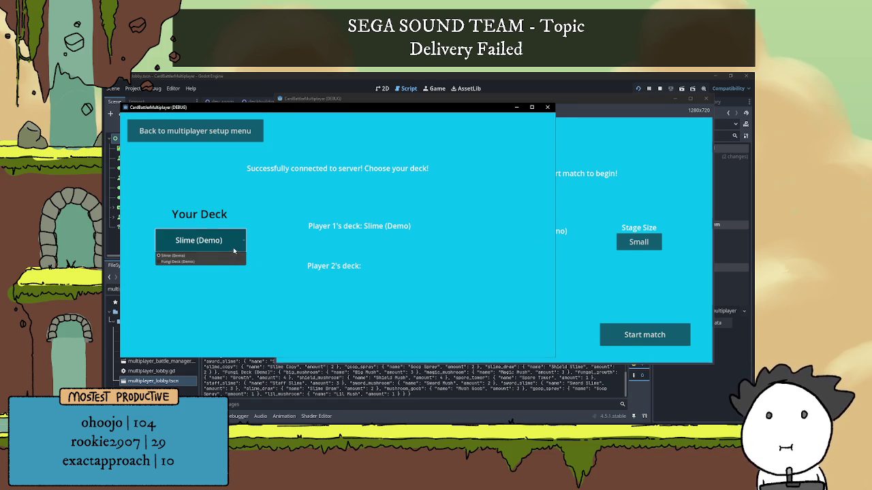
click(225, 262)
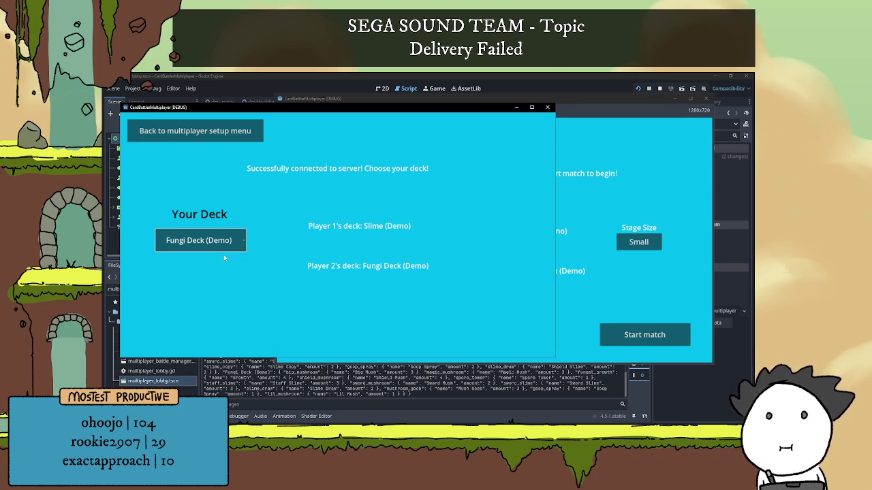
click(214, 249)
click(214, 255)
click(214, 245)
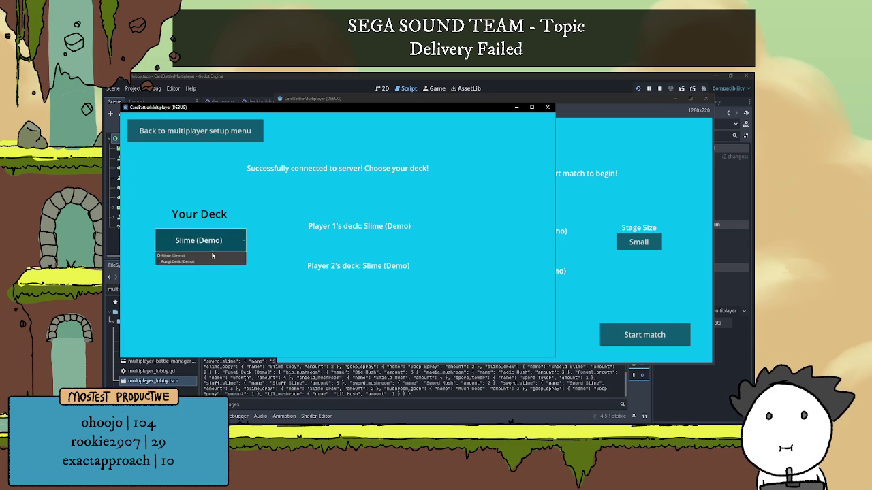
click(213, 261)
click(212, 245)
click(210, 263)
click(210, 246)
click(211, 261)
click(209, 246)
click(210, 261)
click(207, 245)
click(207, 255)
click(206, 245)
click(207, 261)
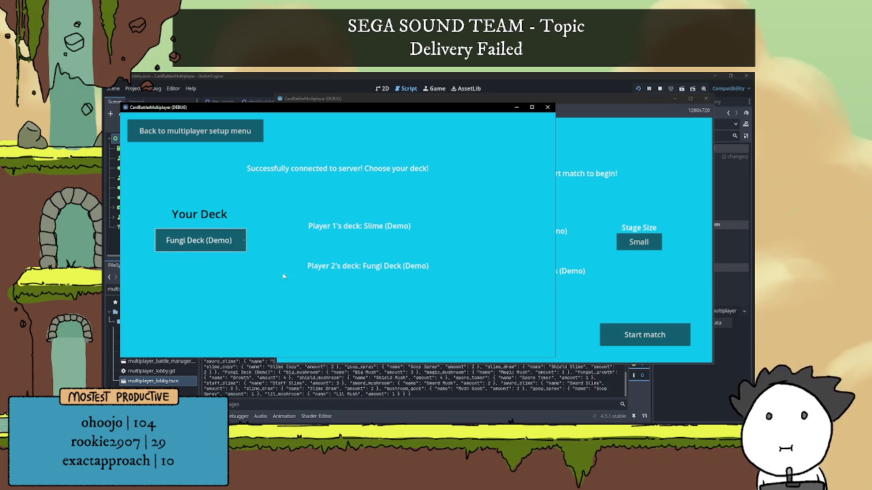
Step: Switch the host's deck to Fungi Deck (Demo) to test Player 1's label, then stop the game
click(586, 276)
click(360, 245)
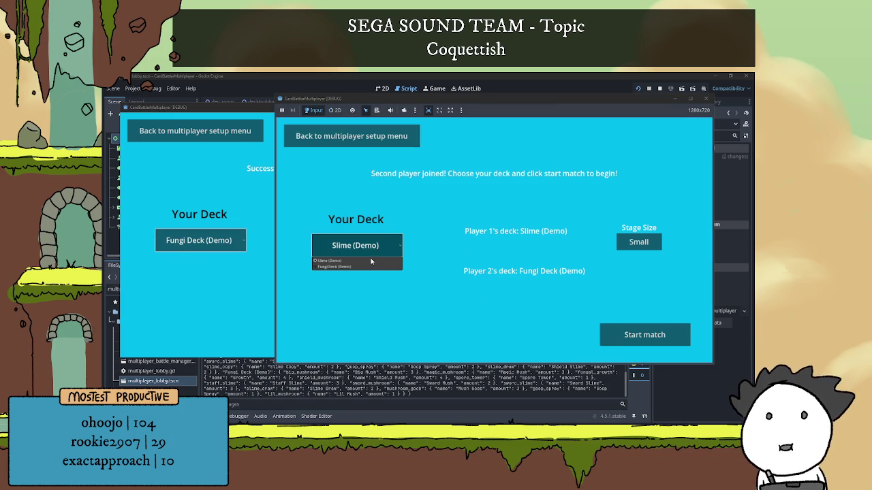
click(369, 266)
click(370, 249)
click(371, 260)
click(373, 249)
click(374, 267)
key(F8)
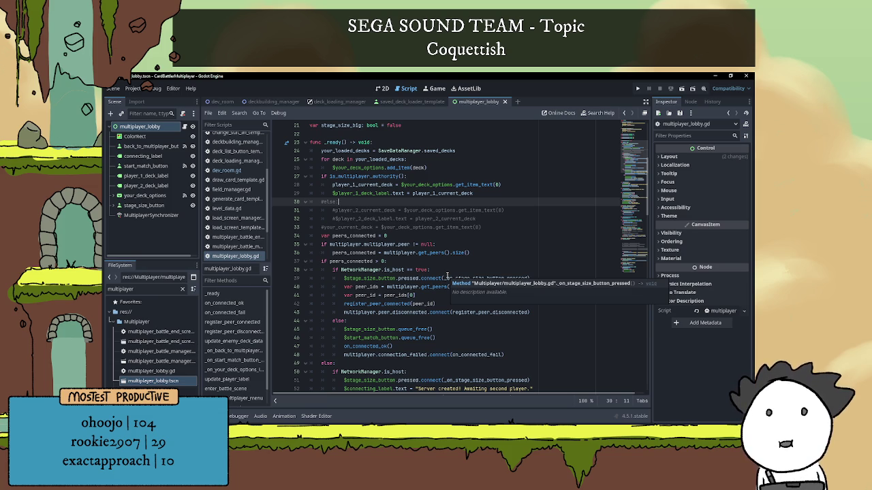
Step: Replace the player 1 label assignment on line 29 with an autocompleted update_player_label call
scroll(415, 229, up, 1)
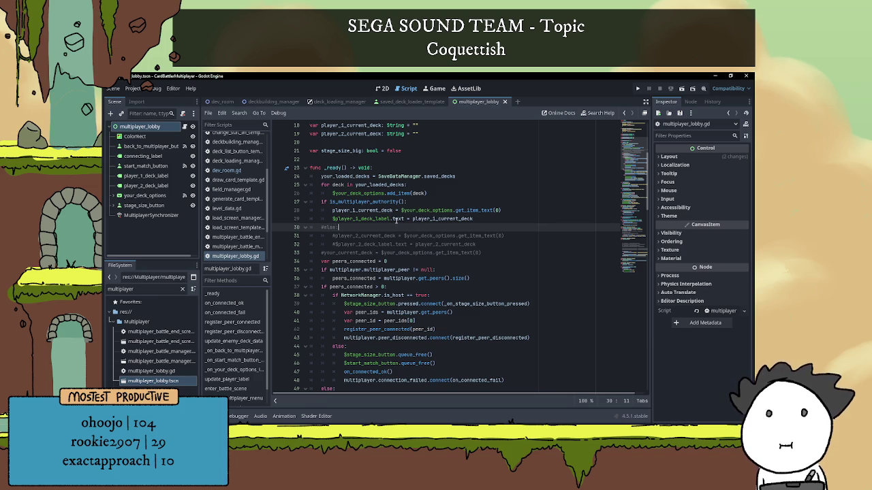
click(412, 218)
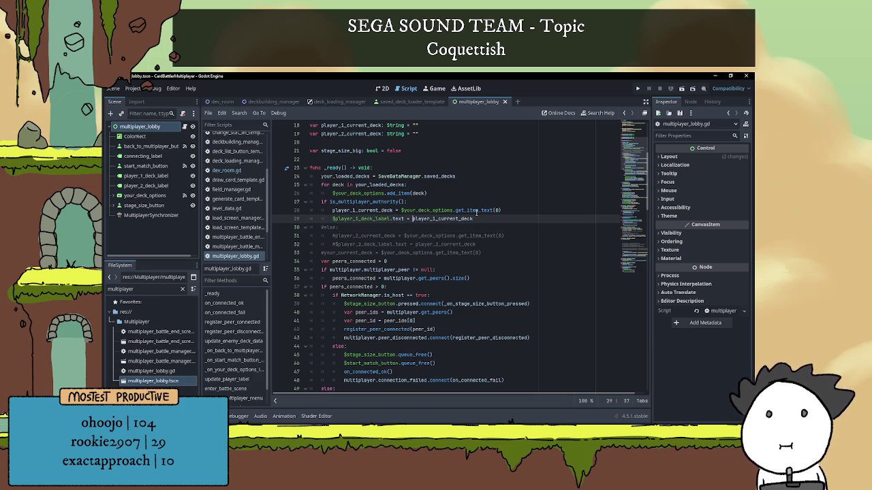
text("")
key(BackSpace)
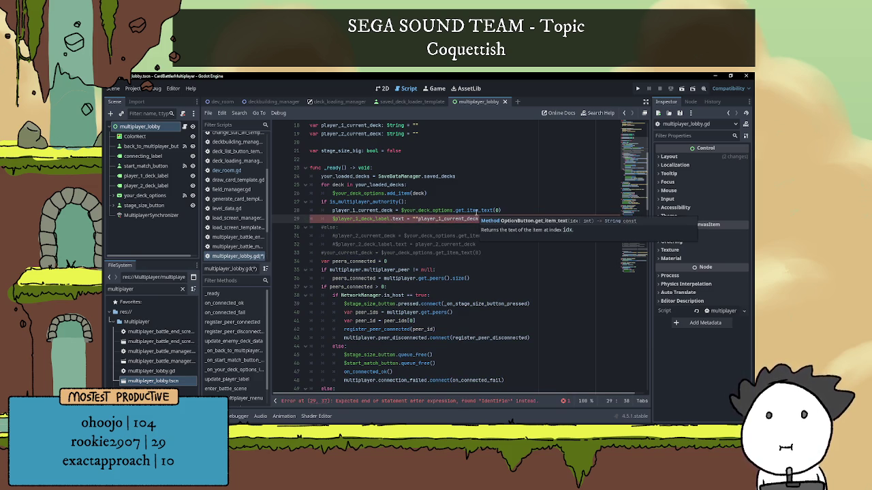
key(BackSpace)
drag(477, 220, 332, 221)
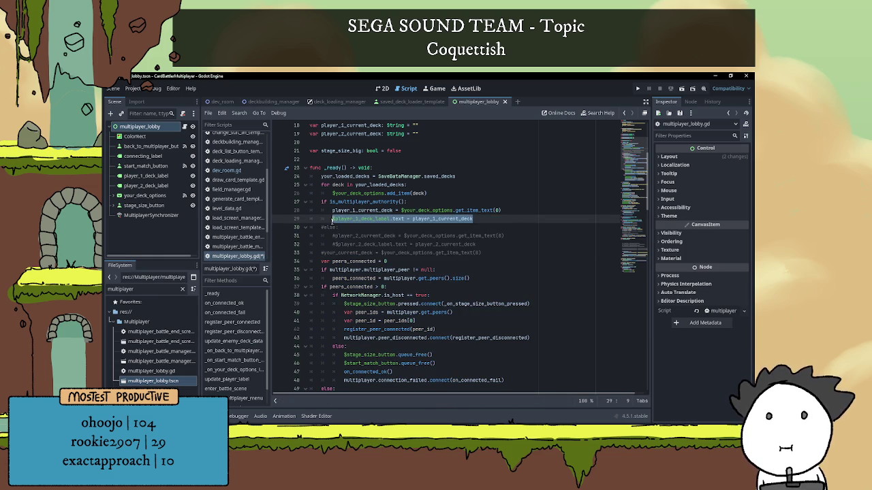
text(update)
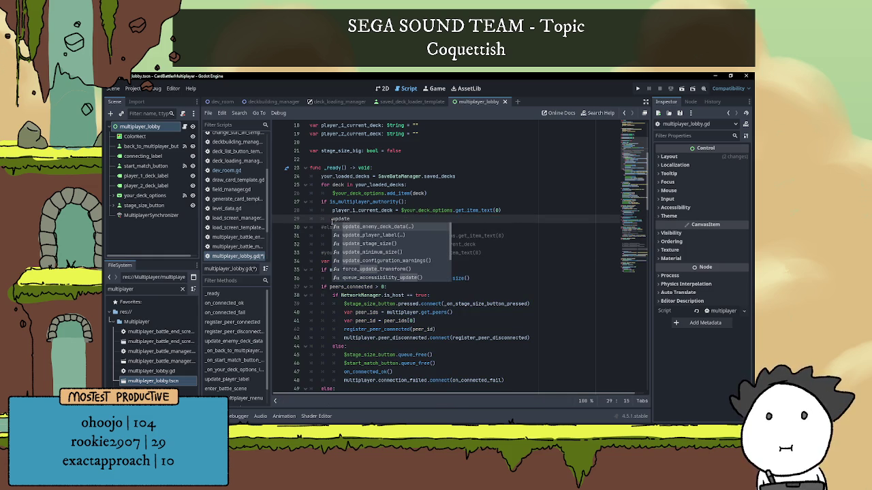
key(Down)
key(Return)
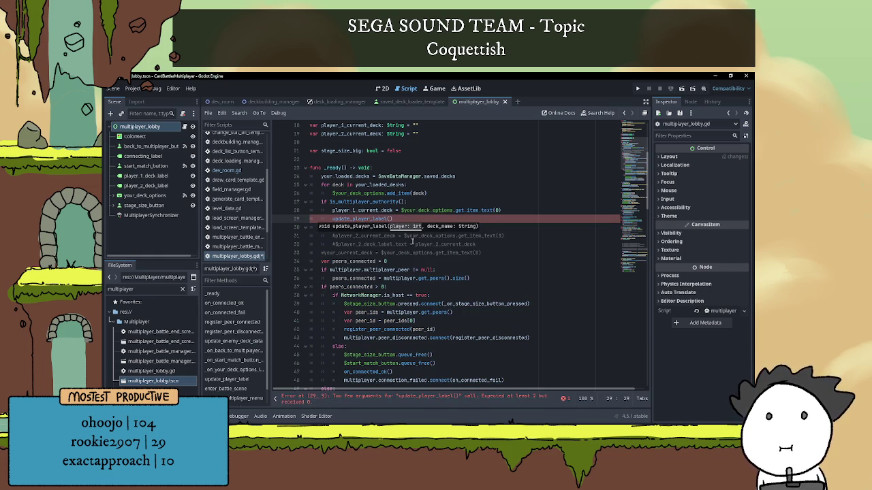
click(468, 276)
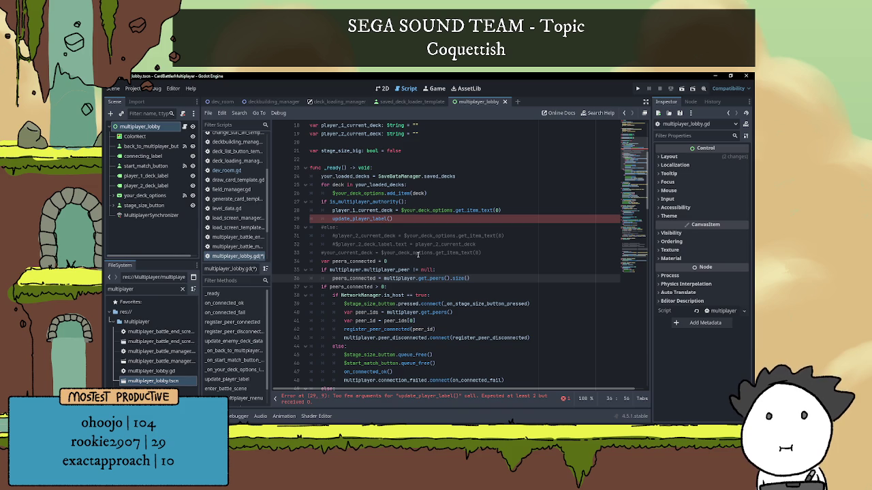
drag(485, 253, 292, 246)
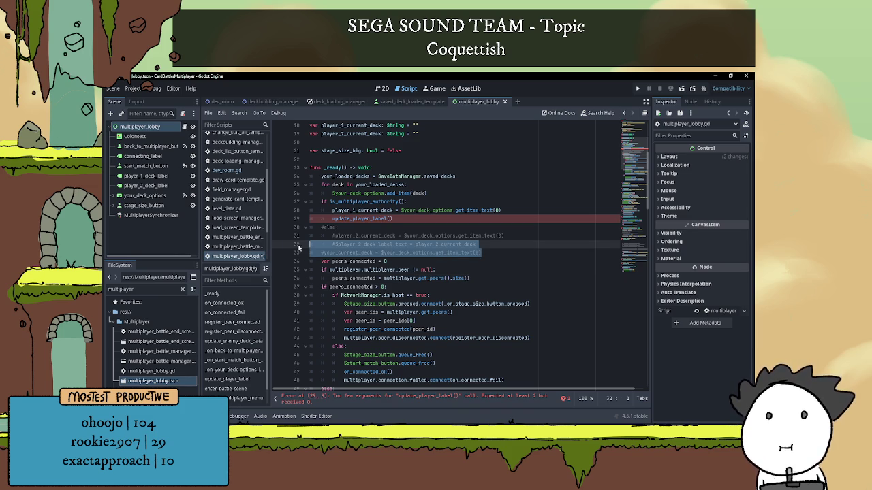
click(399, 244)
Step: Fill in the arguments (1, player_1_current_deck), save the script and relaunch the game
click(391, 219)
text(1, p)
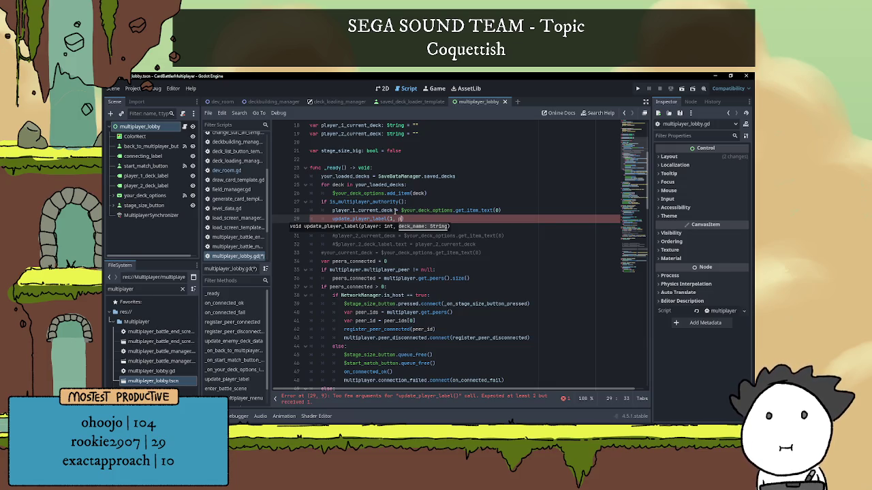
key(ctrl+space)
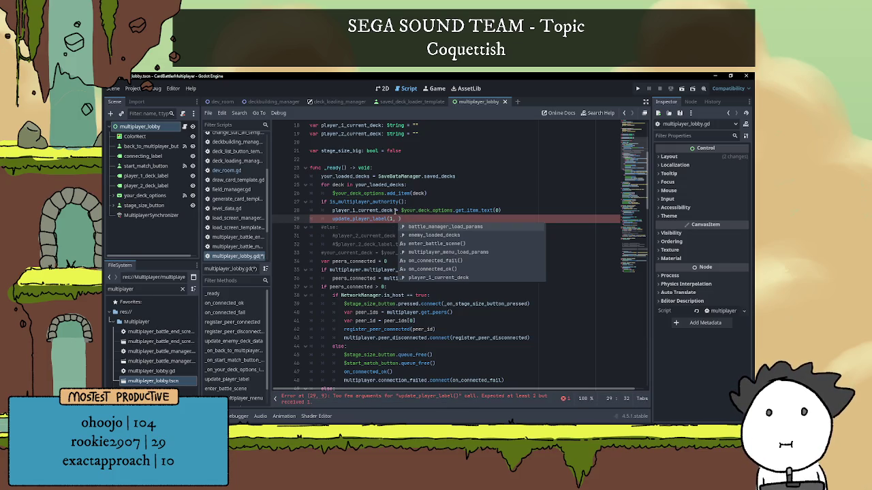
double_click(370, 211)
key(ctrl+c)
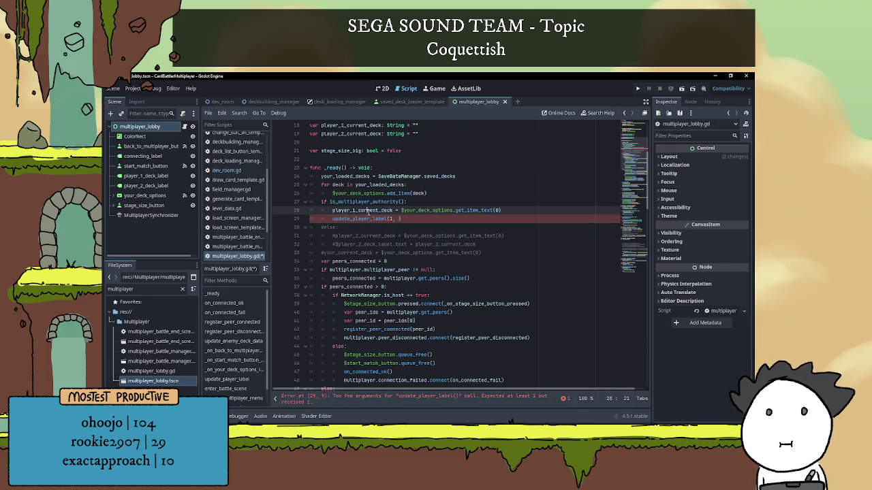
click(399, 218)
key(ctrl+v)
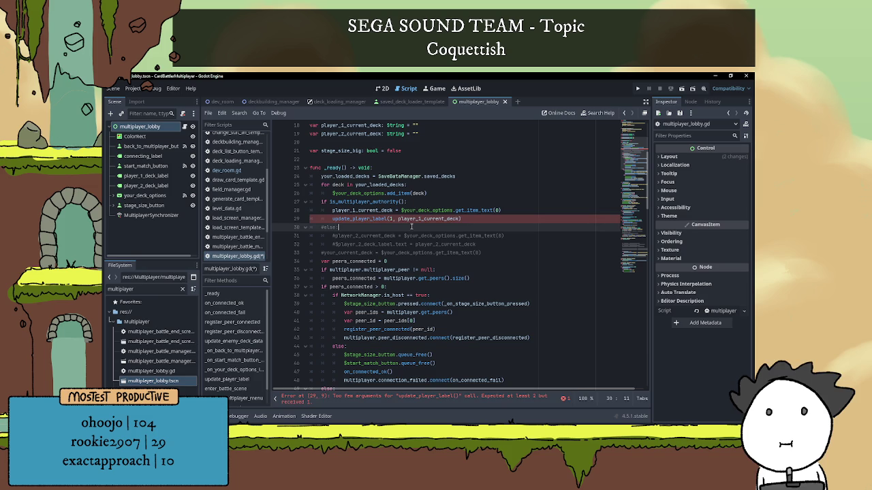
click(408, 224)
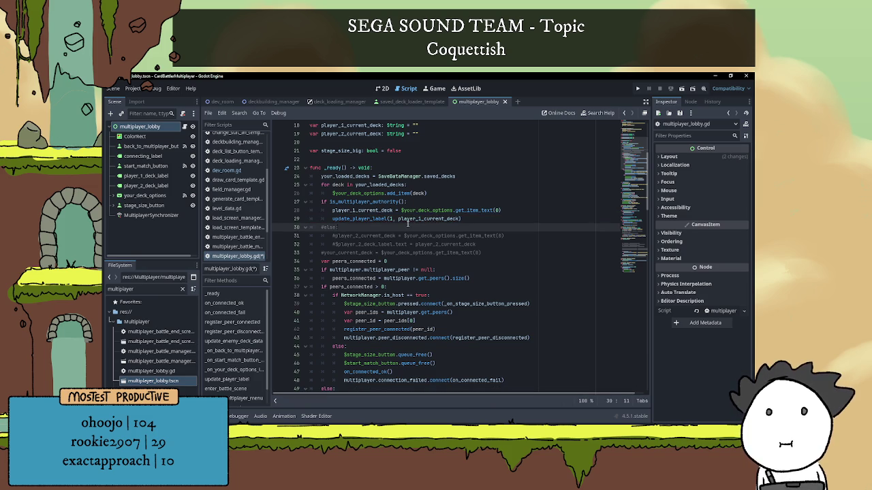
click(475, 218)
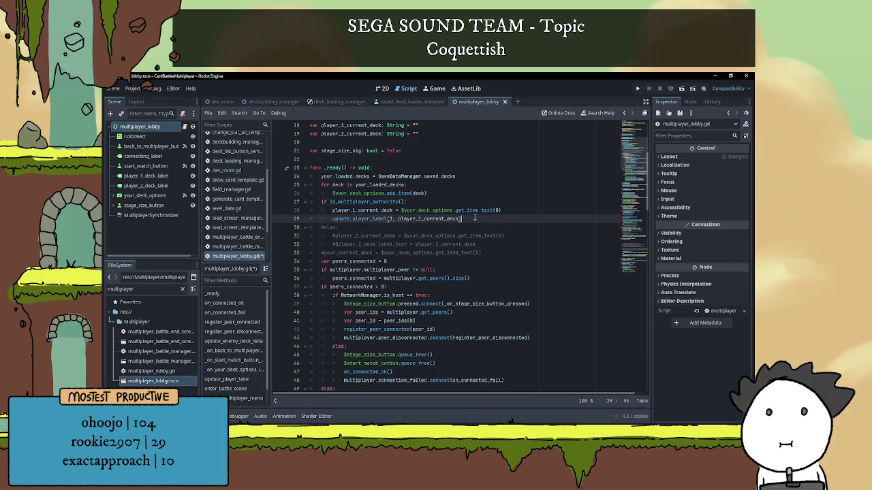
key(ctrl+s)
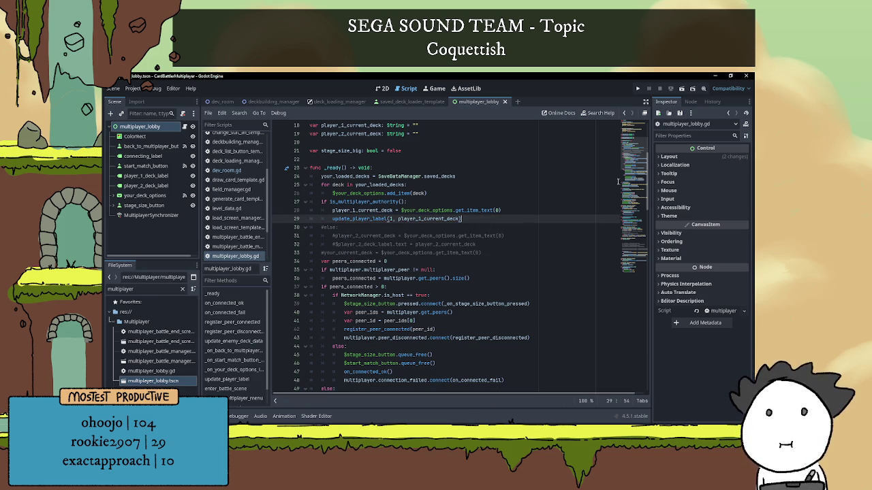
click(639, 91)
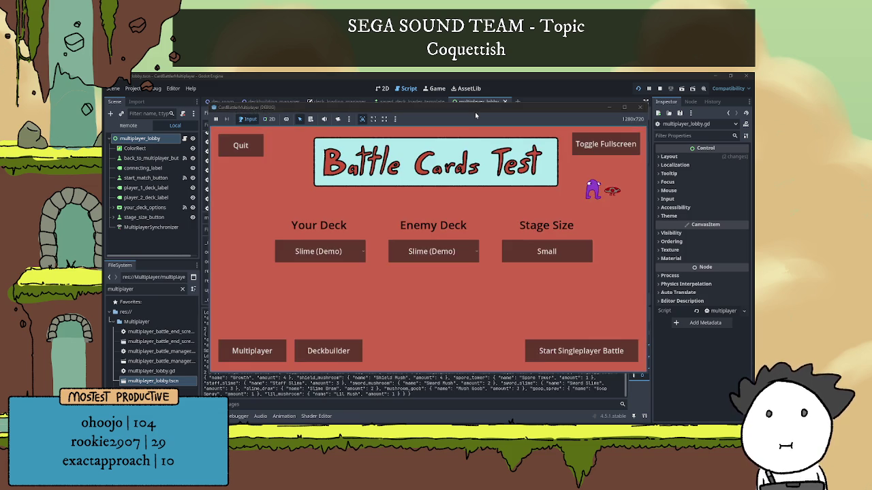
Step: Host a battle server and pick Fungi Deck (Demo) as the host's deck
click(323, 340)
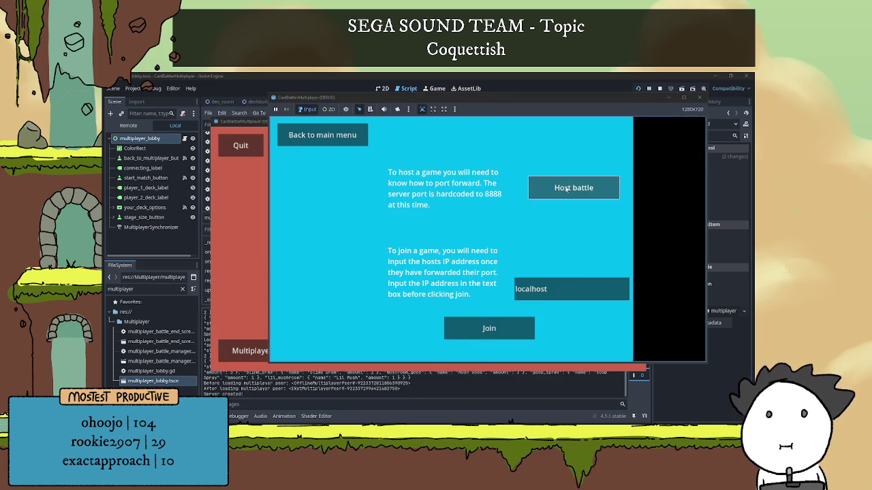
click(562, 187)
click(349, 245)
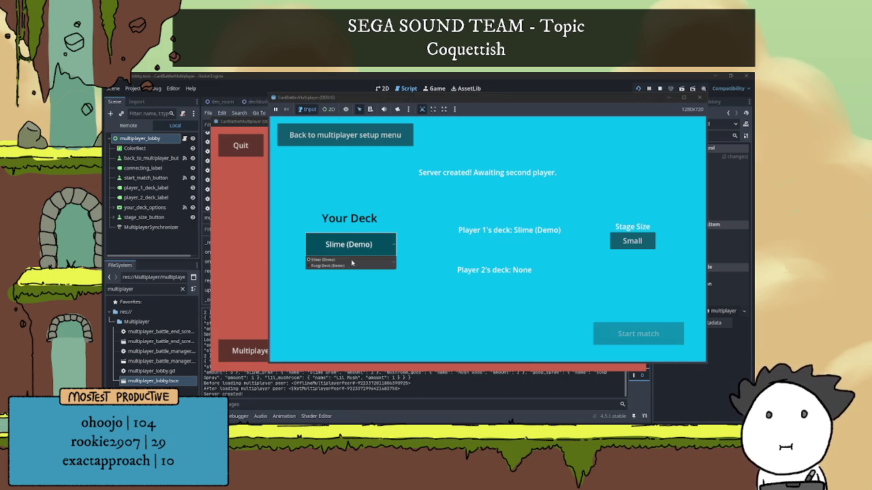
click(327, 265)
Step: Cycle the host's deck options to test Player 1's label, settling on Slime (Demo)
click(349, 245)
click(351, 266)
click(351, 263)
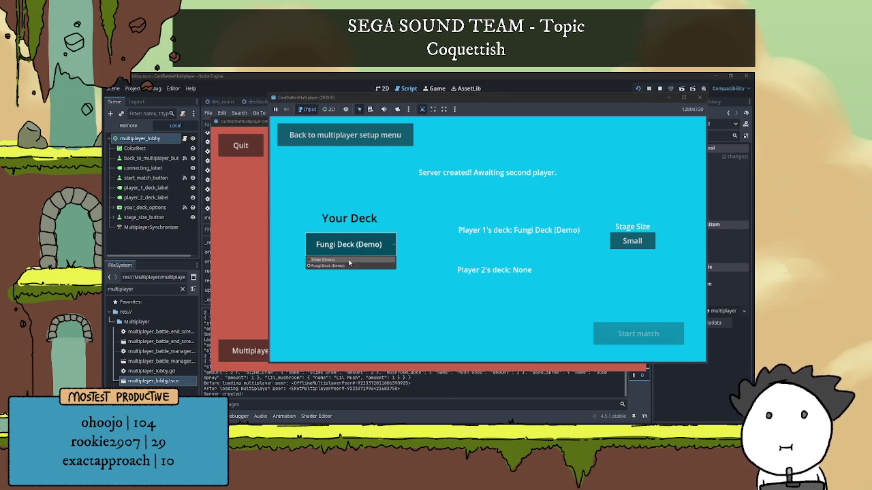
click(350, 260)
click(355, 263)
click(353, 266)
click(353, 265)
click(352, 259)
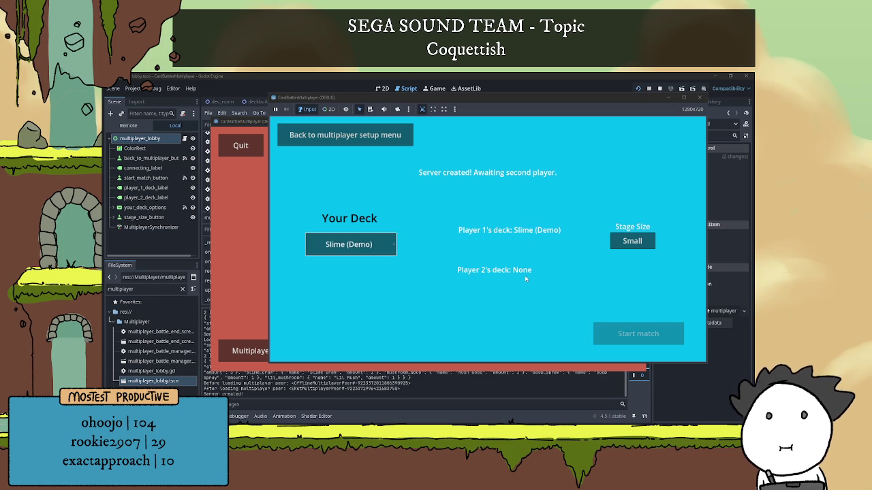
click(368, 245)
click(368, 265)
click(368, 249)
click(366, 263)
click(368, 252)
click(368, 263)
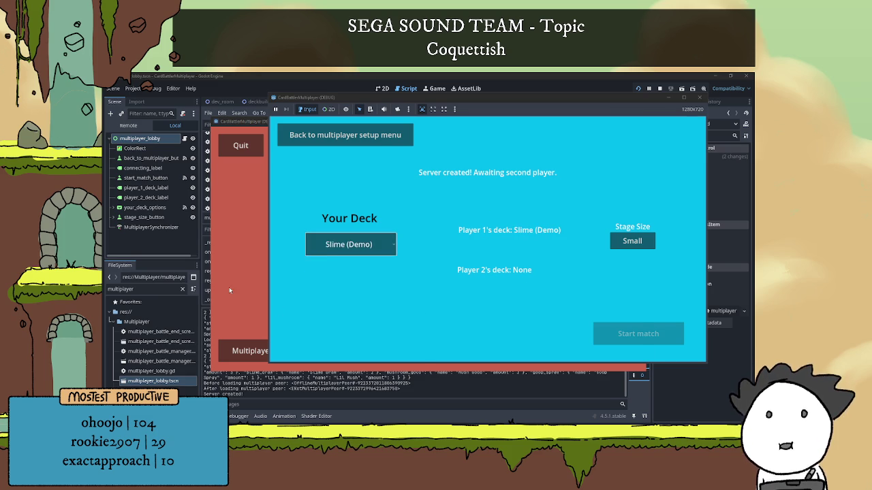
Step: Join the hosted lobby from the second game window, then stop both instances
click(230, 290)
click(250, 351)
drag(488, 128, 398, 117)
click(358, 330)
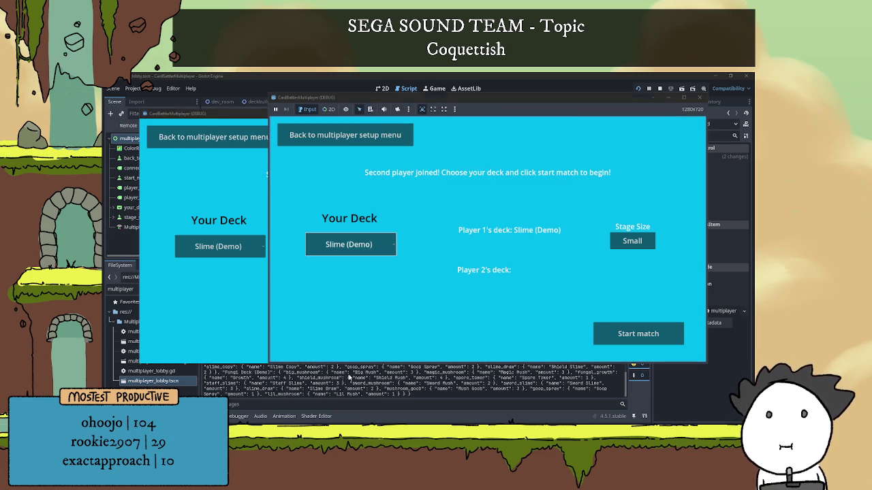
key(F8)
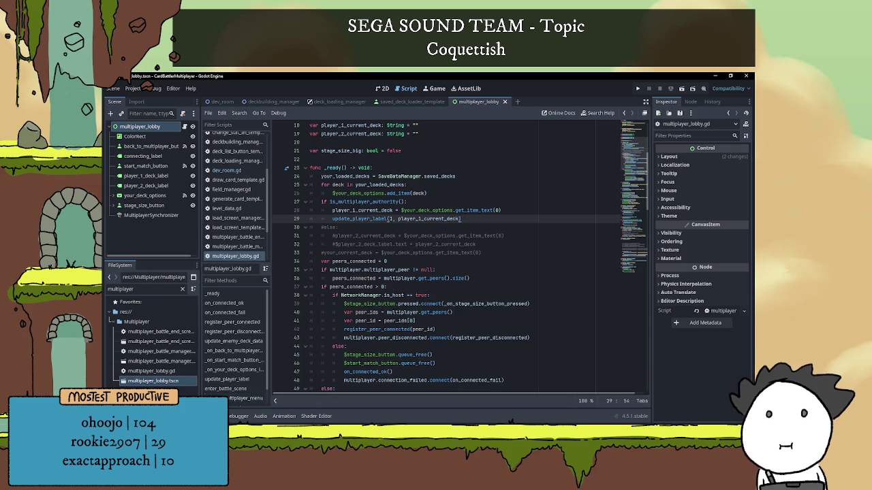
Step: Uncomment the else on line 30 and the player_2_current_deck assignment below it
click(430, 227)
scroll(429, 235, down, 5)
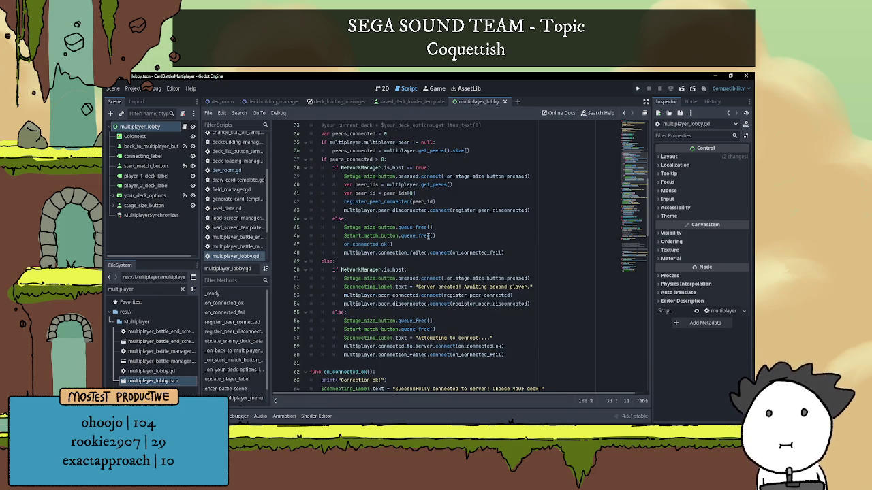
scroll(429, 236, up, 3)
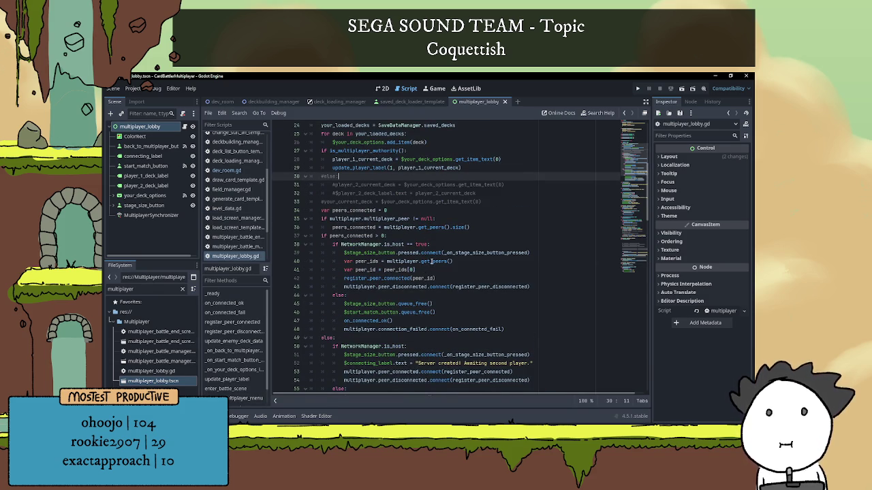
scroll(449, 243, up, 1)
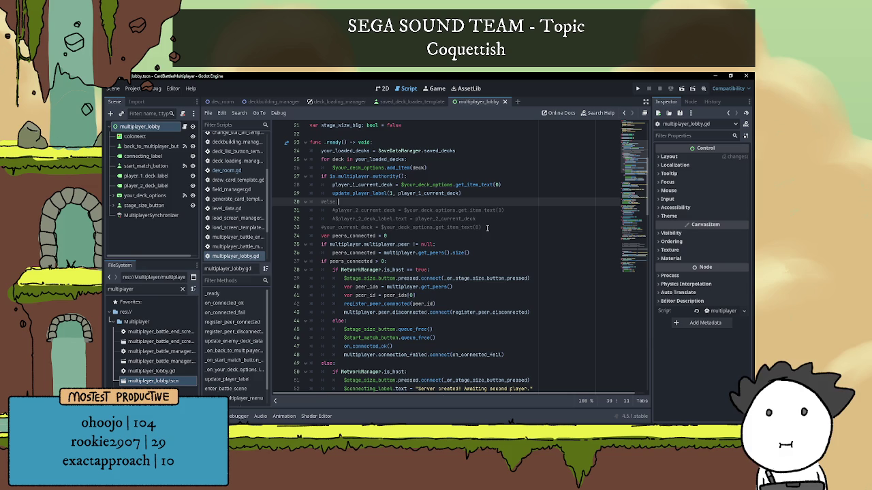
click(326, 203)
key(BackSpace)
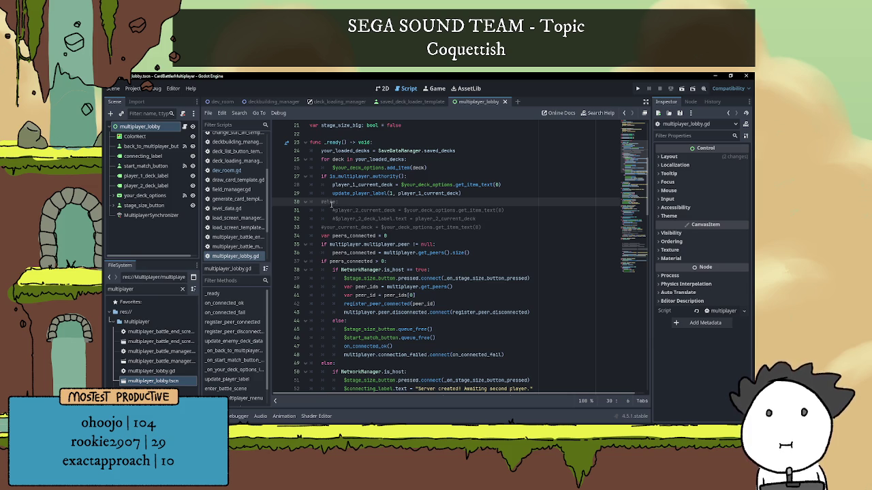
click(334, 211)
key(BackSpace)
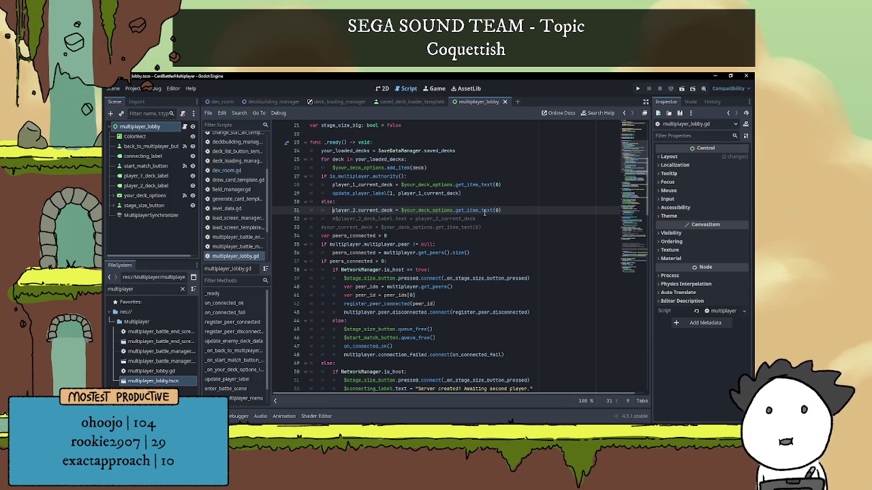
Step: Check player_2_current_deck's usages and the $your_deck_options reference on line 31
double_click(344, 210)
click(481, 211)
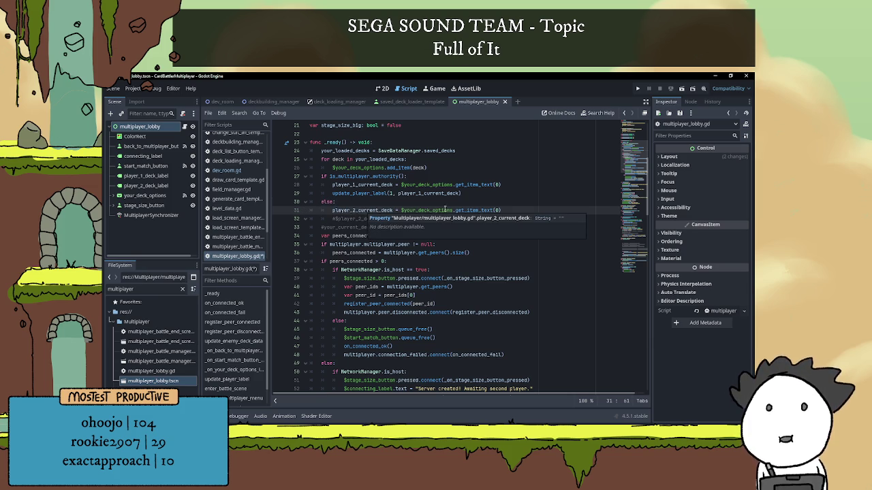
drag(402, 210, 453, 211)
click(472, 211)
scroll(494, 248, up, 1)
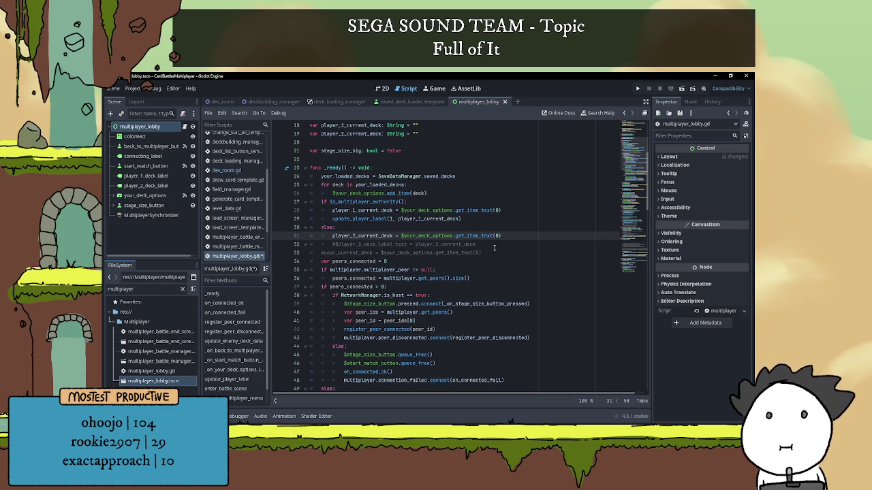
drag(400, 236, 453, 235)
click(512, 237)
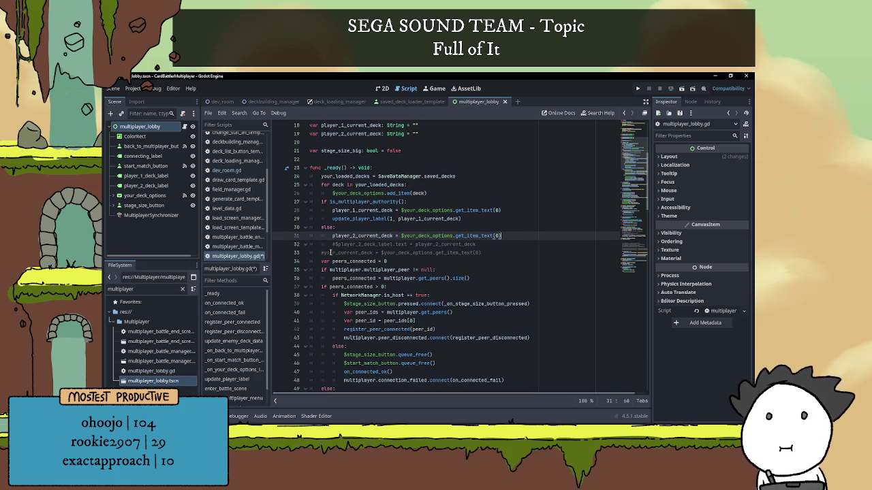
key(Down)
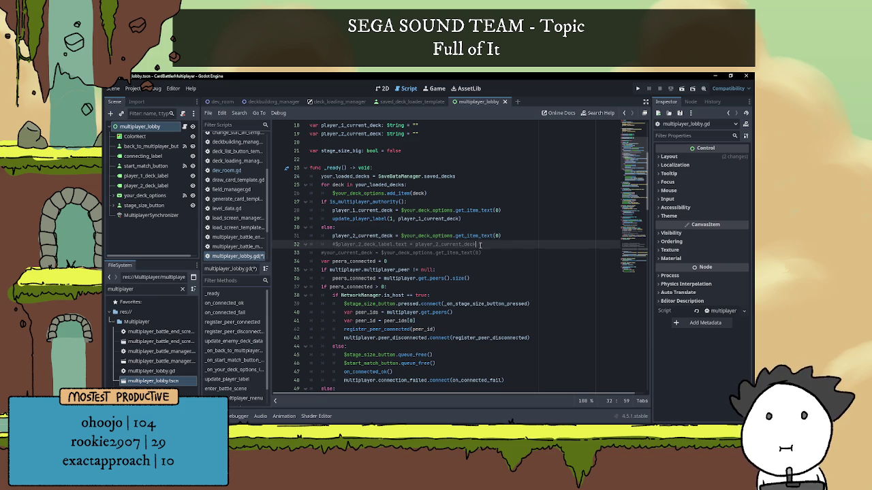
Step: Review on_connected_ok's rpc calls, including update_enemy_deck_data and the player 2 label update
scroll(430, 257, down, 9)
scroll(430, 256, down, 2)
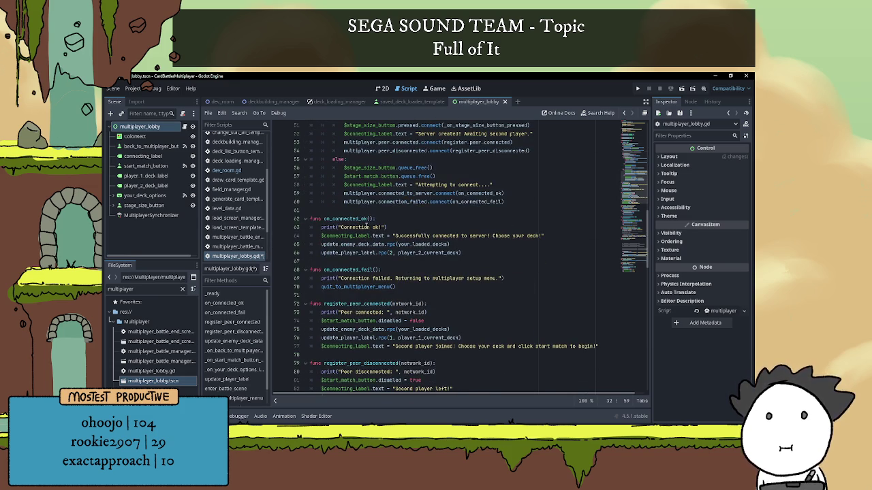
double_click(366, 220)
scroll(387, 229, down, 1)
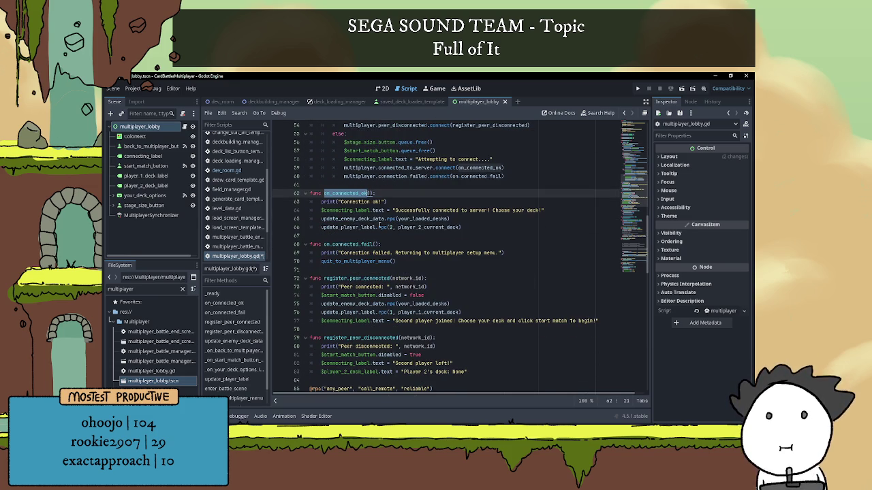
double_click(368, 220)
double_click(420, 219)
click(424, 228)
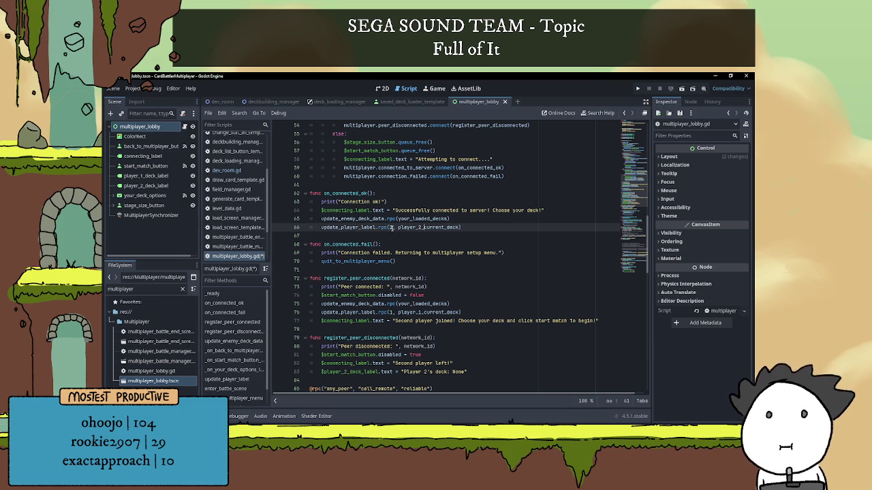
double_click(410, 227)
click(526, 226)
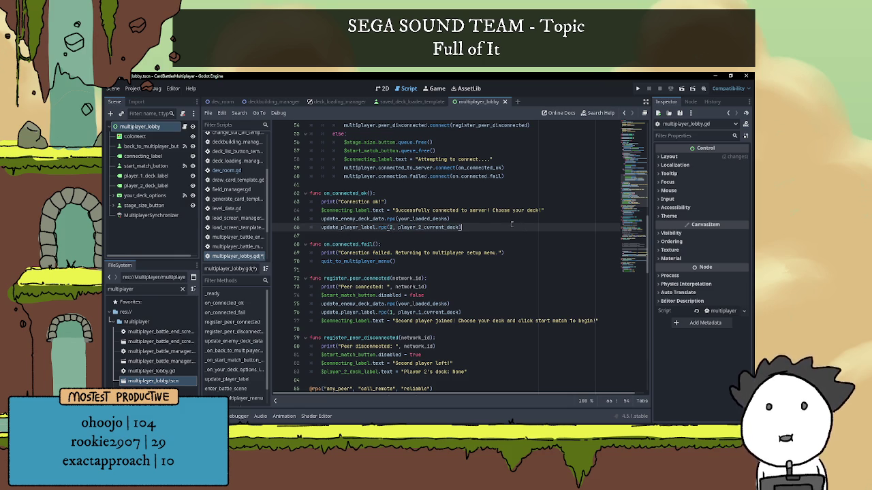
Step: Run the project, host a battle in one window, join from the second, and compare both lobbies
click(637, 90)
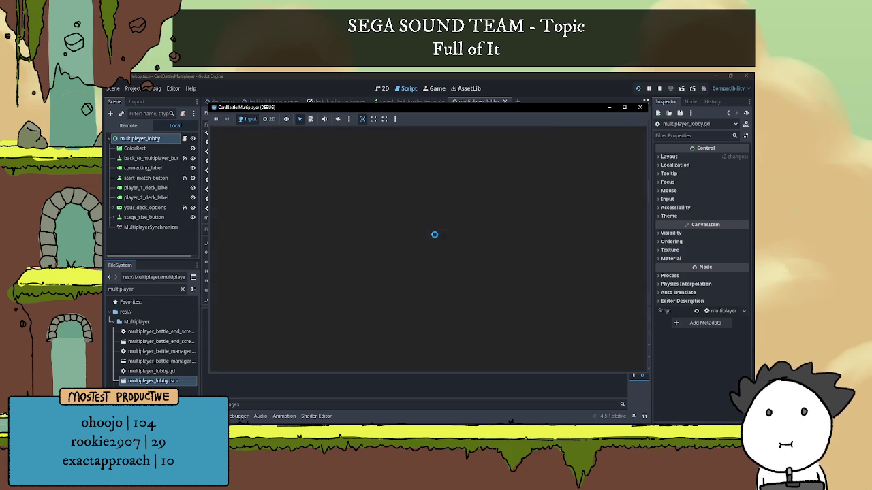
click(252, 351)
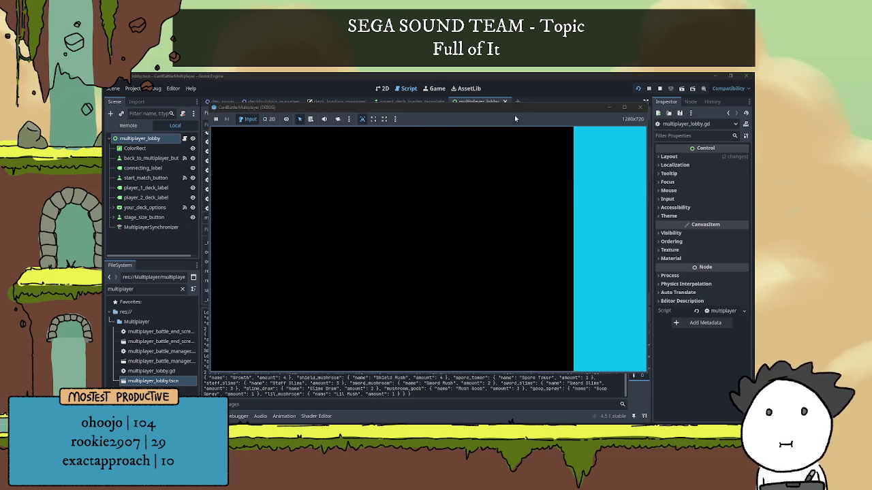
click(590, 186)
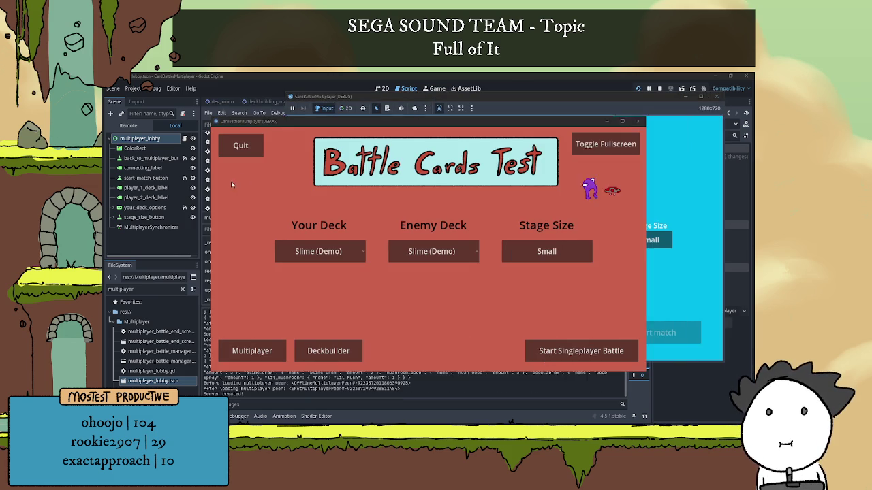
click(231, 181)
mouse_move(336, 123)
mouse_down()
mouse_move(259, 102)
mouse_move(240, 109)
mouse_up()
click(157, 338)
click(354, 326)
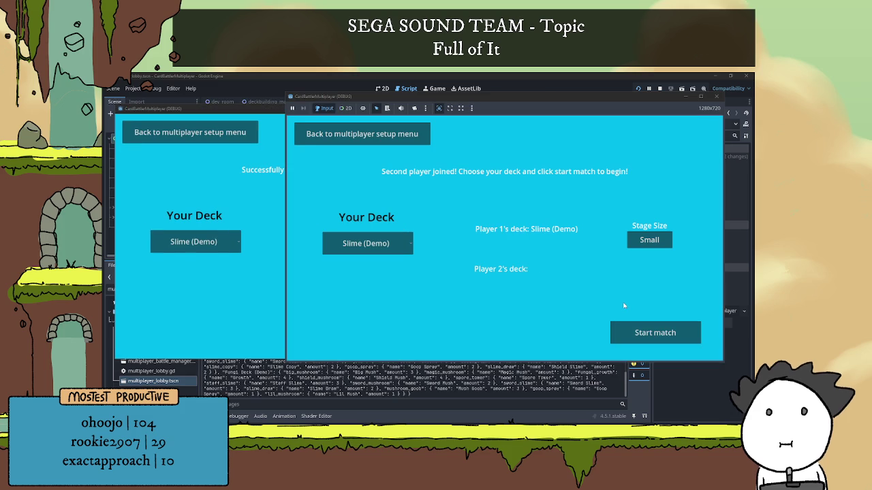
click(240, 280)
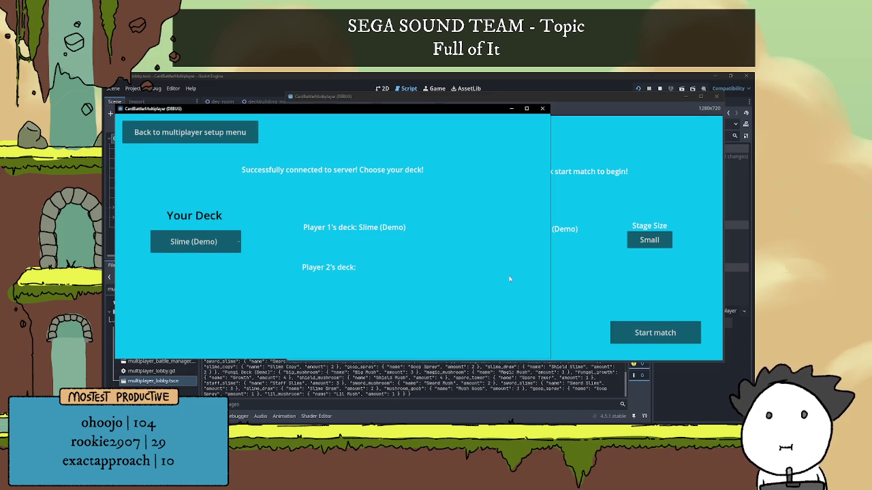
click(577, 270)
click(368, 373)
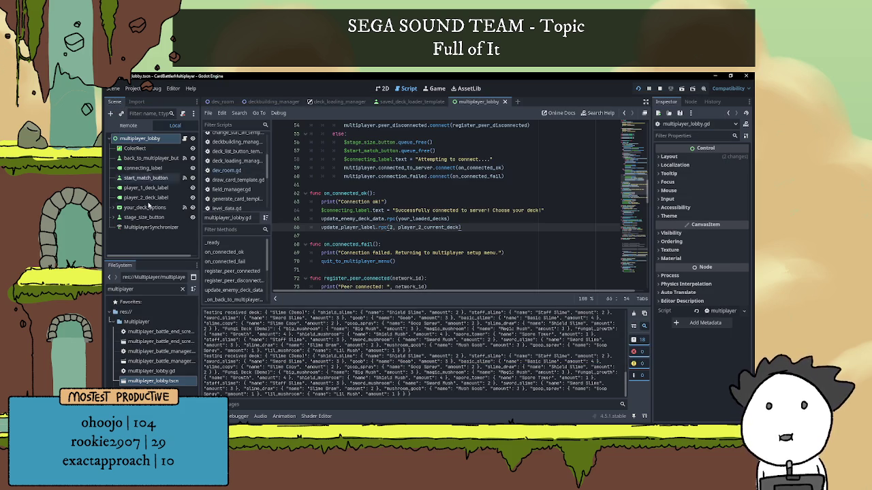
Step: Inspect the remote multiplayer_lobby node's player 2 current deck value in both debug sessions
click(129, 125)
click(143, 178)
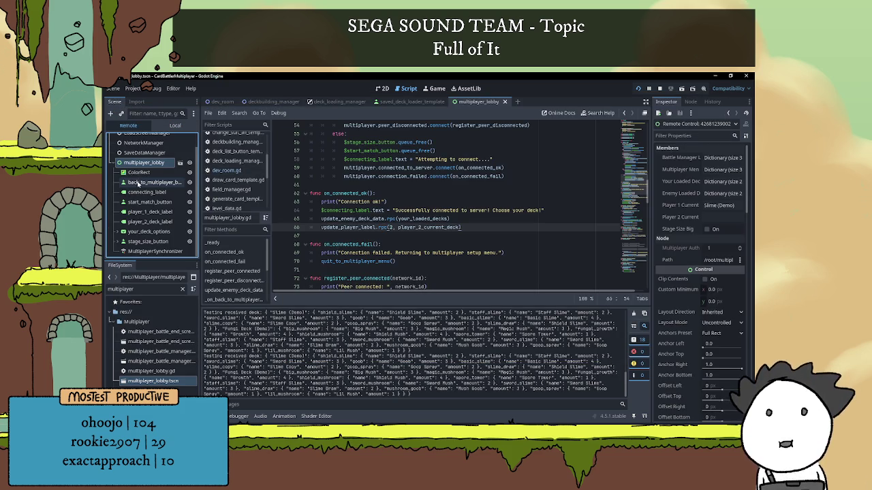
click(708, 217)
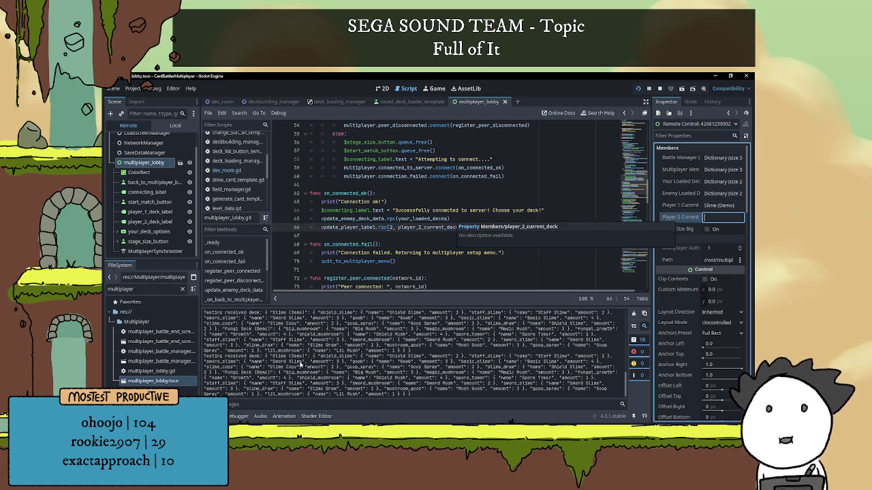
click(207, 417)
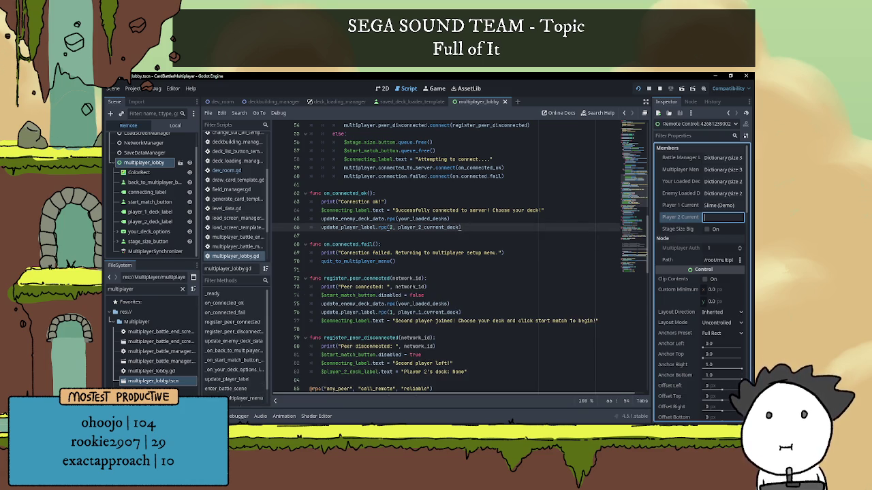
click(239, 416)
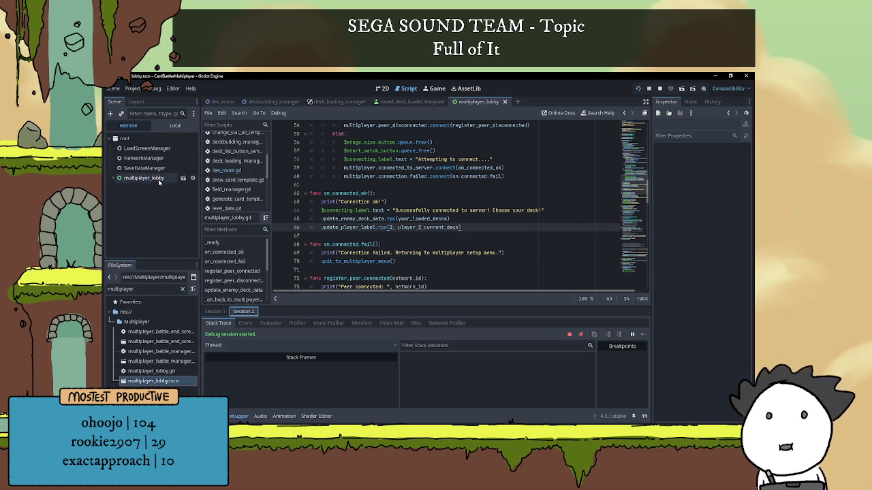
click(158, 180)
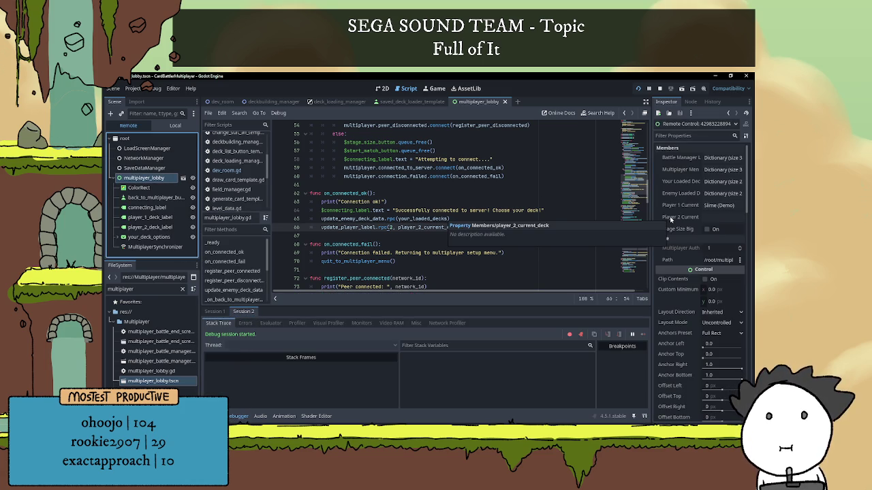
click(164, 248)
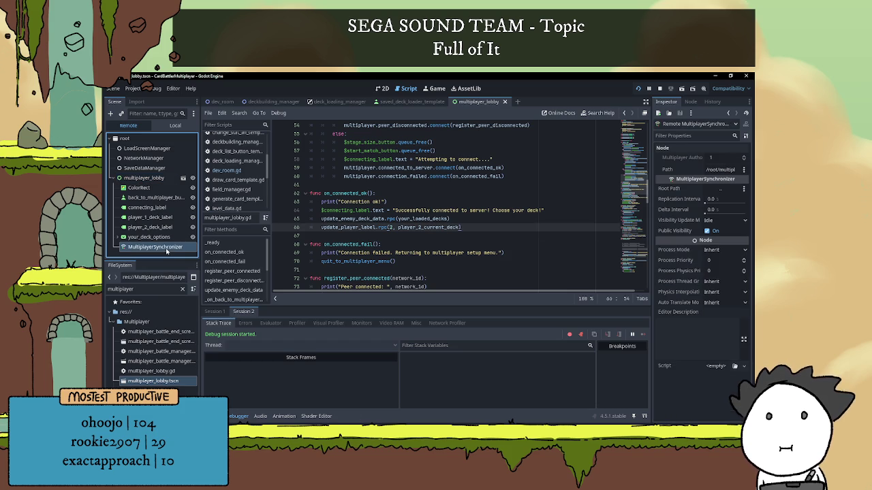
click(238, 416)
Step: Show the multiplayer_lobby scene layout in the 2D view and stop the running game
click(383, 89)
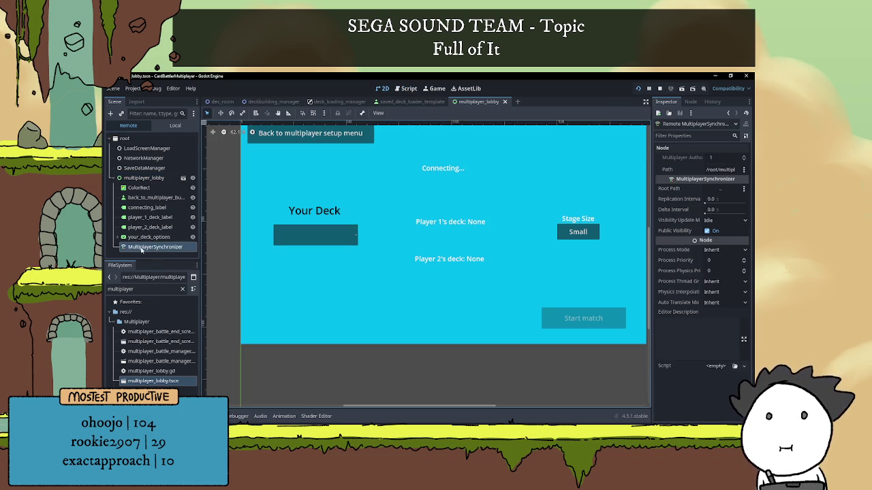
click(316, 416)
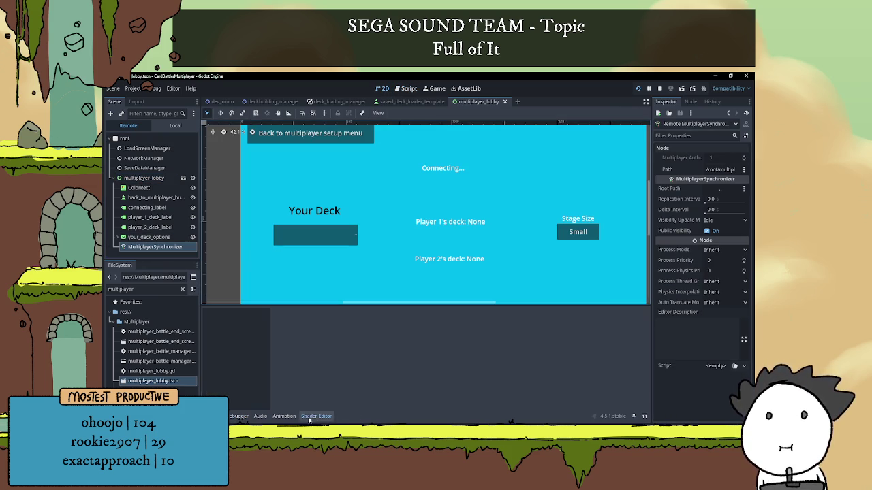
click(239, 416)
click(156, 248)
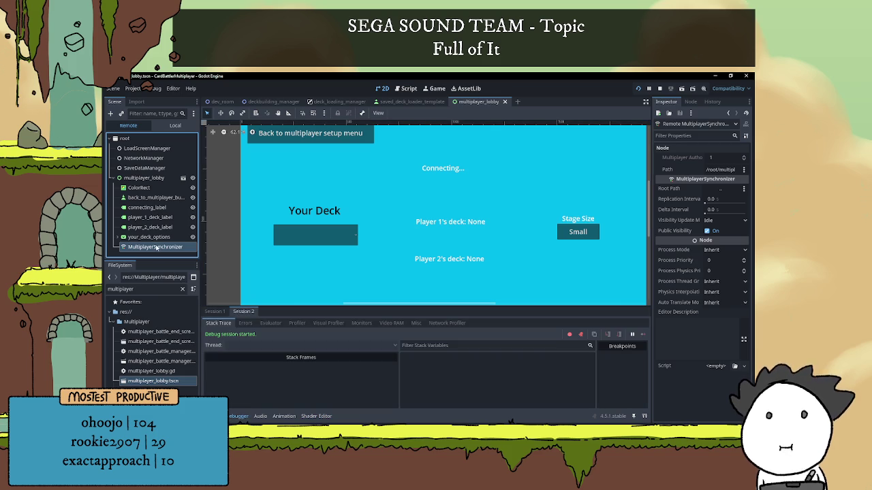
click(659, 88)
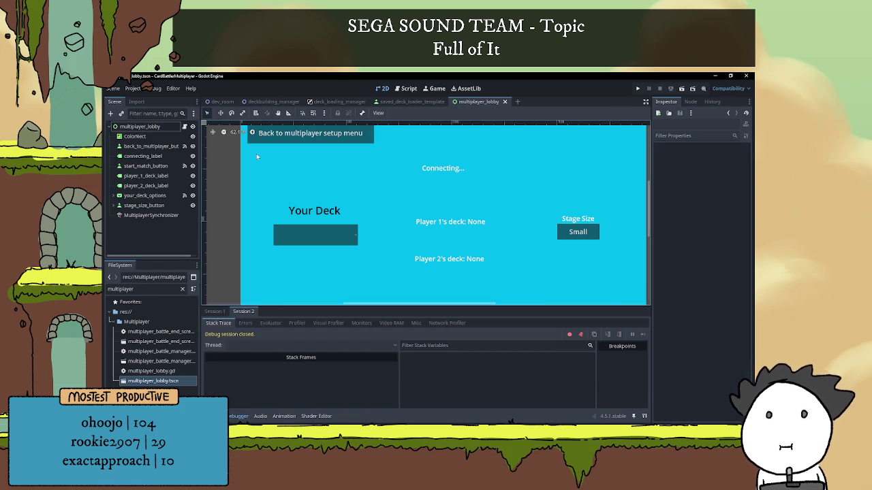
Step: Review the MultiplayerSynchronizer's replicated properties in the Replication panel, then close the panel
click(147, 217)
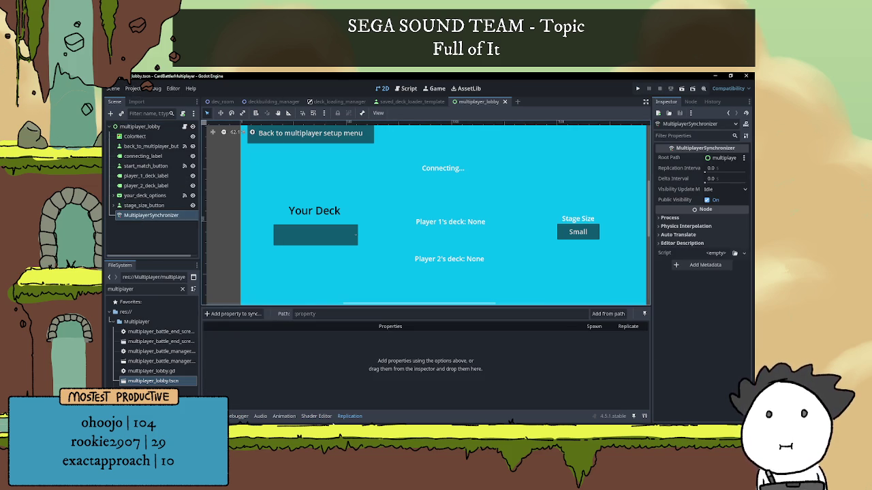
click(349, 416)
click(349, 416)
click(316, 417)
click(285, 416)
click(316, 416)
click(350, 417)
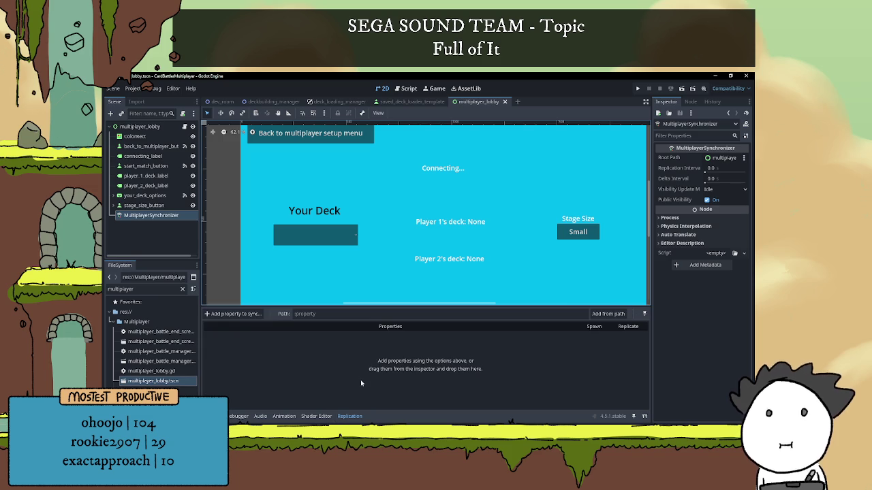
scroll(391, 265, down, 4)
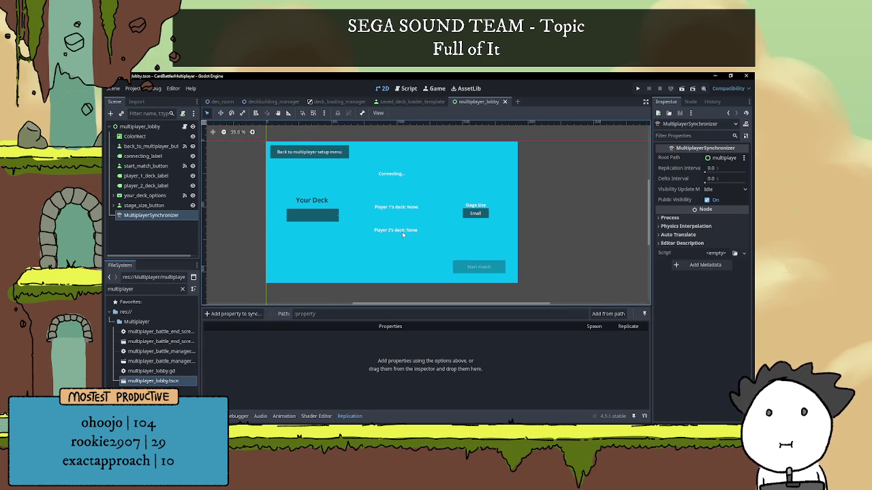
scroll(399, 244, up, 1)
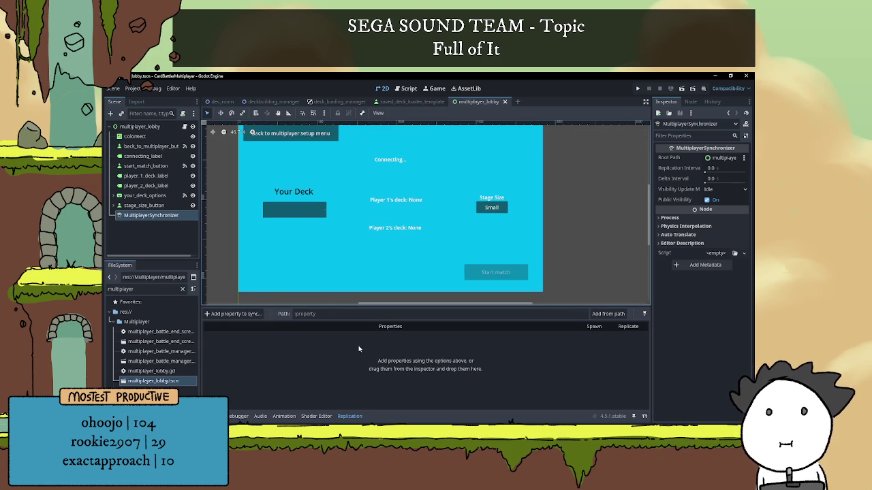
click(143, 205)
click(145, 215)
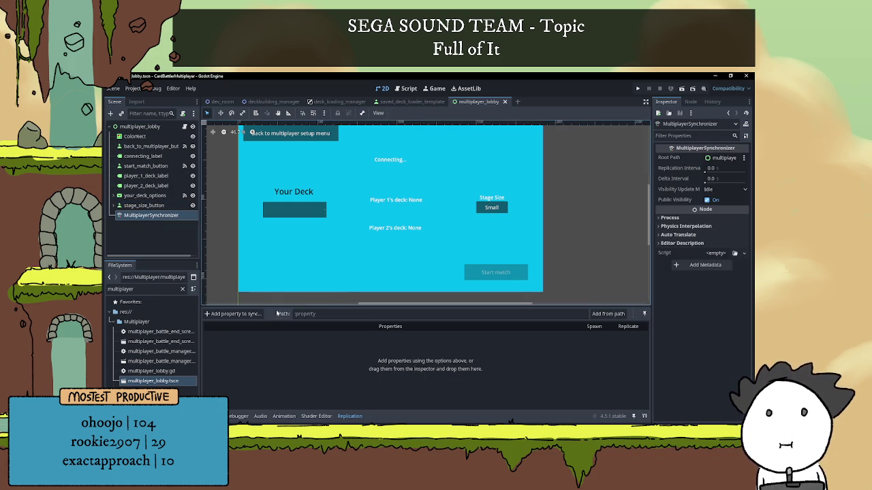
click(349, 416)
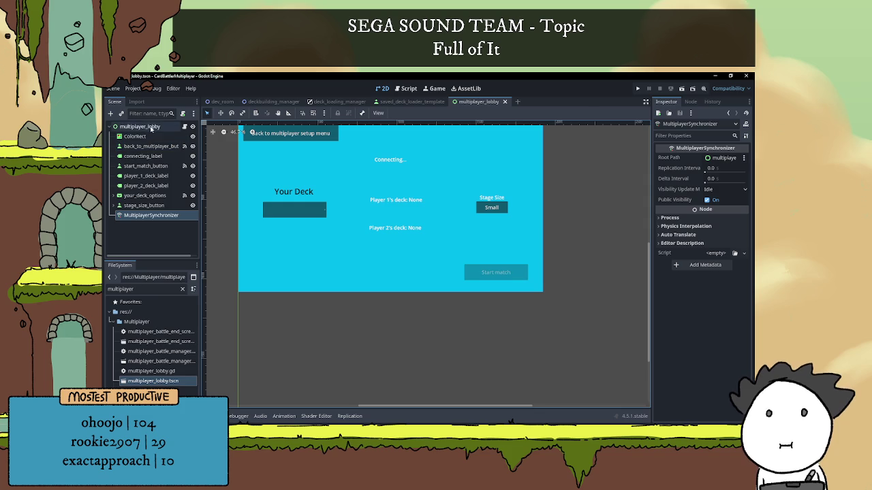
Step: Delete the MultiplayerSynchronizer node from the multiplayer_lobby scene
click(151, 221)
click(152, 217)
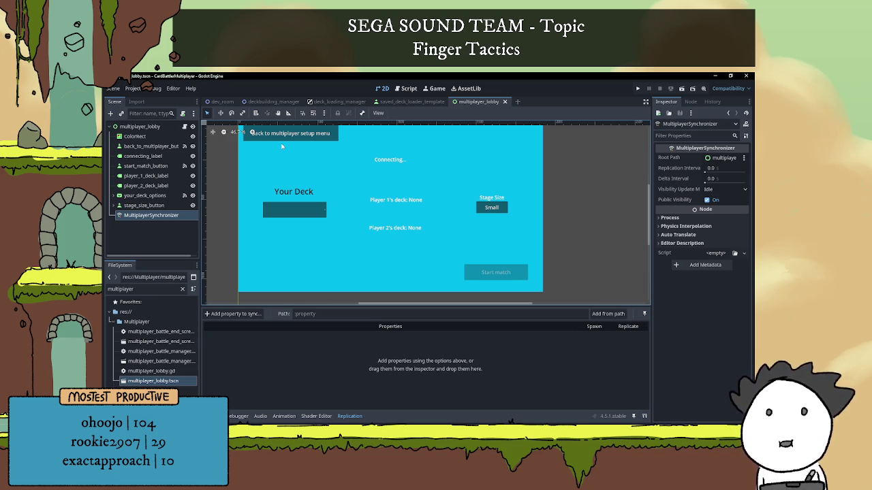
click(159, 231)
key(Delete)
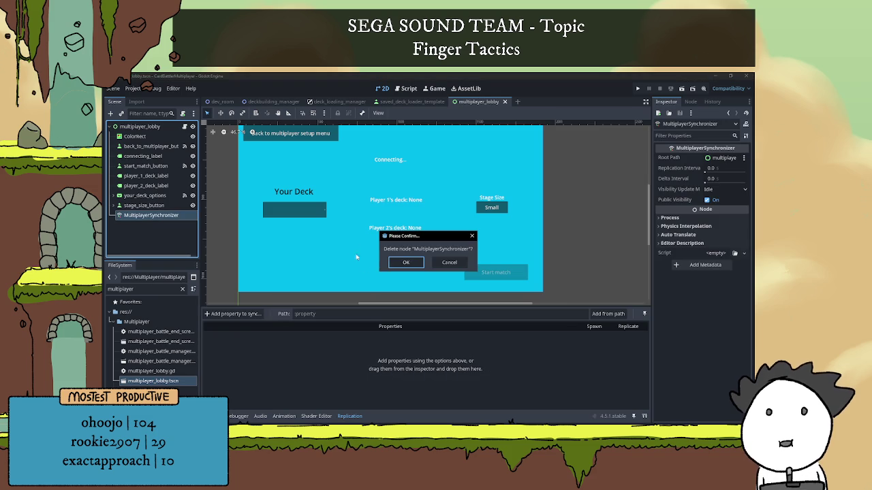
click(405, 262)
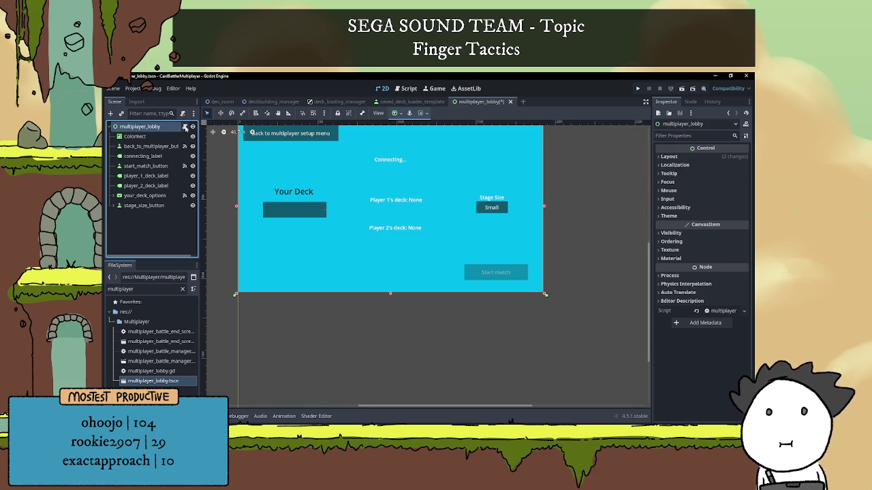
Step: Open the lobby script at the on_connected_ok function
click(184, 126)
click(436, 199)
scroll(438, 203, up, 1)
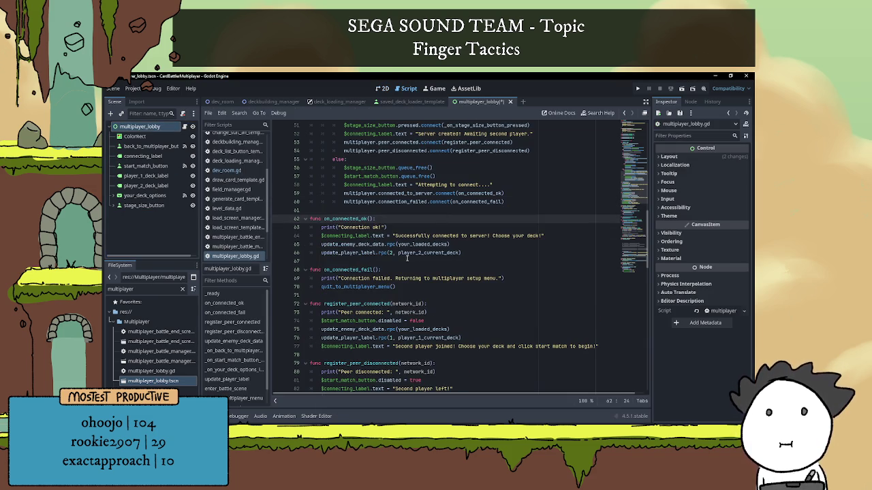
Step: Review the update_player_label call on line 66 and its player_2_current_deck argument
scroll(407, 257, up, 1)
double_click(372, 279)
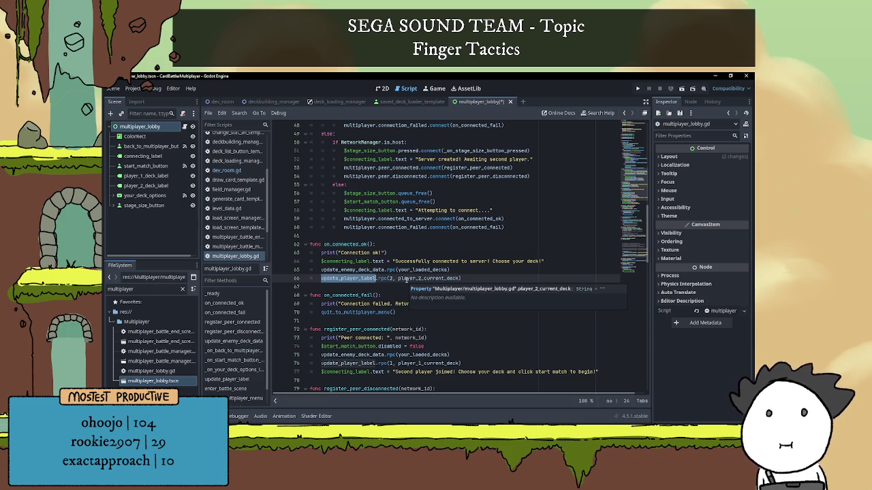
double_click(413, 278)
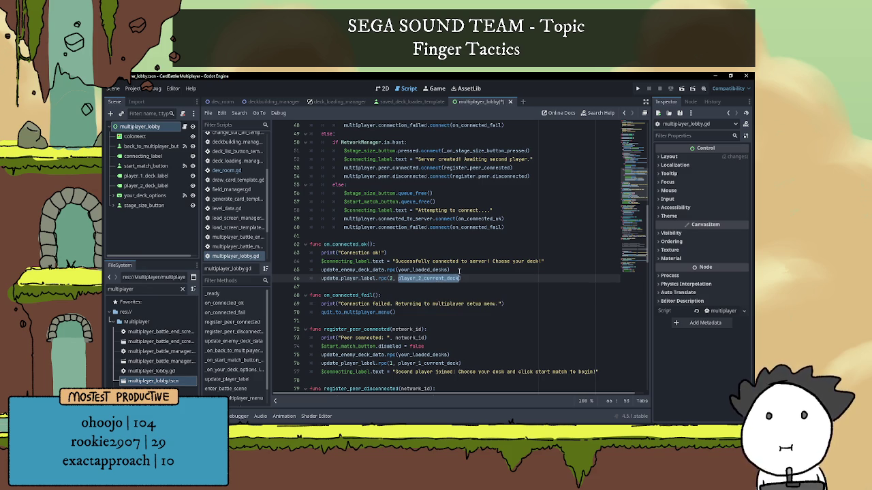
click(466, 271)
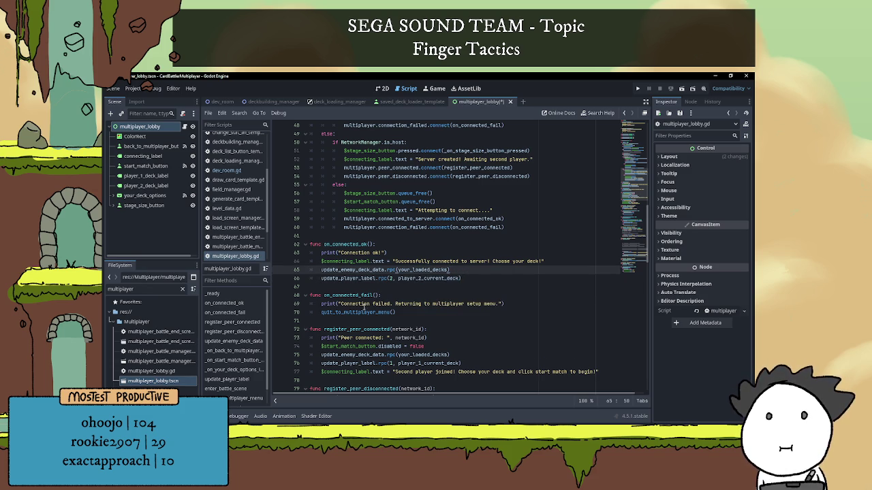
scroll(466, 270, down, 7)
scroll(366, 305, up, 8)
scroll(366, 303, up, 11)
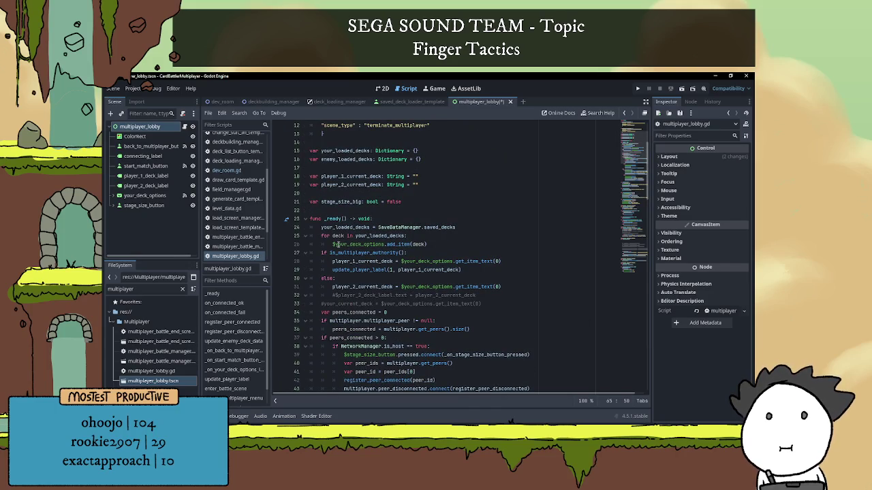
scroll(337, 242, down, 11)
scroll(339, 239, down, 11)
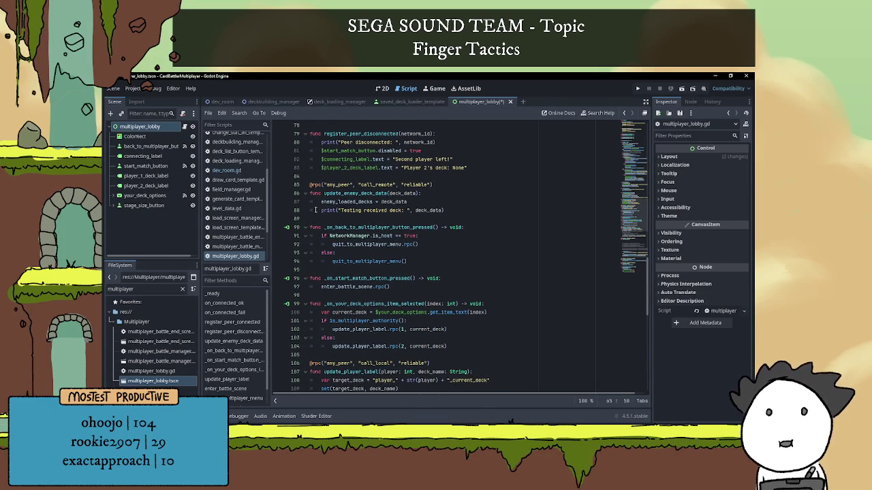
Step: Comment out the 'Testing received deck' print in update_enemy_deck_data with Ctrl+K
click(317, 211)
key(ctrl+k)
click(379, 175)
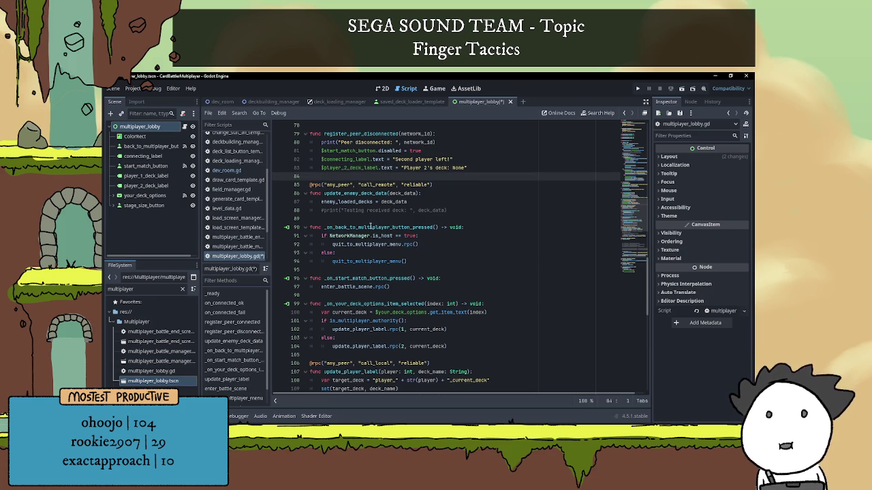
double_click(347, 194)
scroll(373, 223, up, 1)
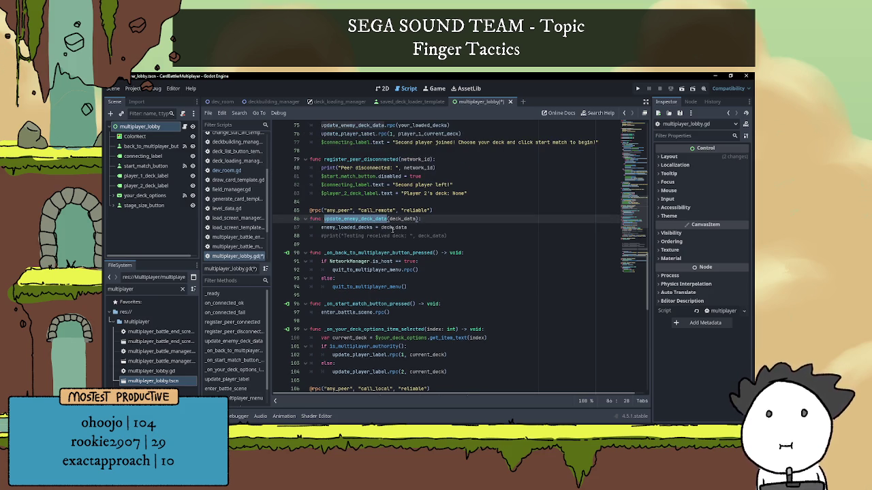
scroll(423, 236, up, 2)
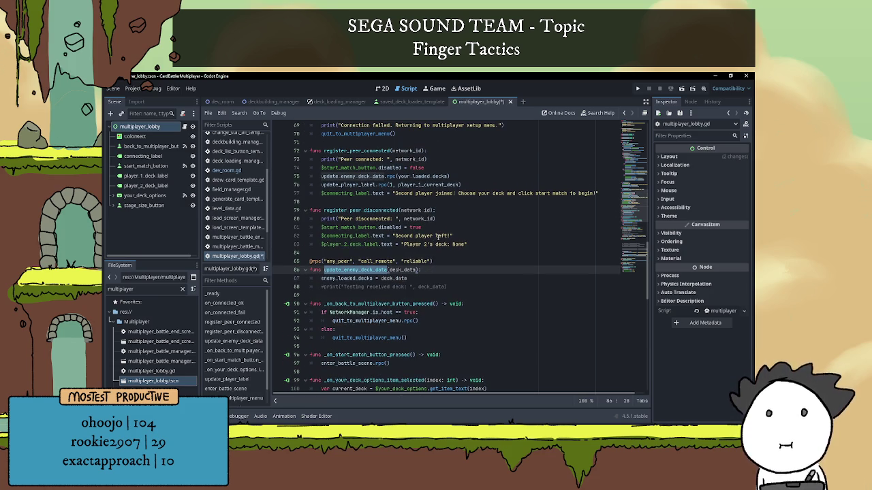
scroll(438, 236, up, 2)
Step: Review the update_player_label.rpc call on line 76 in register_peer_connected
click(473, 219)
key(Down)
key(Down)
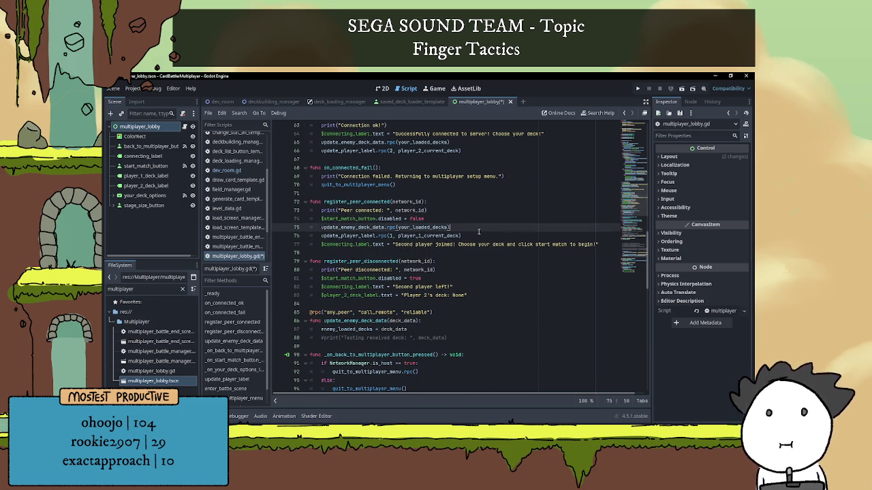
scroll(480, 233, up, 1)
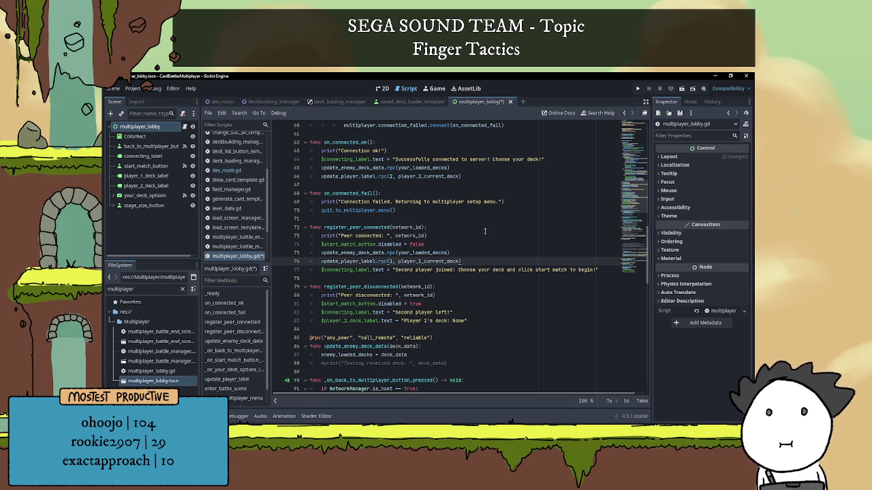
scroll(487, 215, down, 3)
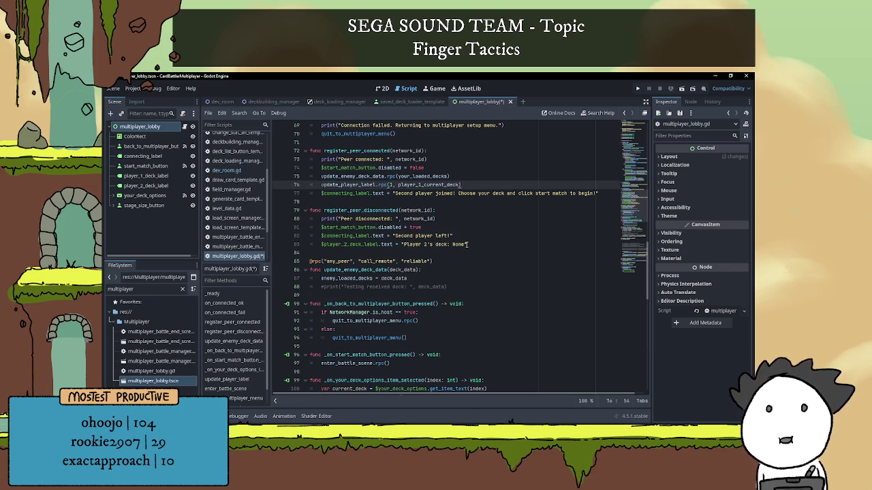
scroll(482, 198, down, 1)
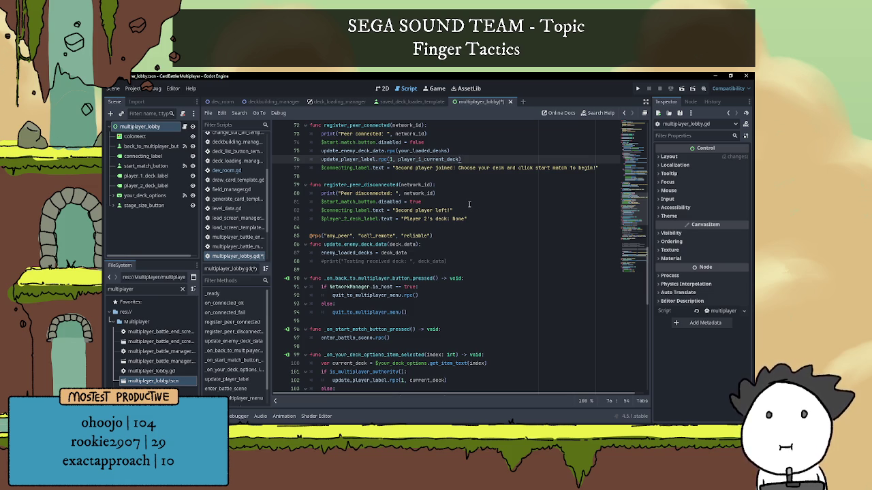
drag(461, 159, 399, 159)
double_click(360, 159)
scroll(455, 229, down, 6)
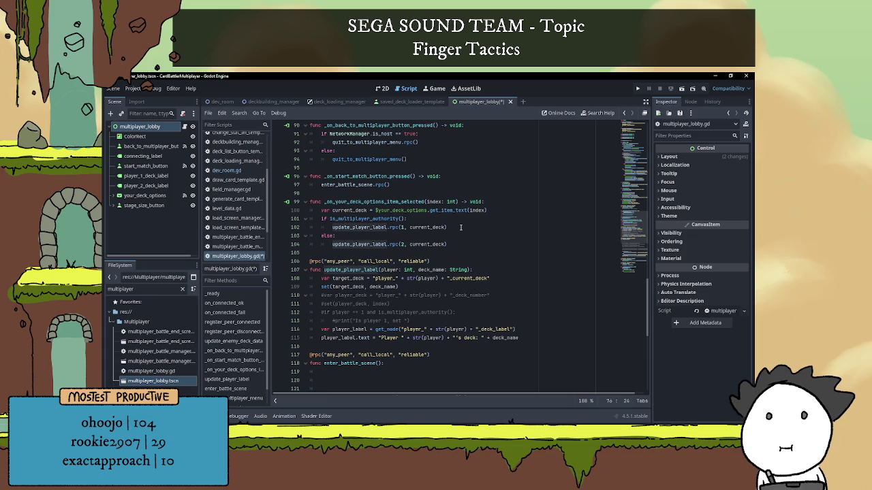
scroll(460, 227, down, 1)
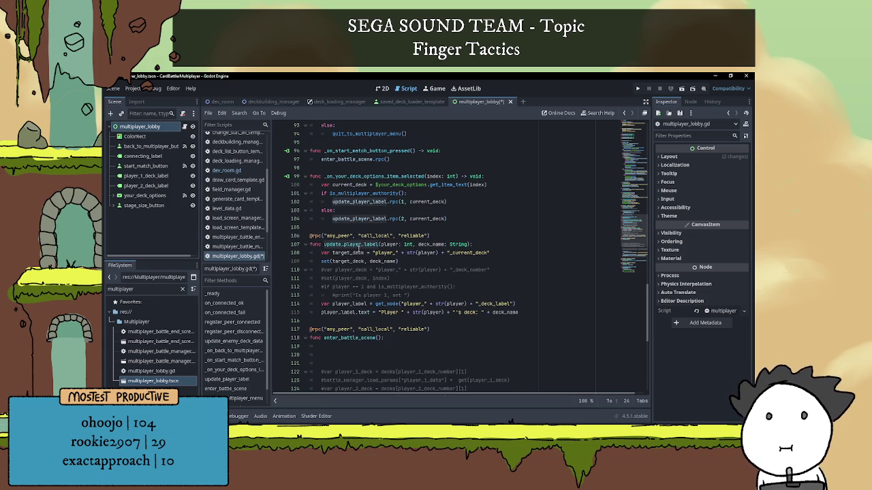
scroll(379, 219, down, 1)
click(400, 219)
key(End)
click(341, 227)
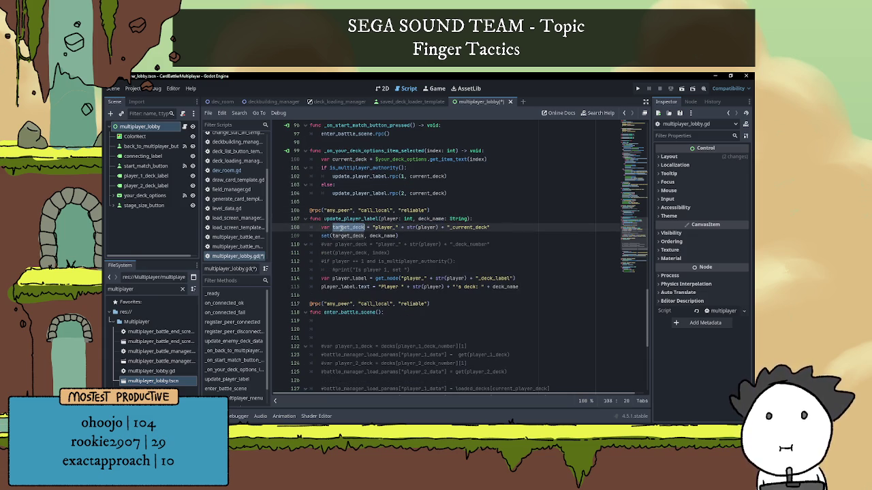
key(shift+End)
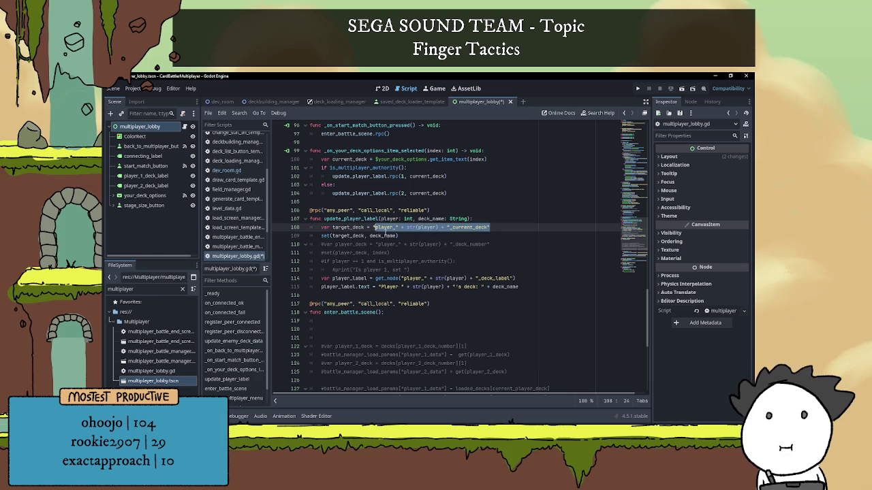
click(442, 239)
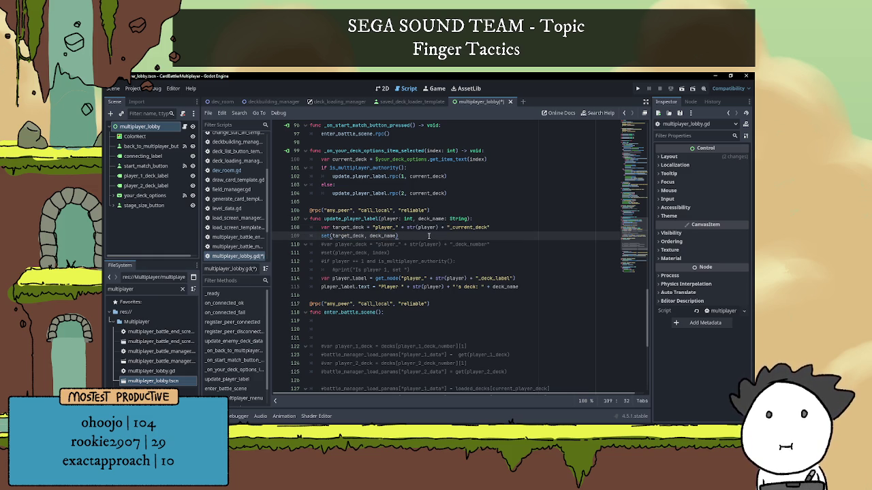
scroll(428, 236, down, 1)
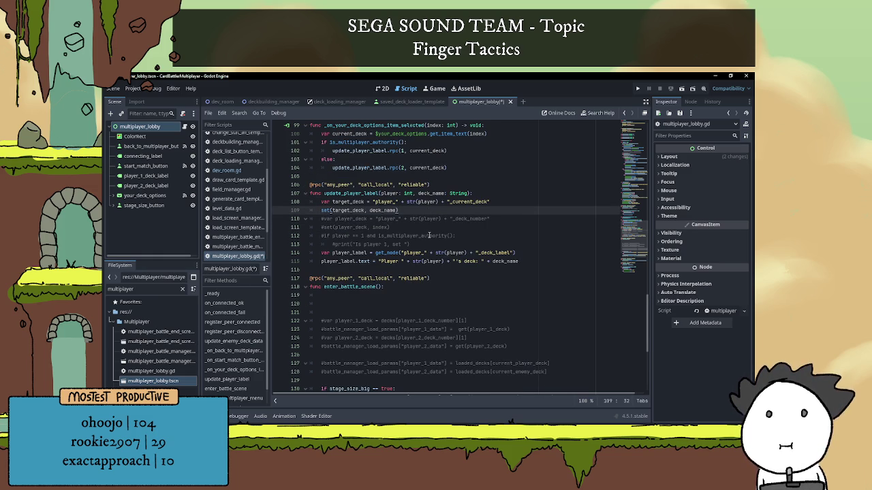
click(404, 253)
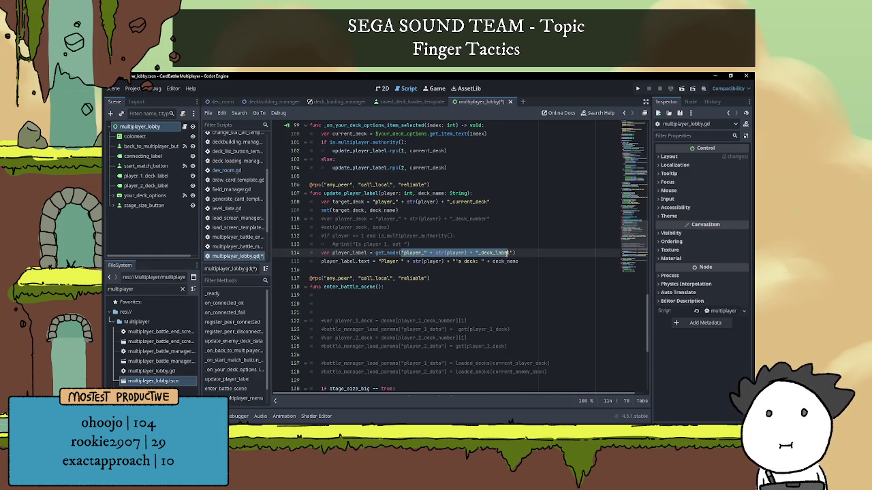
click(519, 252)
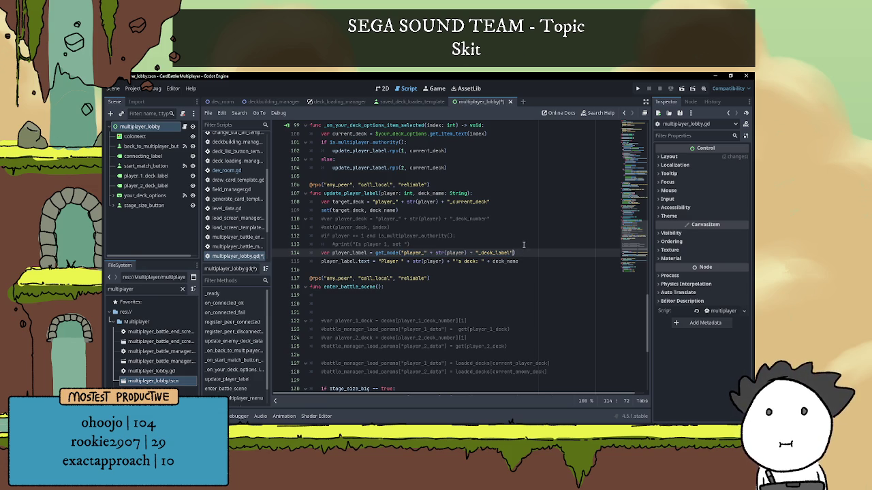
scroll(519, 246, up, 7)
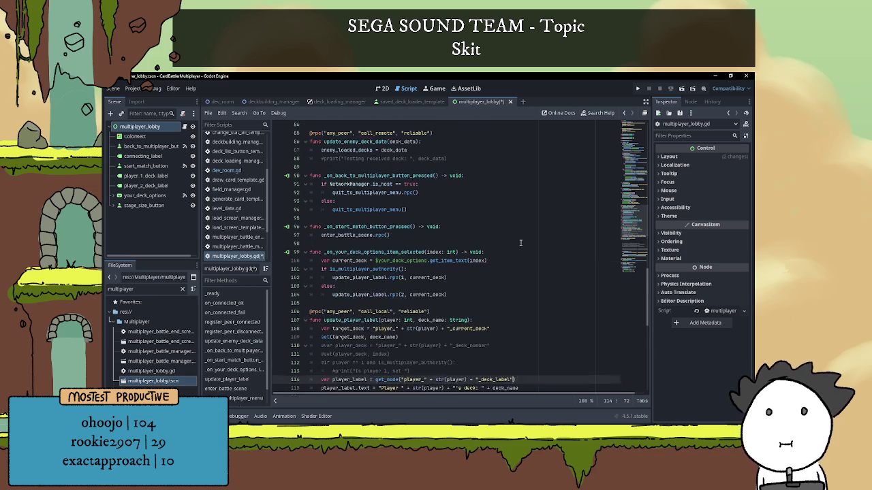
Step: Add print("KLAFKJAFHKAF: ", player_2_current_deck) below line 31 in _ready
scroll(515, 245, up, 20)
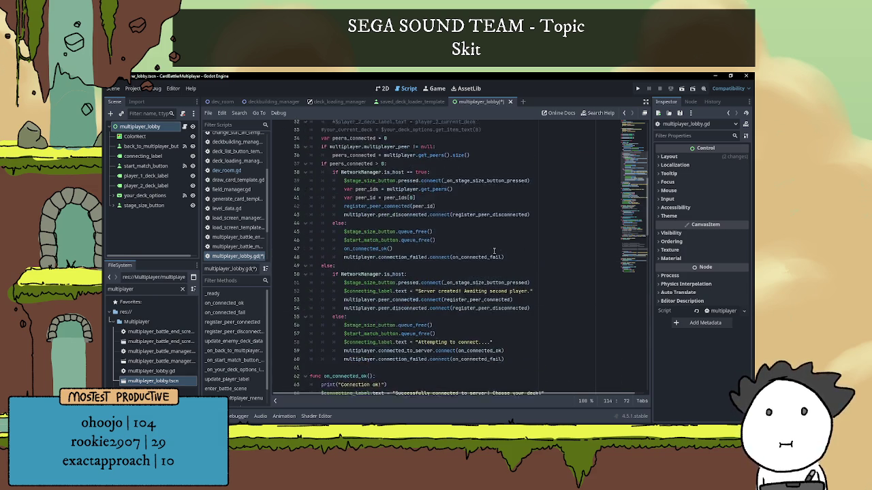
scroll(488, 249, up, 4)
scroll(428, 243, down, 4)
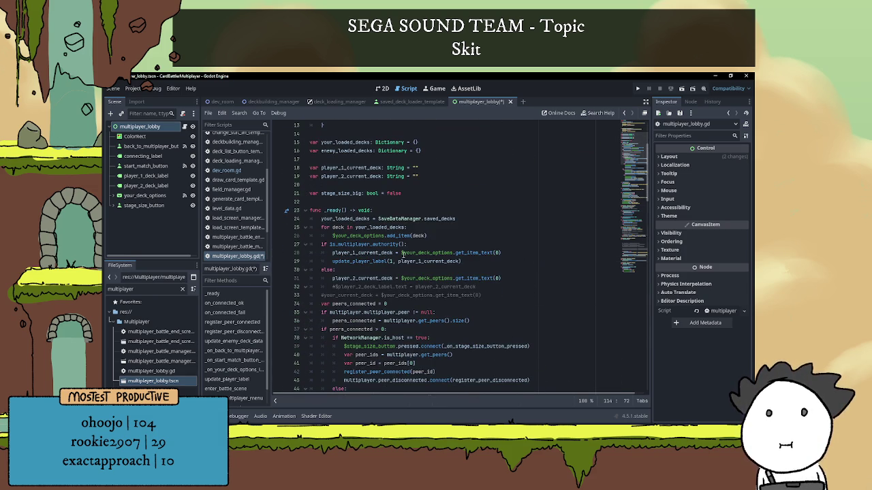
double_click(365, 279)
click(537, 276)
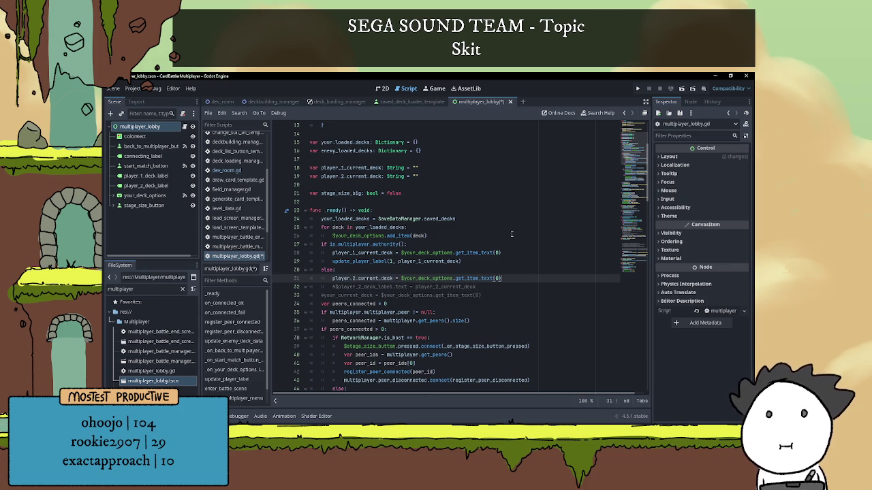
key(Return)
text(print()"KLAFKJAFHKAF: ", curren)
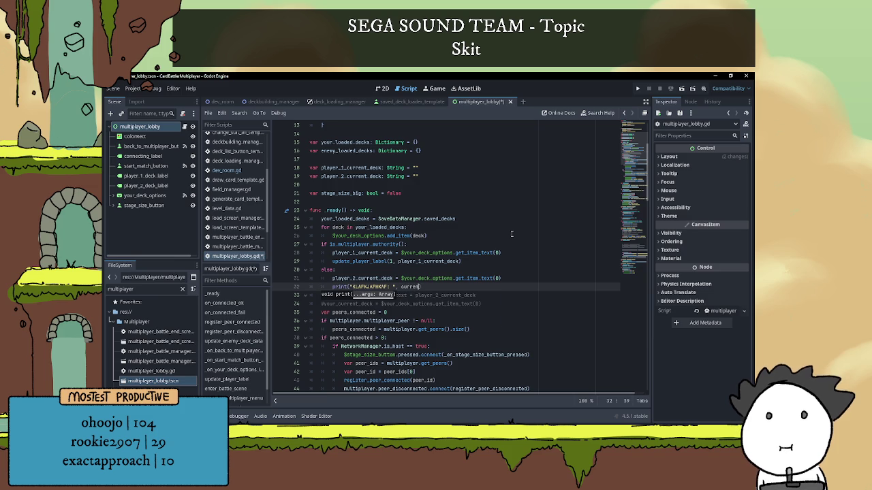
key(Down)
key(Return)
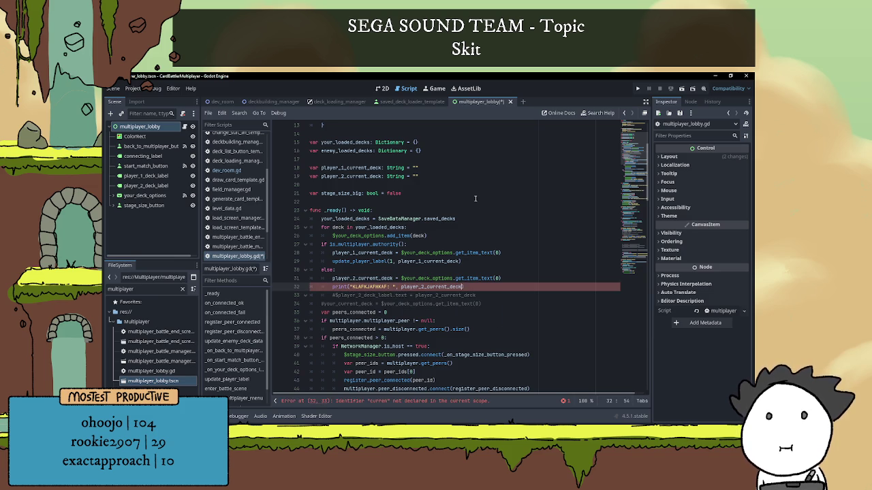
text())
Step: Delete the commented-out your_current_deck line 34
scroll(492, 265, down, 1)
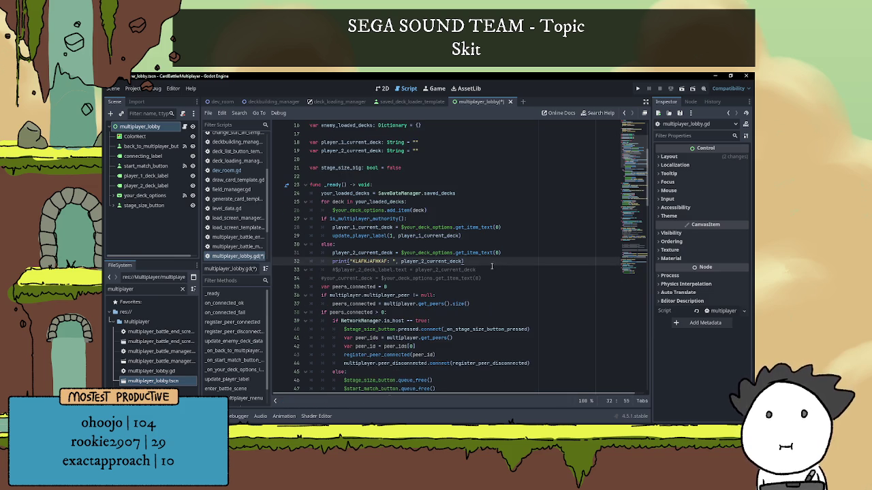
double_click(364, 253)
scroll(452, 183, down, 1)
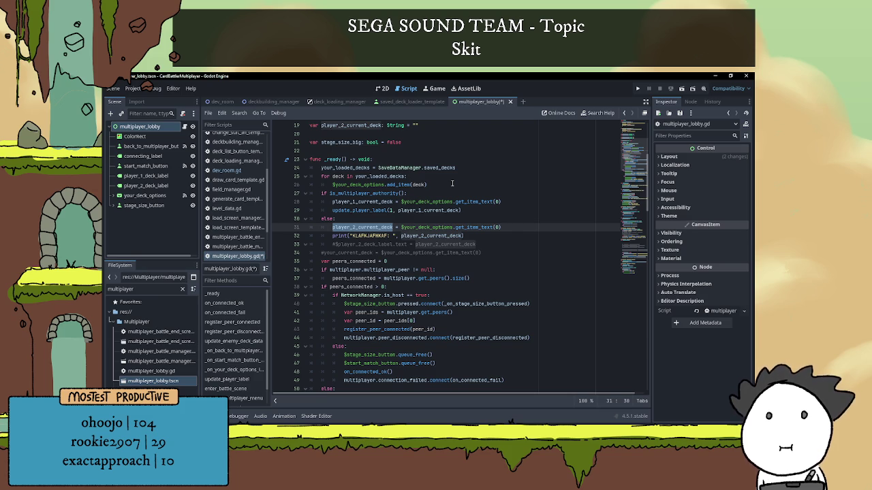
click(522, 229)
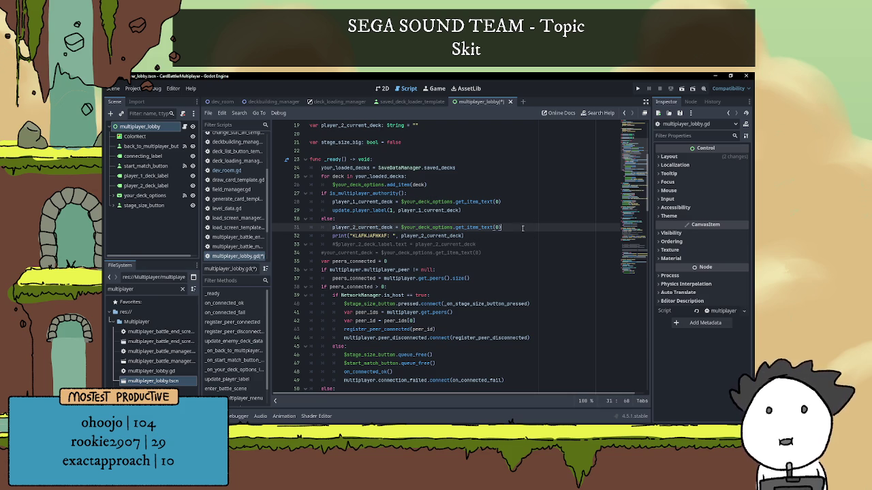
scroll(517, 231, down, 1)
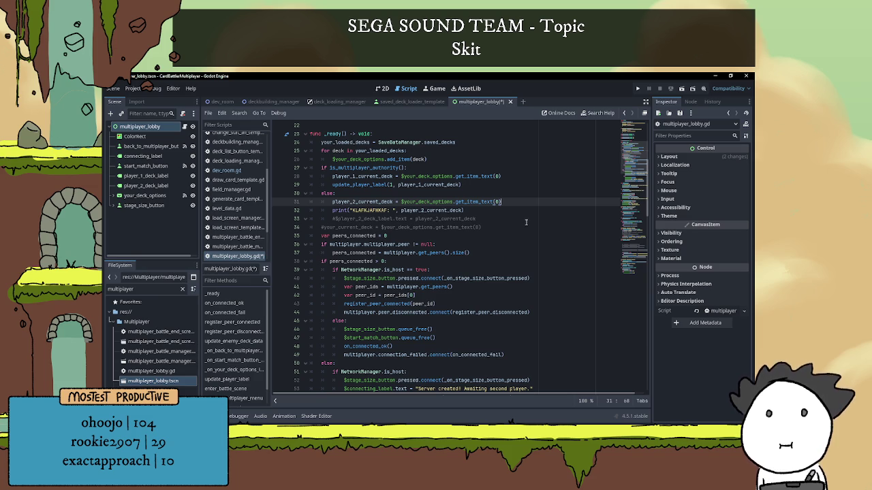
drag(496, 228, 298, 227)
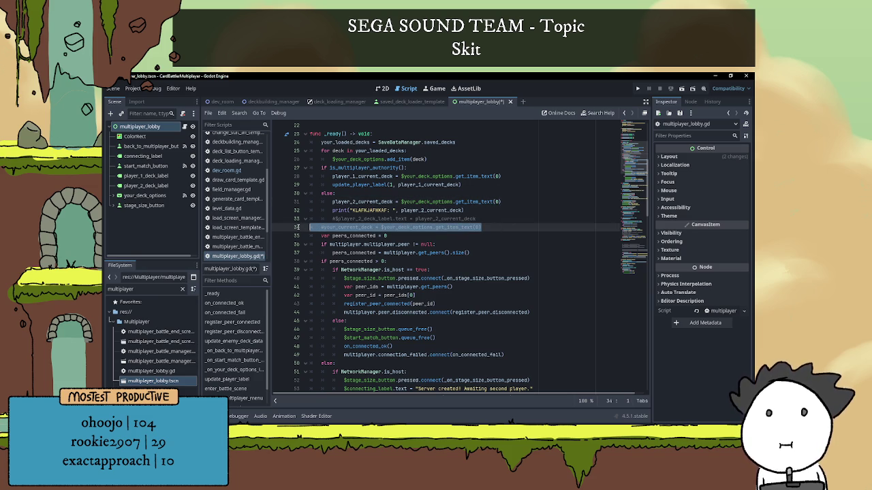
key(BackSpace)
key(BackSpace)
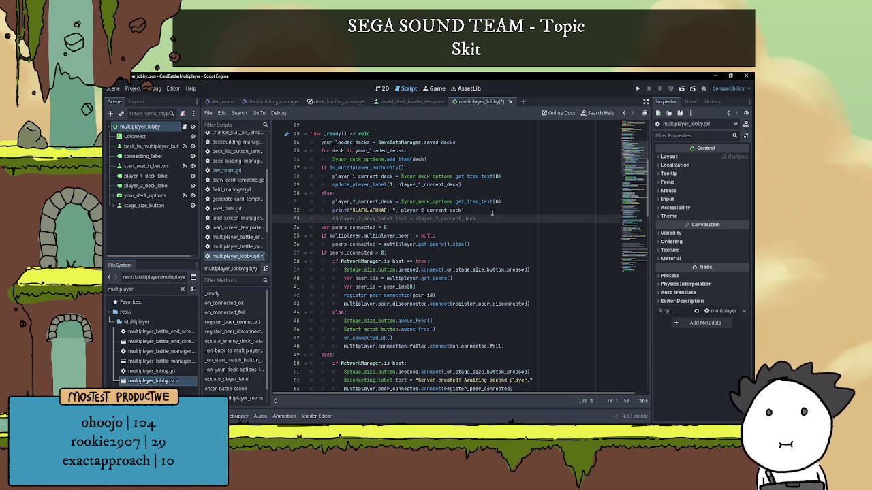
click(491, 211)
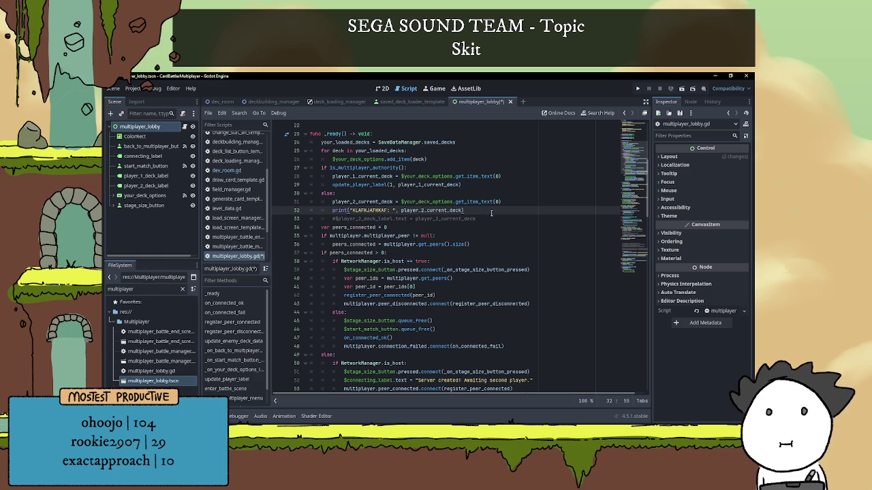
click(472, 202)
double_click(443, 202)
scroll(422, 194, up, 1)
click(402, 184)
double_click(373, 184)
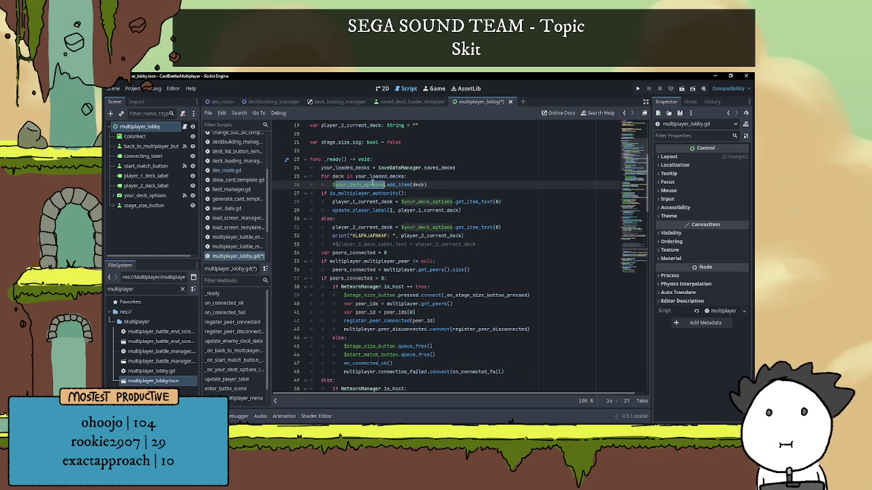
double_click(358, 167)
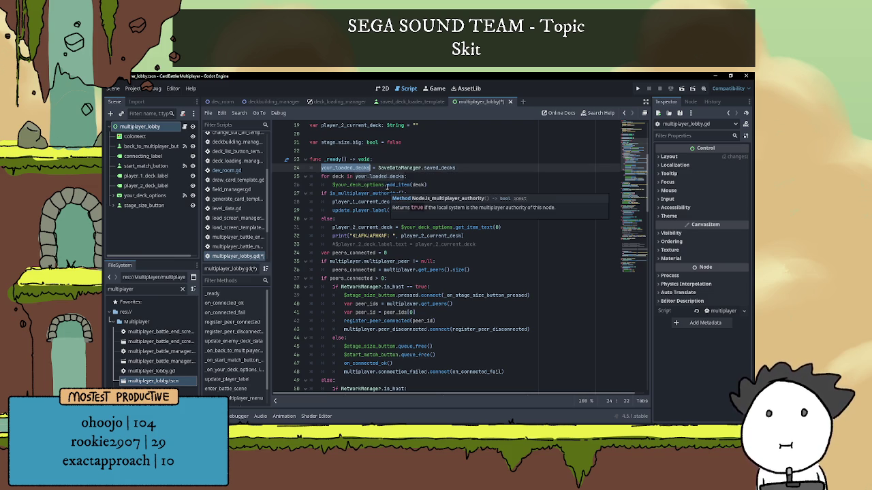
double_click(380, 177)
click(425, 186)
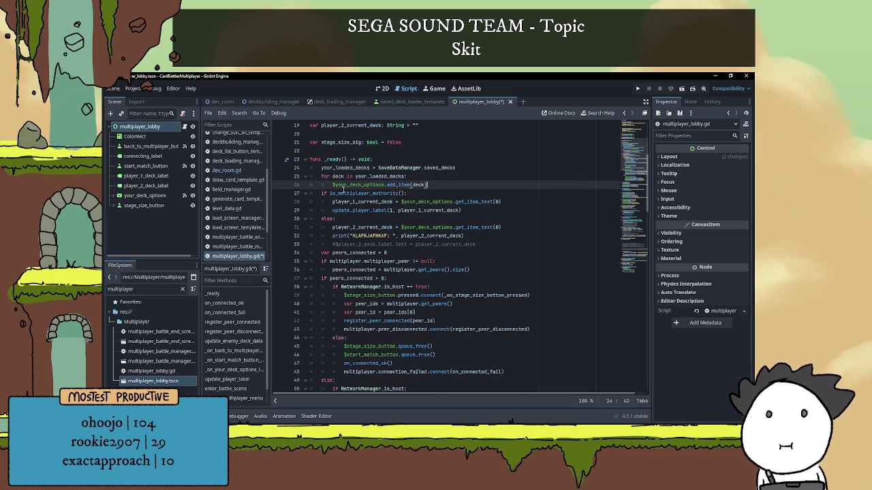
click(428, 184)
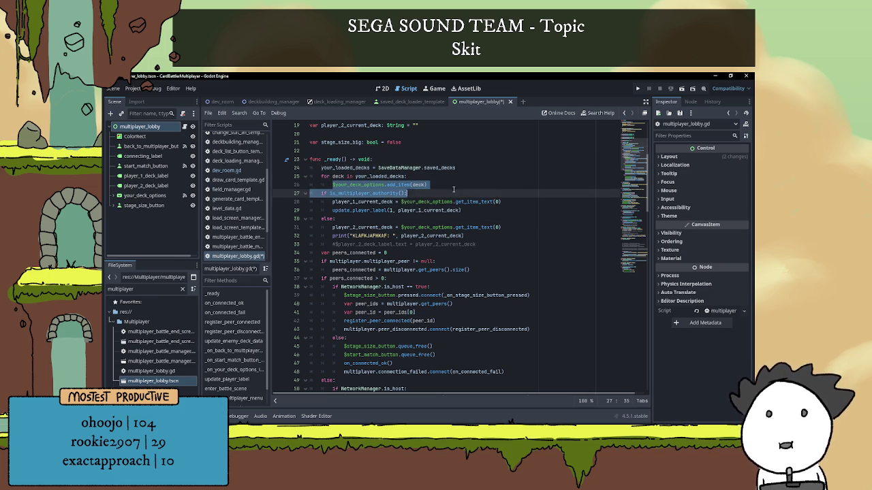
click(483, 214)
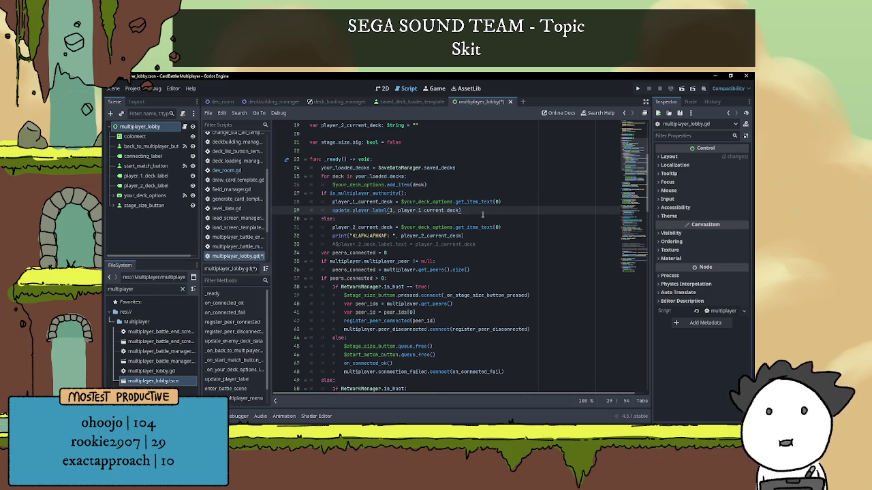
scroll(480, 215, down, 1)
click(501, 212)
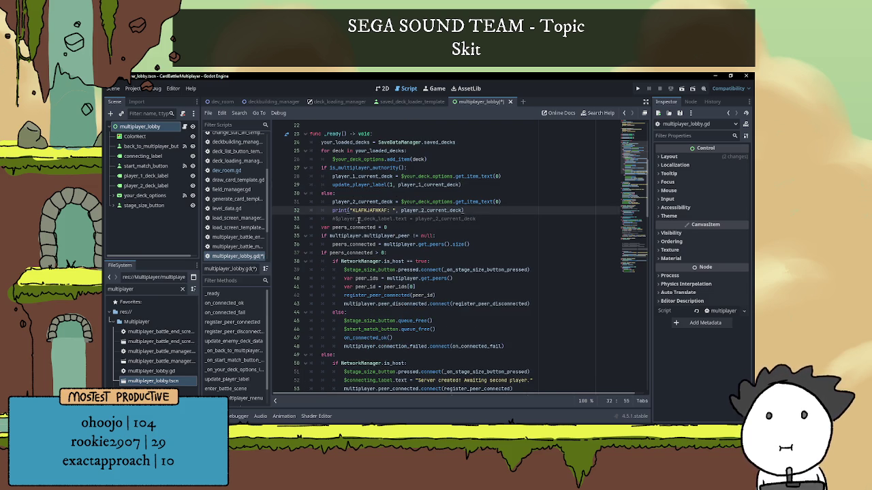
scroll(429, 211, down, 5)
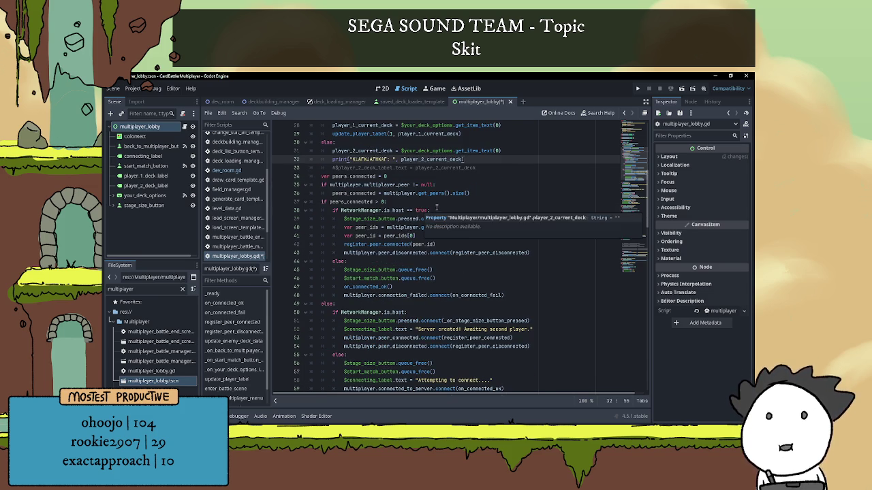
scroll(445, 214, down, 5)
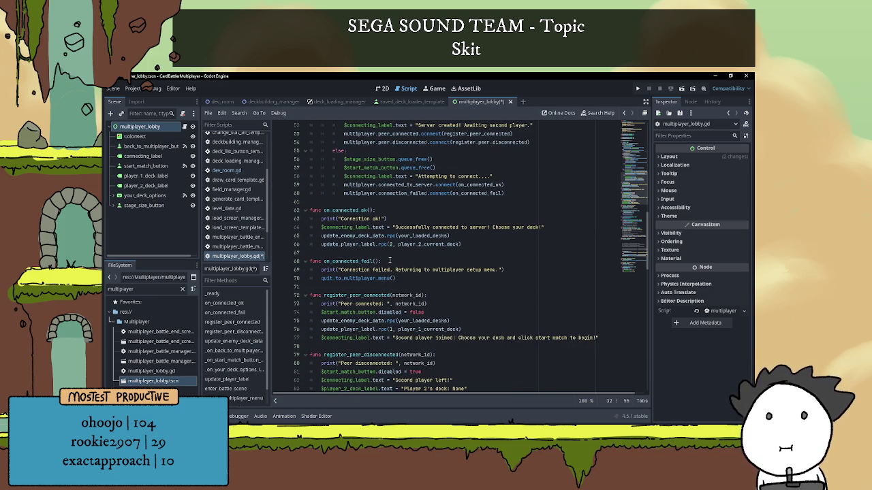
scroll(386, 258, down, 1)
click(354, 211)
click(496, 211)
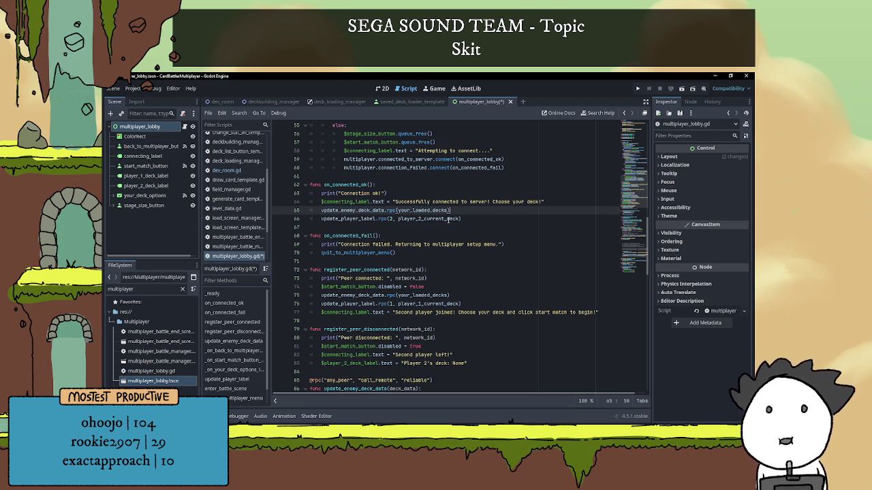
Step: Add print("TEST 2: ", player_2_current_deck) after line 66 in on_connected_ok
click(474, 220)
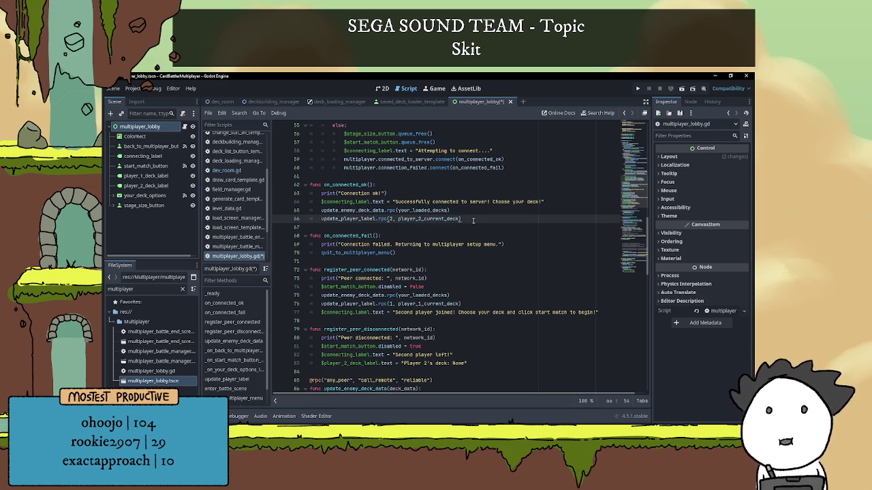
key(Return)
text(print())
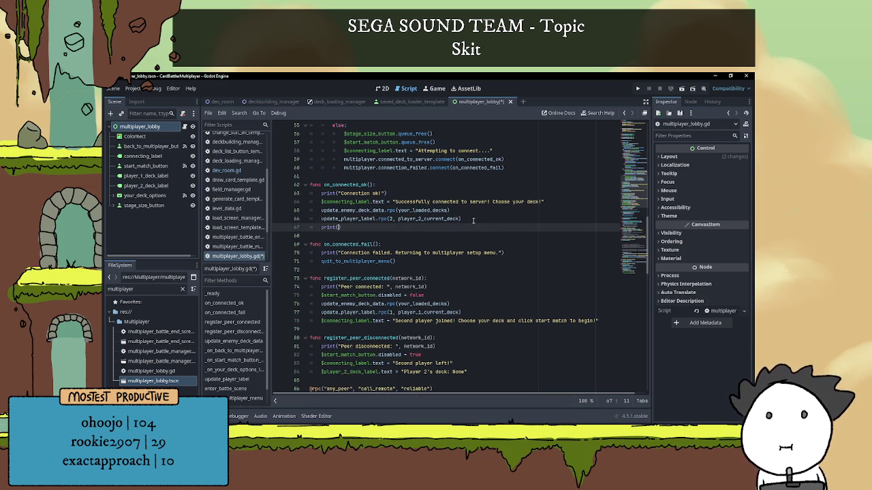
text(")
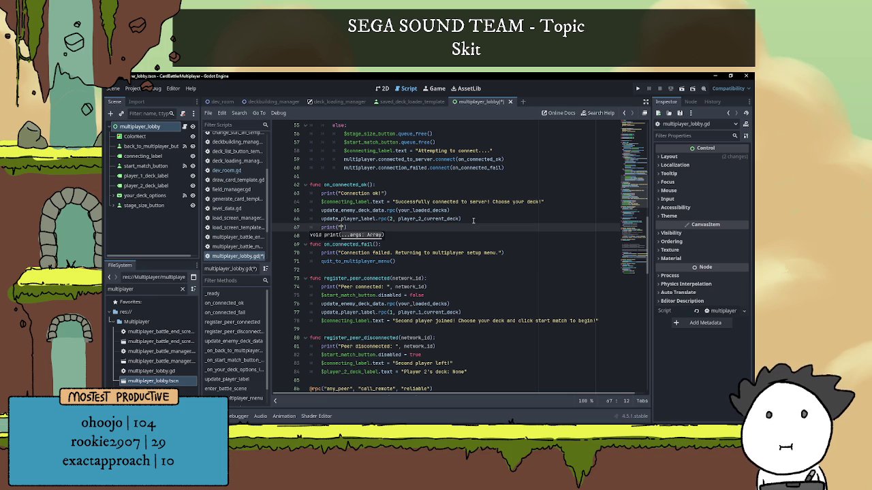
text(ST g)
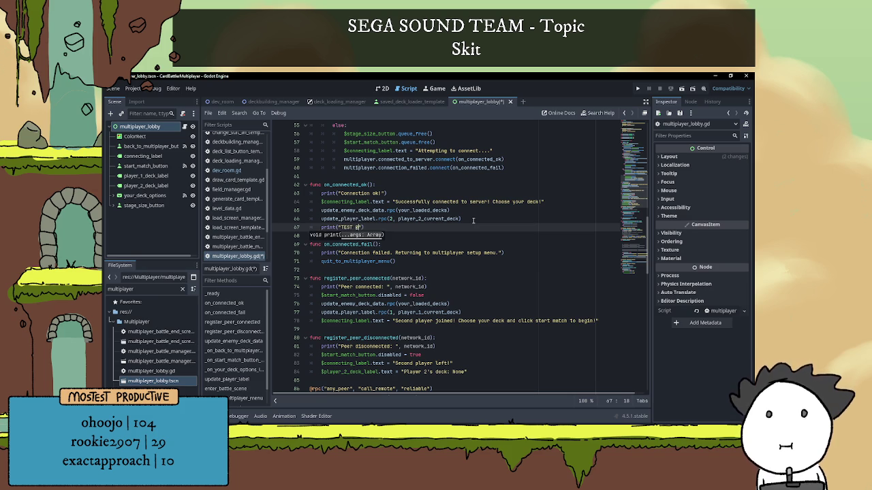
key(BackSpace)
text(2: ")
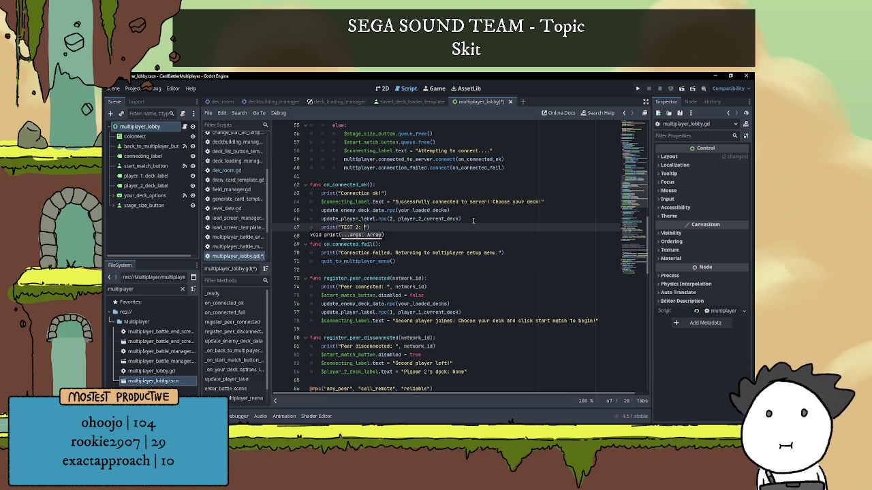
text(, curre)
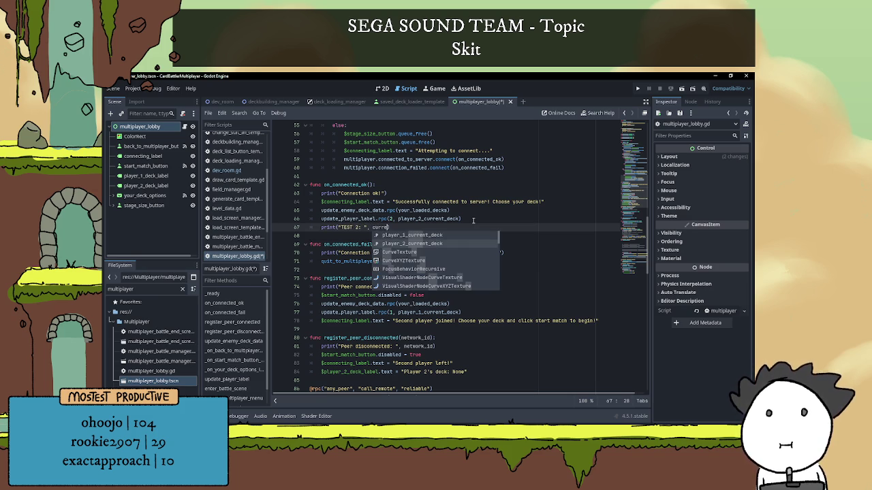
click(434, 244)
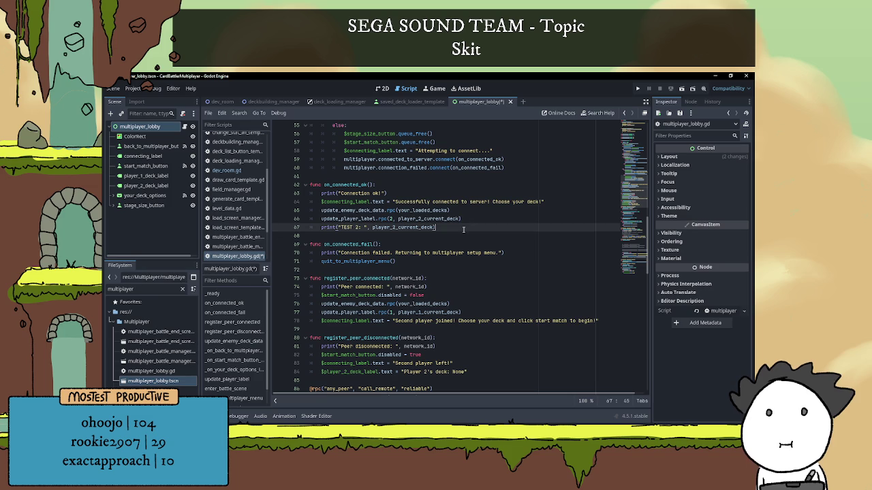
Step: Save the lobby script and run the project
click(492, 218)
key(ctrl+s)
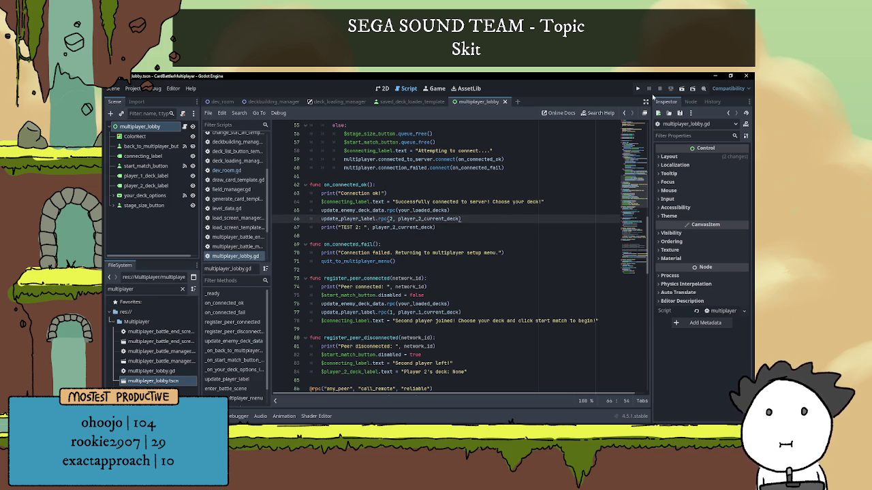
click(637, 90)
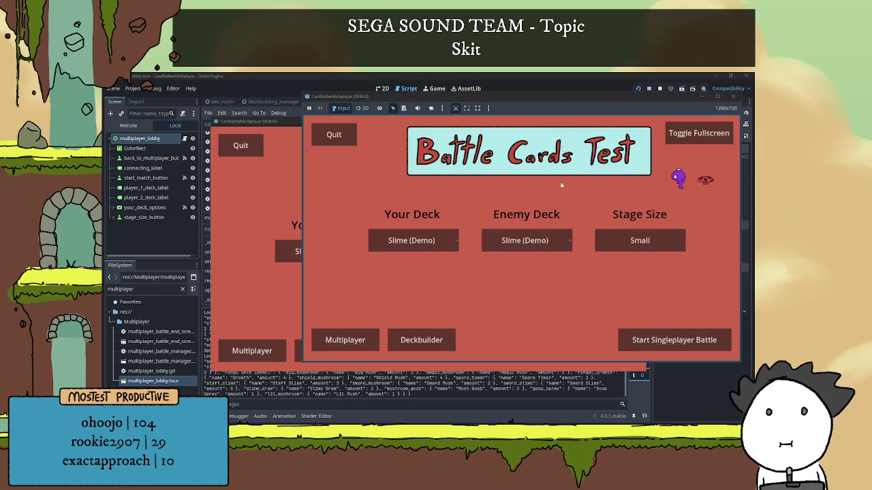
Step: Host a battle in one game window, join it as player 2 from the other, then close both games
click(345, 340)
drag(276, 122, 200, 98)
click(582, 253)
click(599, 186)
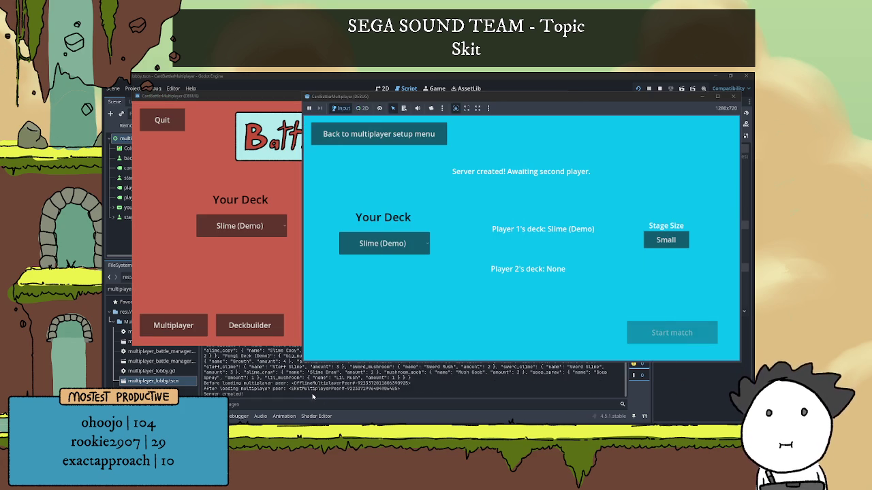
click(156, 328)
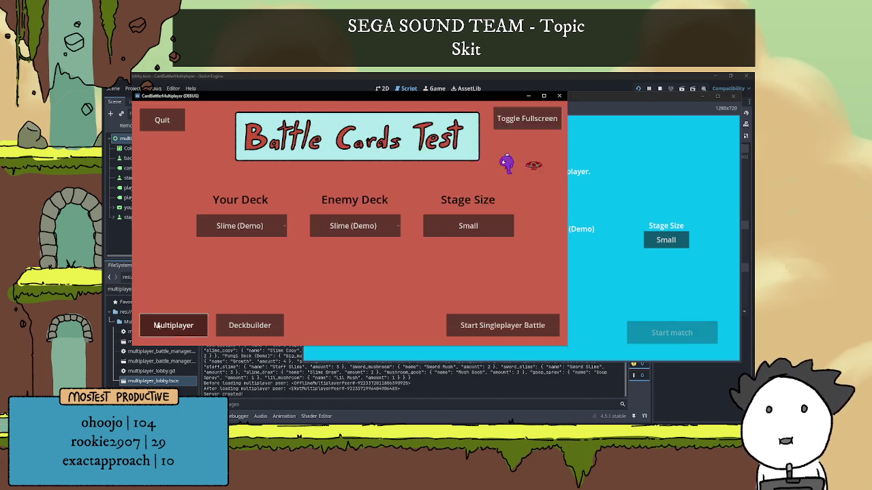
click(156, 328)
click(358, 315)
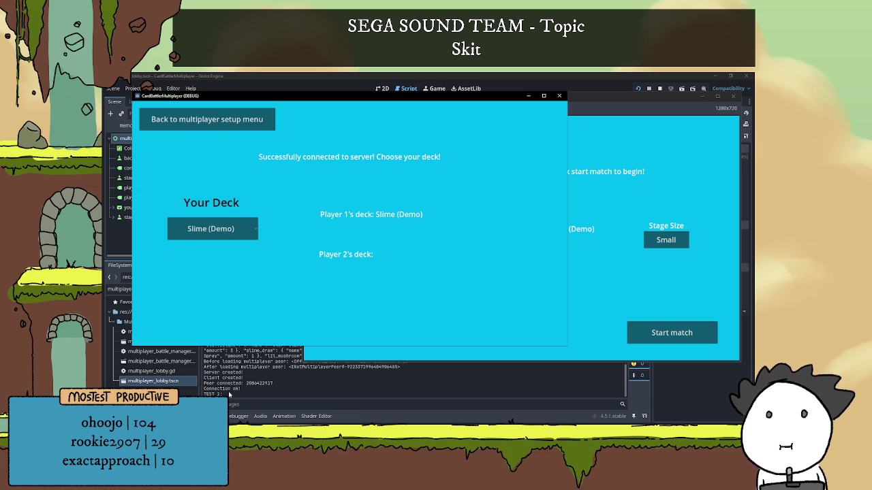
click(229, 395)
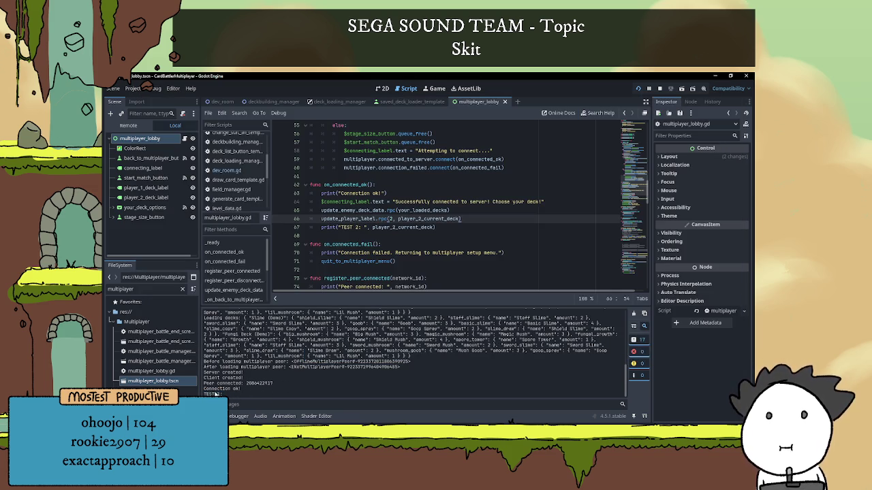
Step: Check the empty 'TEST 2:' output and the _ready else branch on line 30, then stop the game
drag(204, 393, 254, 394)
click(240, 389)
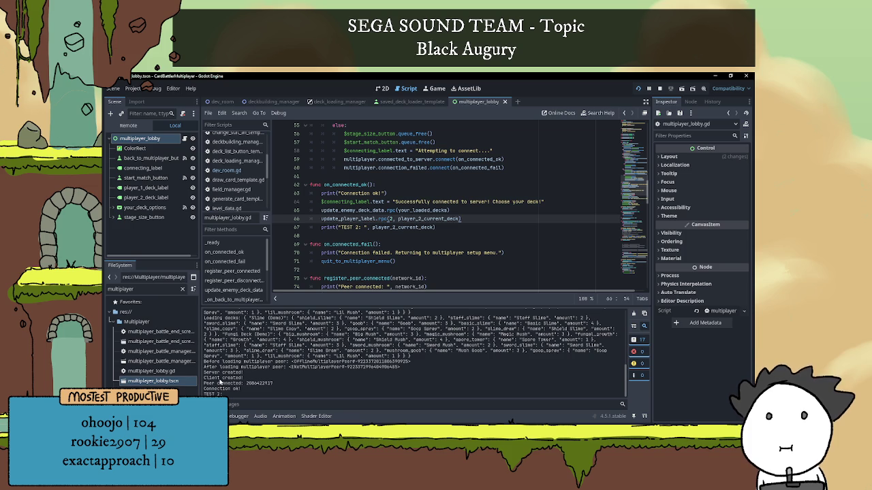
scroll(225, 382, up, 2)
scroll(280, 341, down, 2)
scroll(402, 202, up, 10)
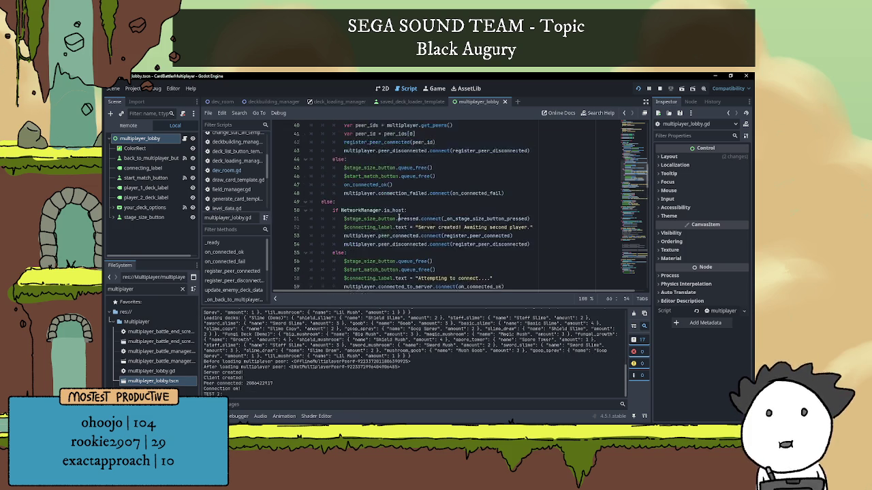
scroll(402, 202, up, 1)
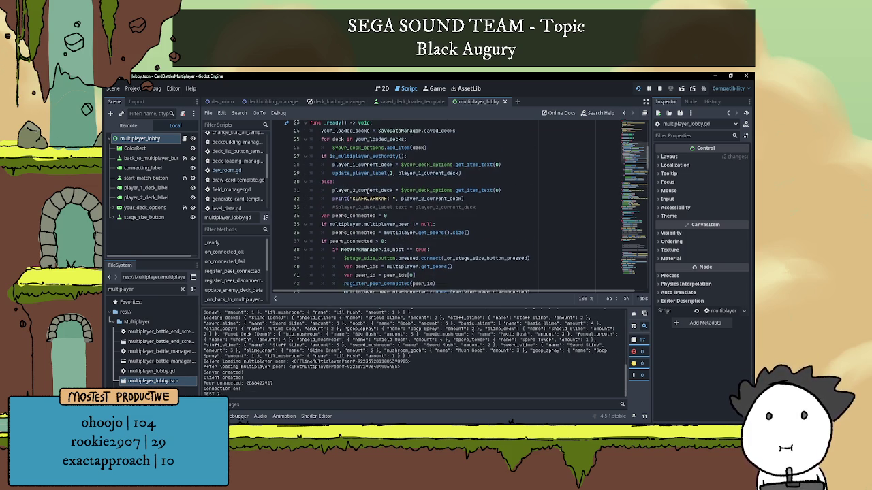
click(342, 195)
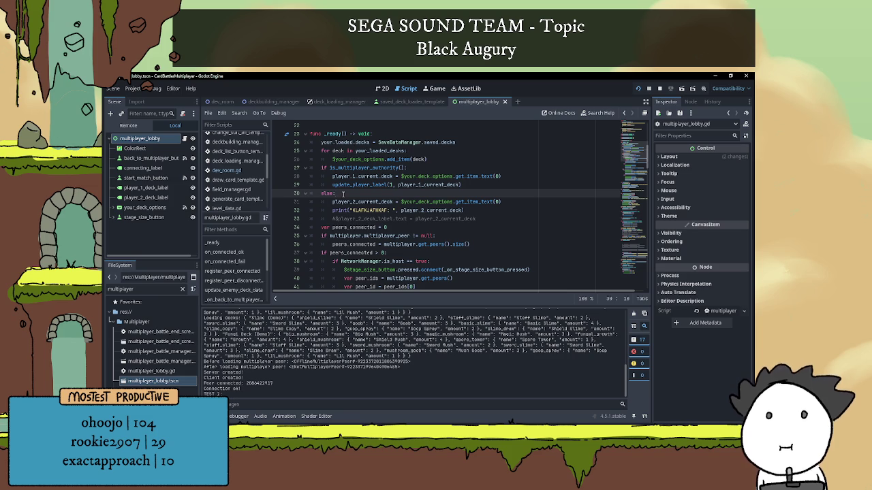
scroll(344, 194, up, 1)
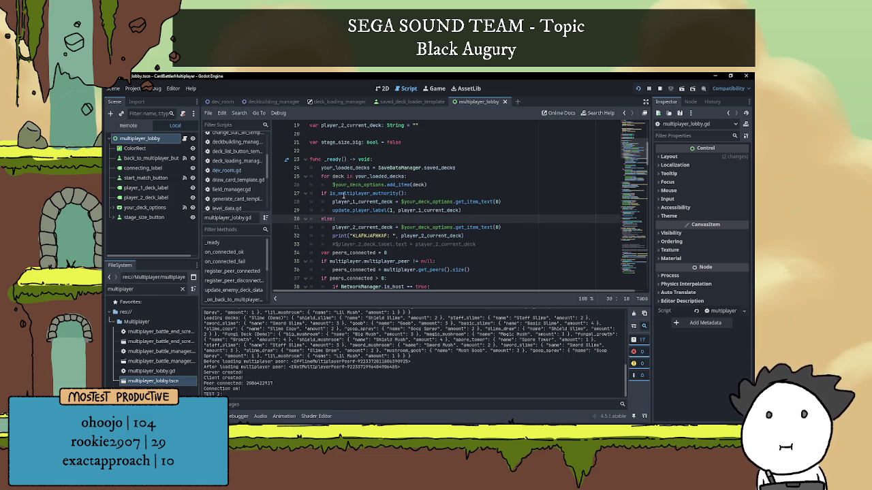
mouse_move(344, 194)
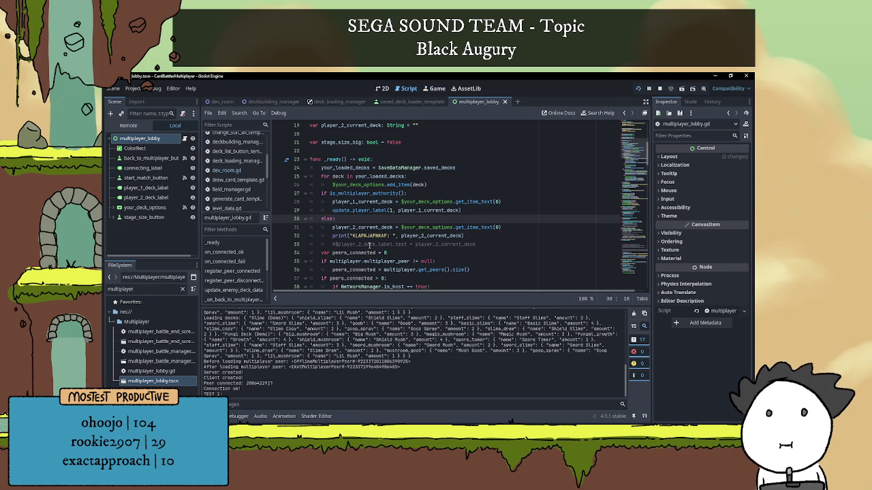
click(659, 88)
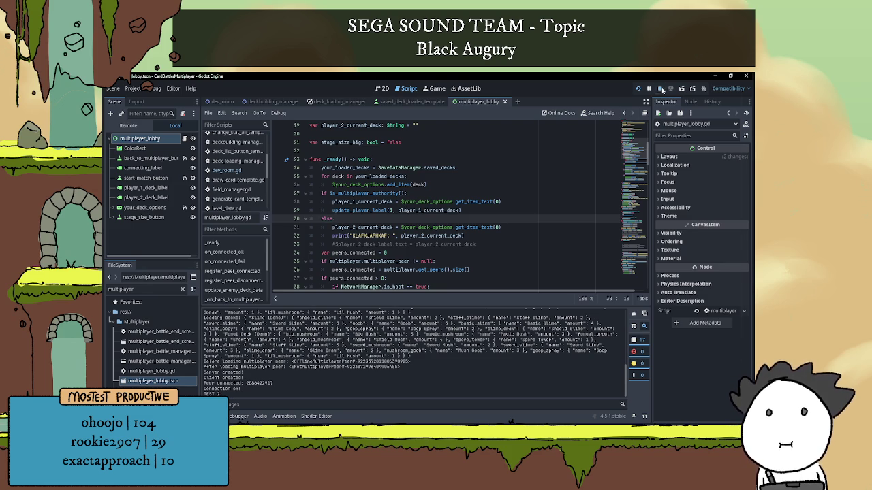
Step: Replace is_multiplayer_authority() on line 27 with NetworkManager.is_host:
drag(407, 194, 330, 194)
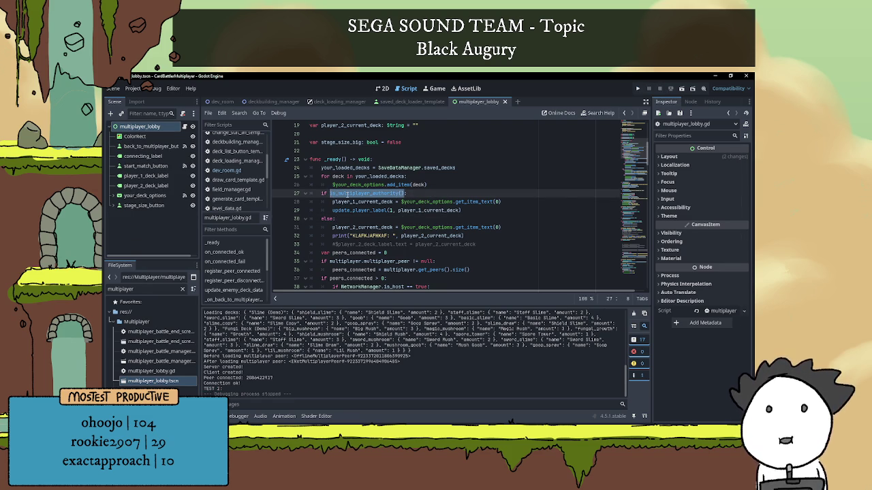
text(Netw)
text(orkManager.)
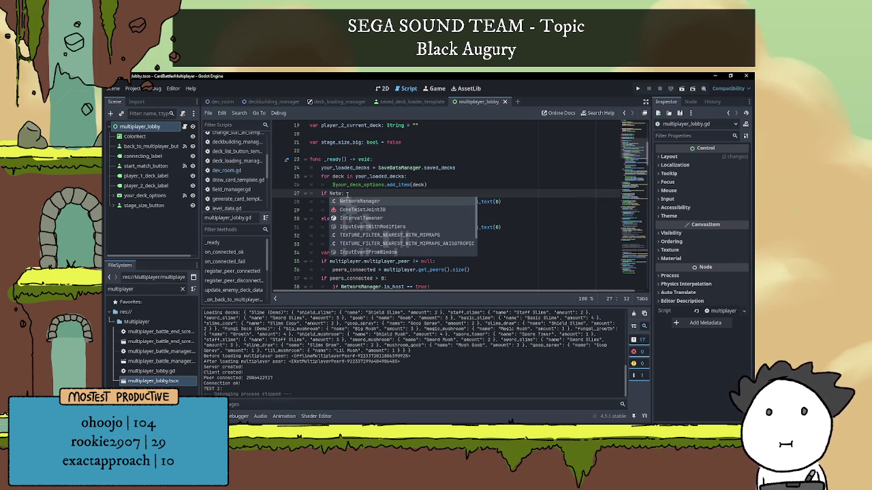
text(is_host:)
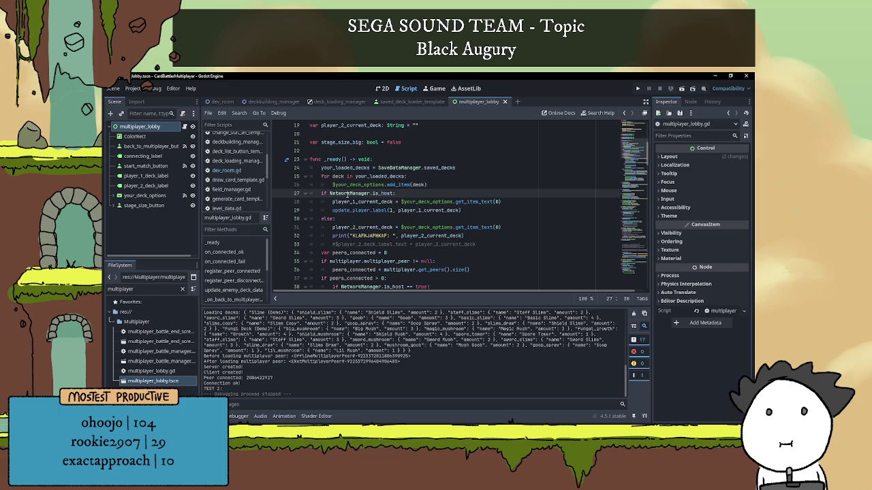
click(410, 215)
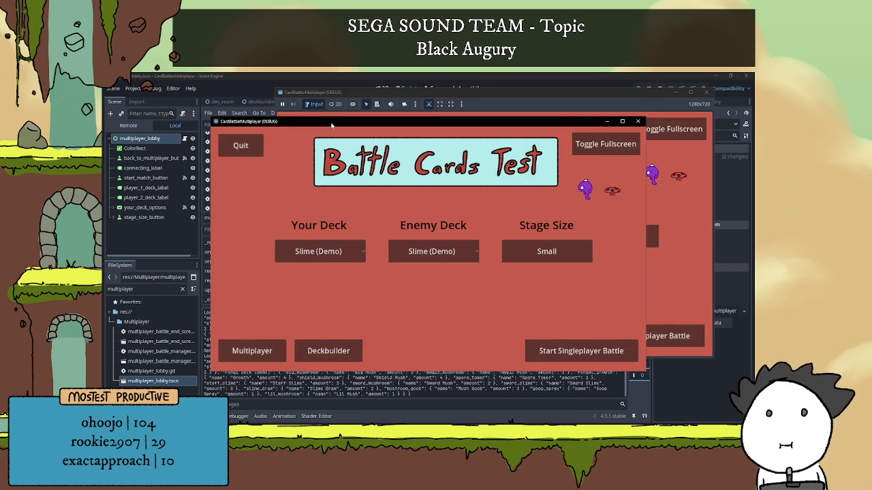
Step: Host a battle from the first game and join it as the second player
click(347, 336)
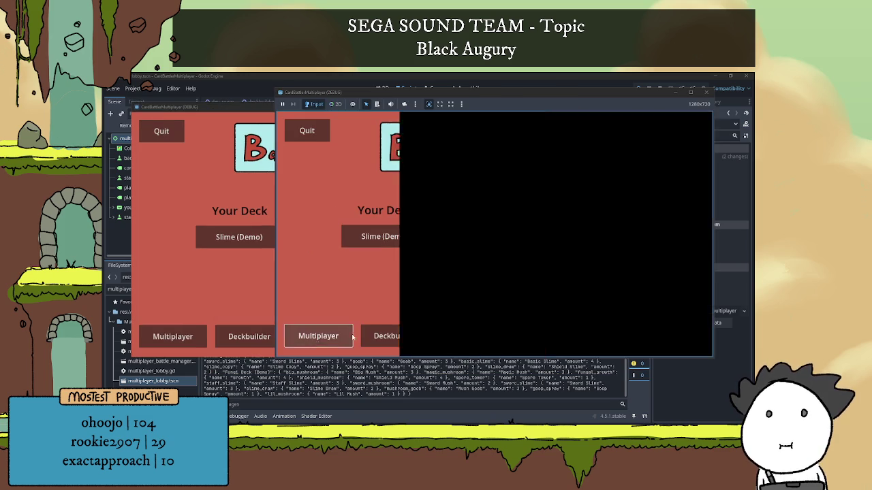
click(581, 182)
click(233, 289)
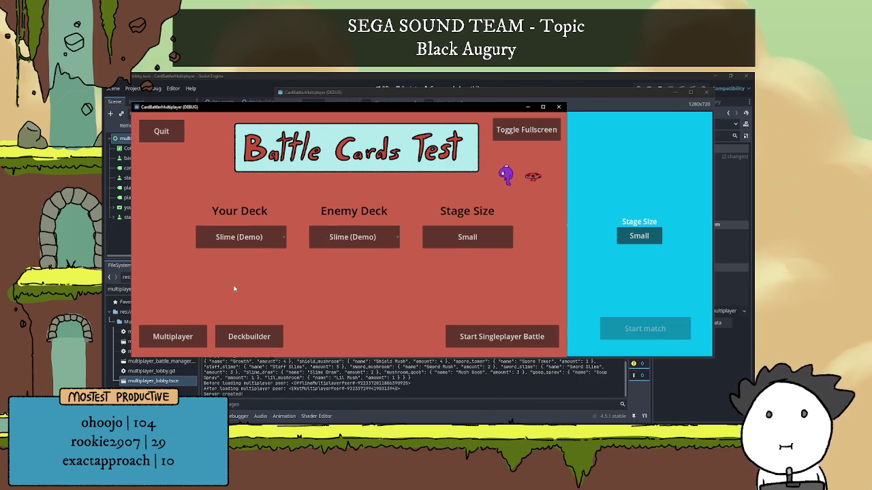
click(171, 335)
click(359, 331)
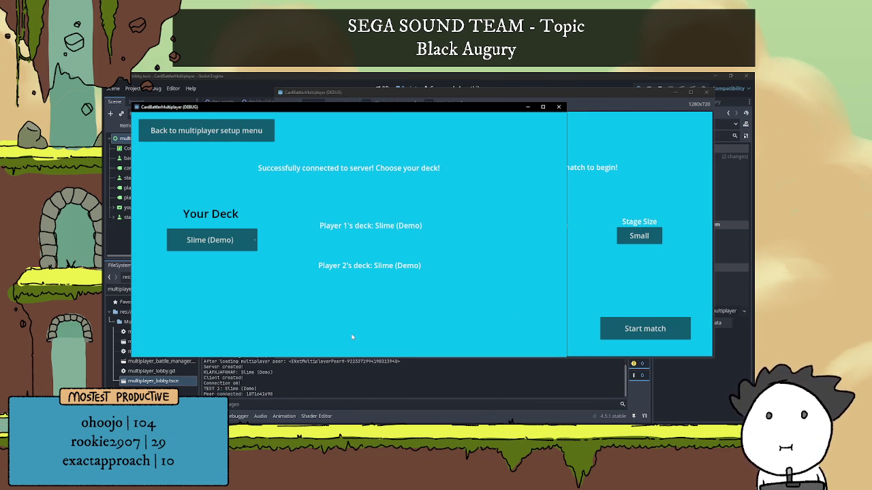
Step: Switch the host's deck to Fungi Deck (Demo), then back to Slime (Demo)
click(595, 260)
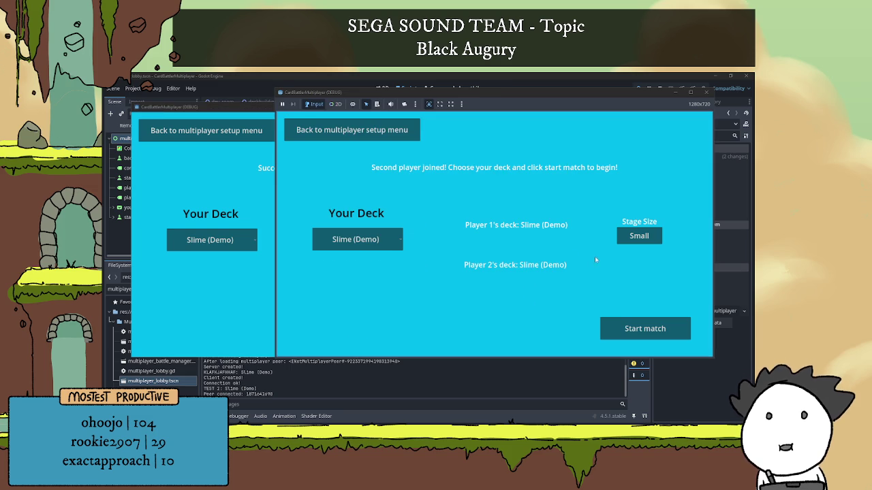
click(382, 242)
click(363, 256)
click(363, 244)
click(340, 260)
click(367, 242)
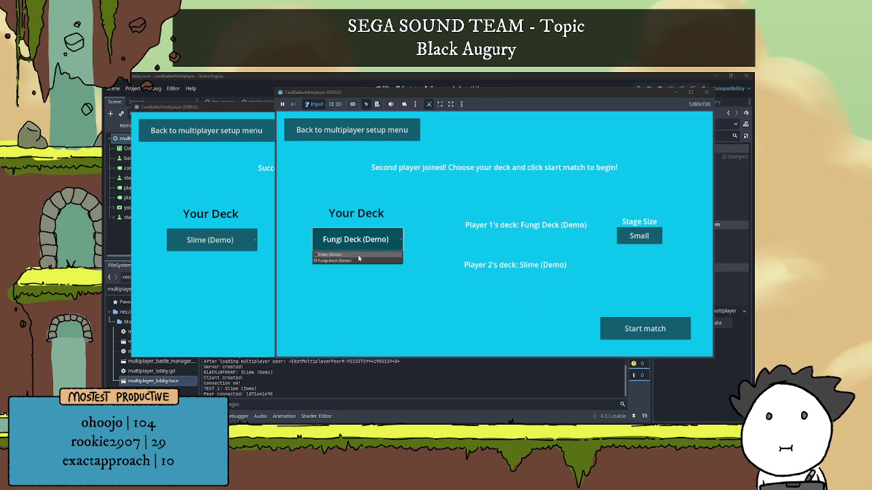
click(367, 242)
click(364, 243)
click(361, 255)
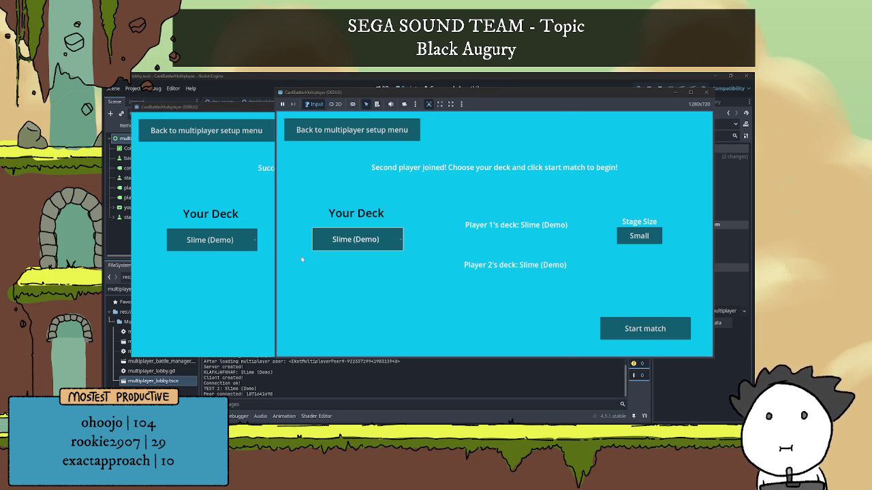
Step: Switch the client's deck to Fungi Deck (Demo) and back to Slime (Demo), then stop both games
click(234, 249)
click(218, 261)
click(211, 240)
click(211, 255)
click(593, 277)
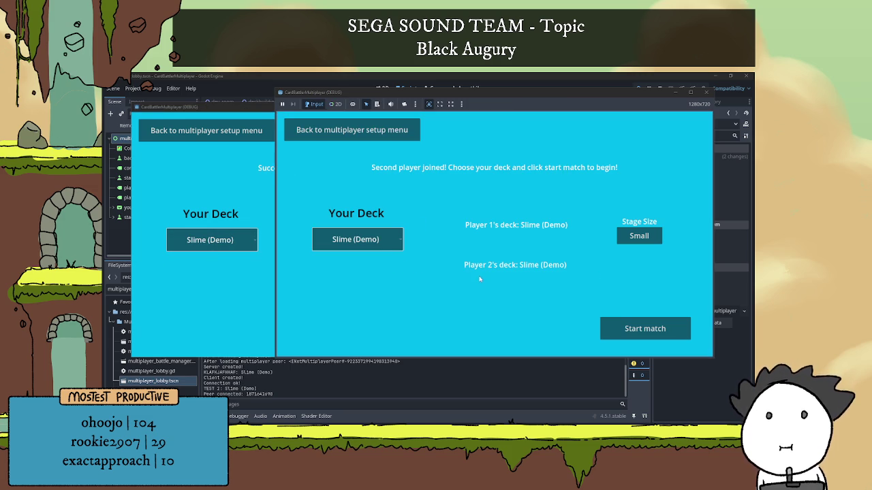
key(F8)
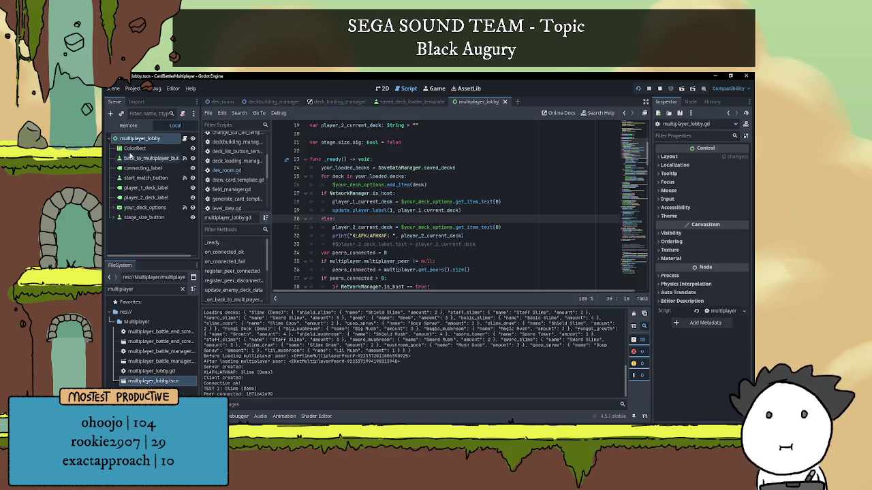
Step: Inspect the live multiplayer_lobby node in the Remote tree, then stop and relaunch the game
click(125, 127)
click(143, 178)
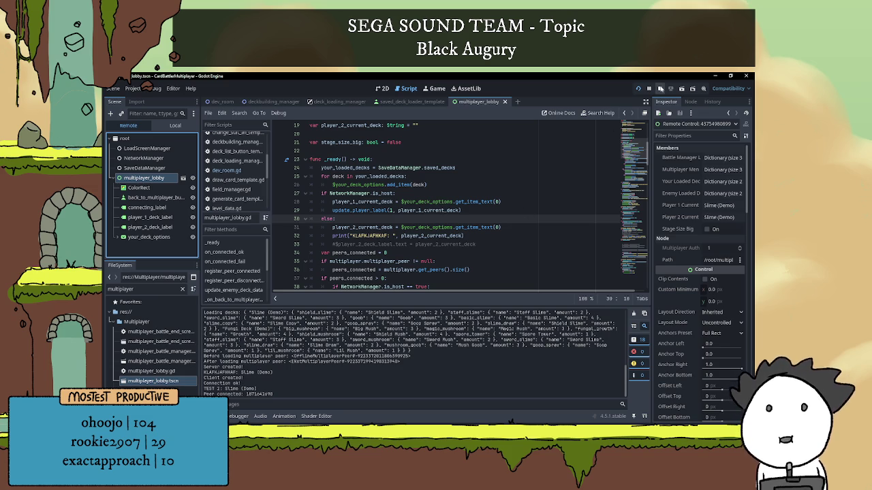
click(660, 89)
click(638, 89)
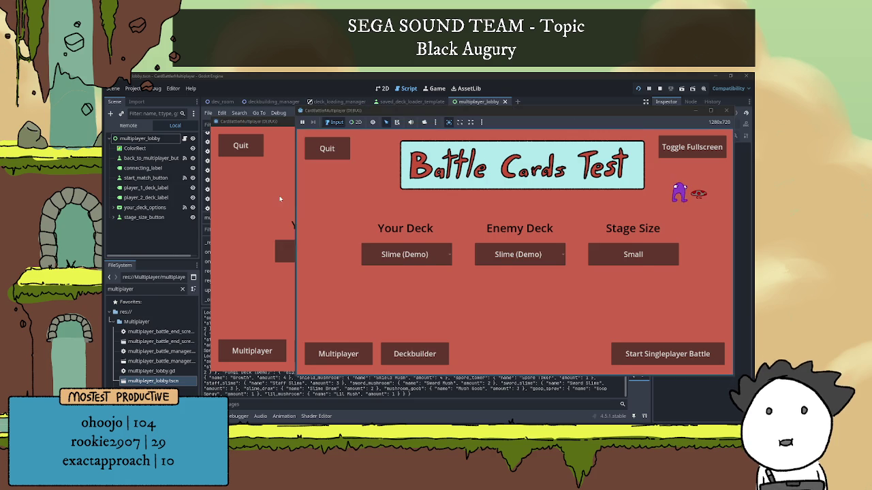
Step: Host a new multiplayer battle from the second game window
mouse_move(243, 108)
mouse_down()
mouse_move(241, 121)
mouse_move(165, 117)
mouse_up()
click(611, 201)
click(337, 353)
click(600, 201)
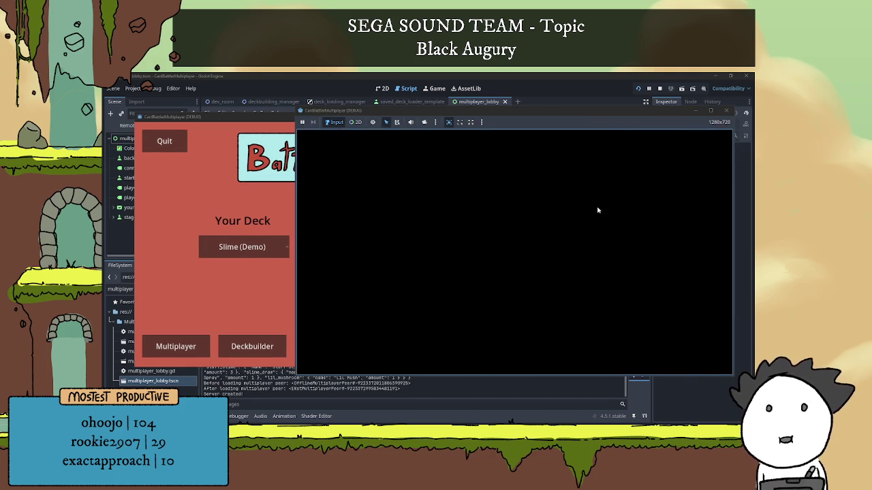
Step: Inspect the live dev_room and host multiplayer_lobby properties in the host's debug session
click(319, 105)
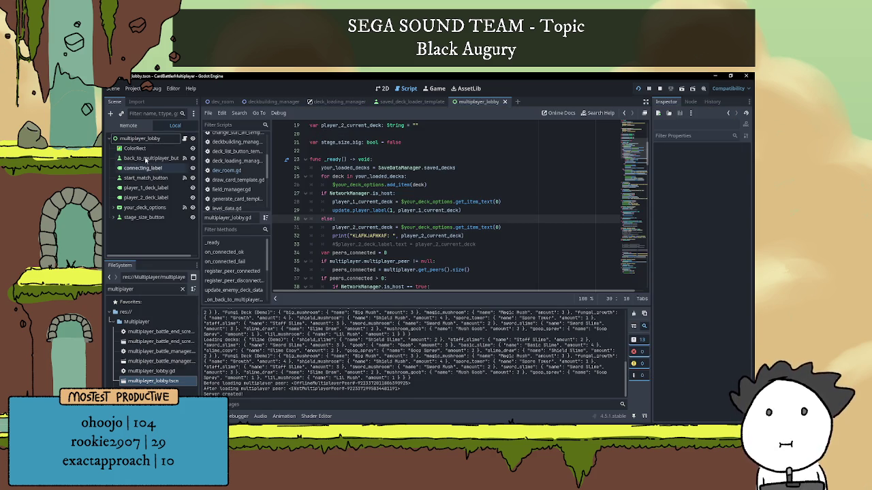
click(128, 179)
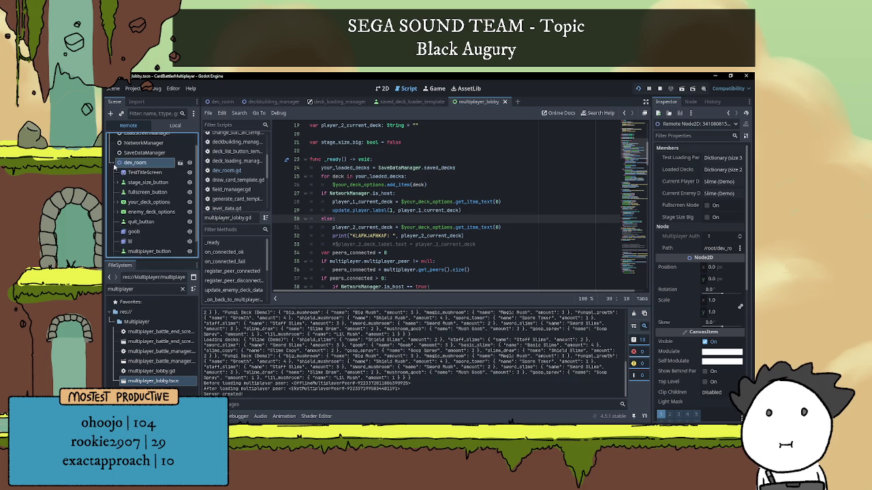
click(239, 416)
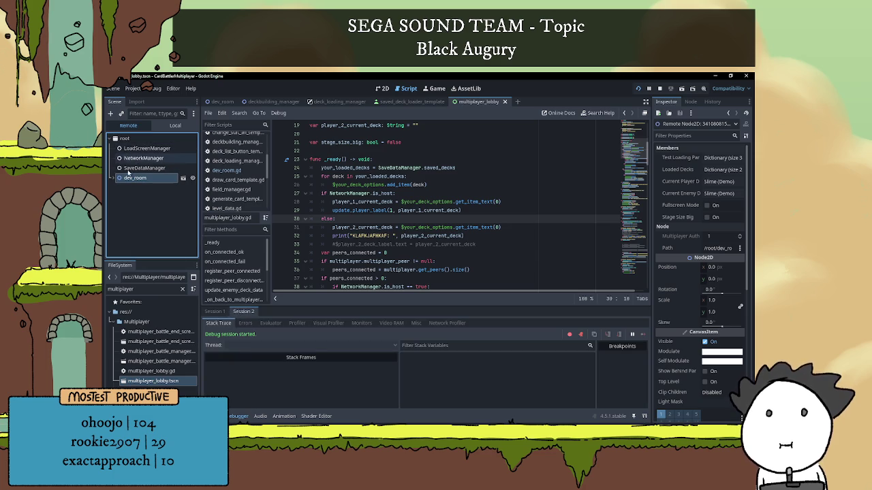
click(215, 312)
click(143, 178)
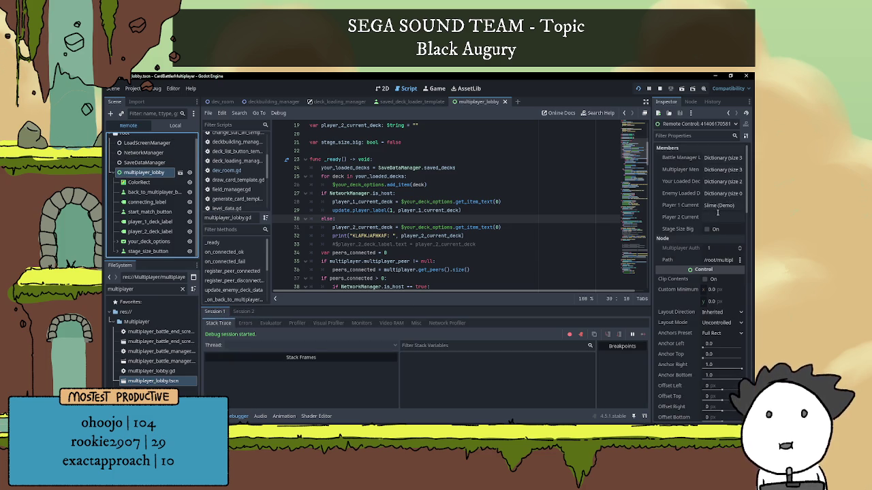
key(F5)
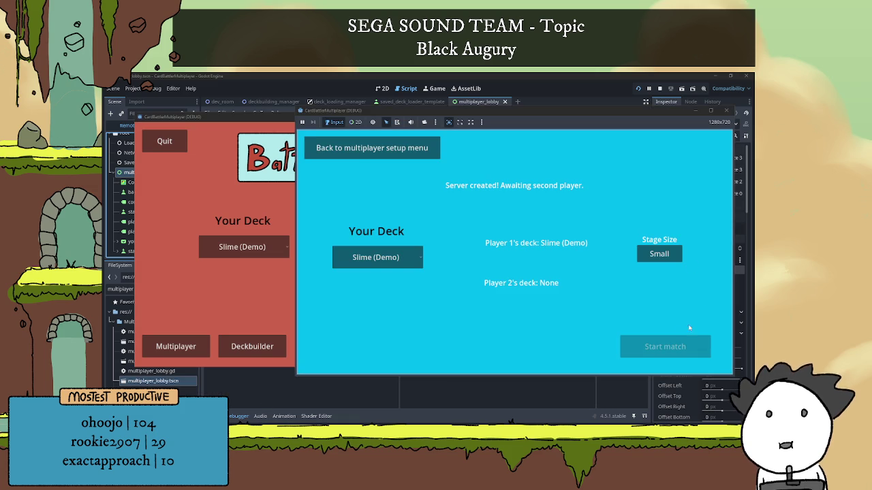
Step: Pick Fungi Deck (Demo) for the host and join the lobby as player 2 from the second game
click(396, 266)
click(389, 279)
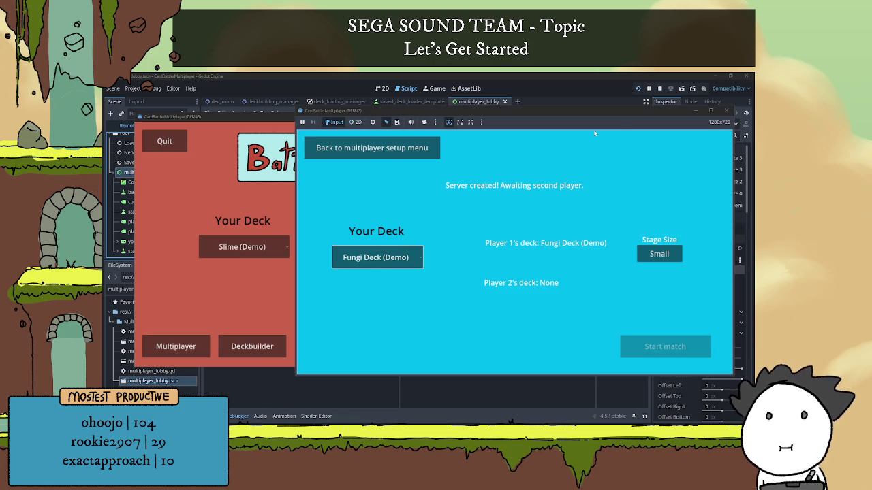
click(609, 80)
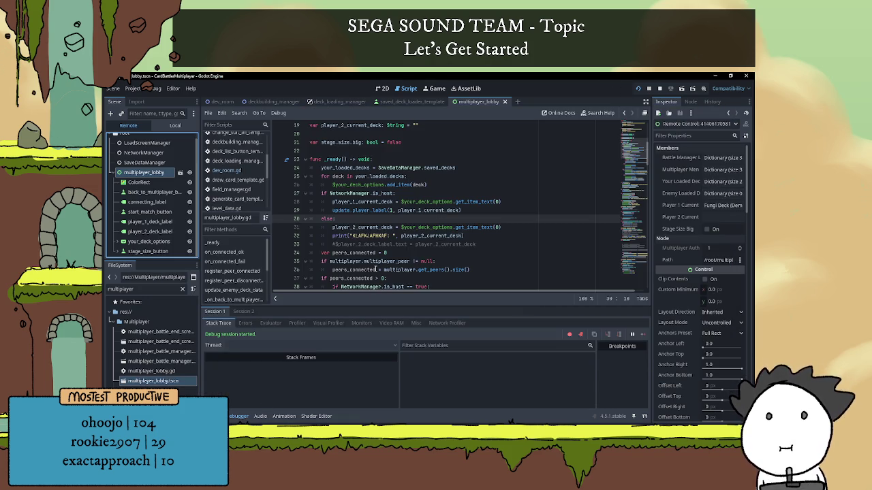
click(248, 405)
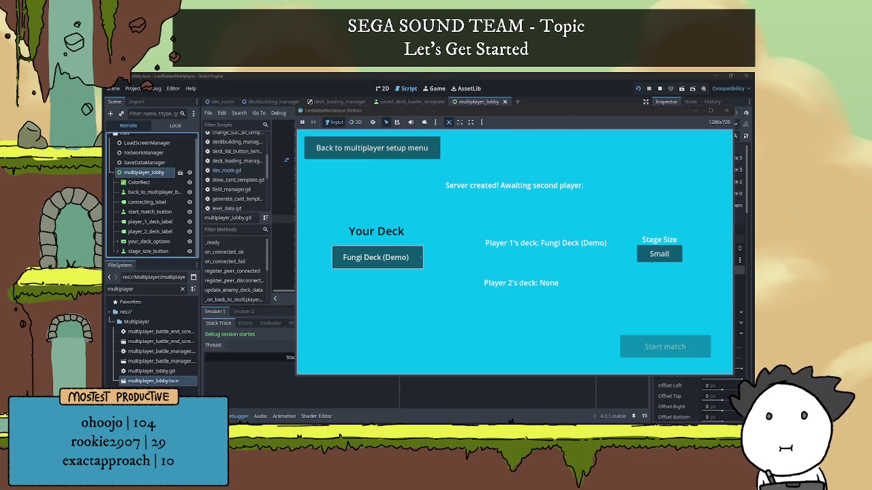
click(249, 405)
click(176, 348)
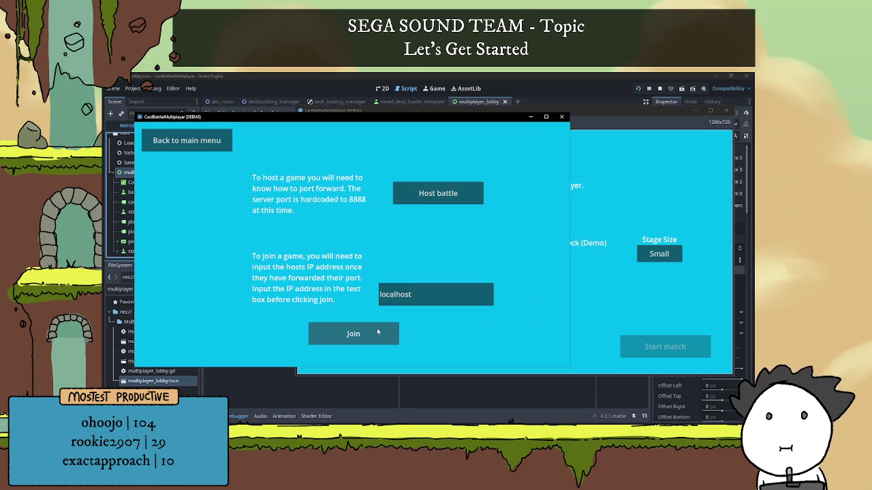
click(350, 334)
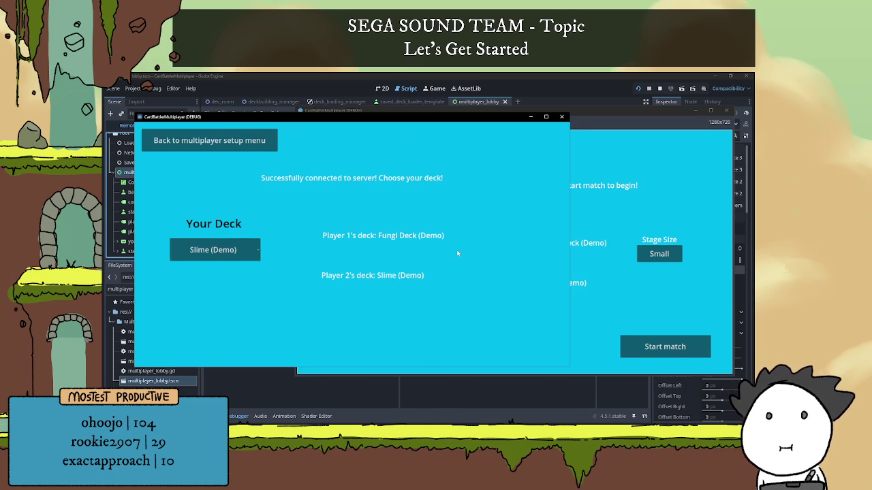
Step: Check the live Player 1 and Player 2 deck values, then hide the debugger panel
click(592, 90)
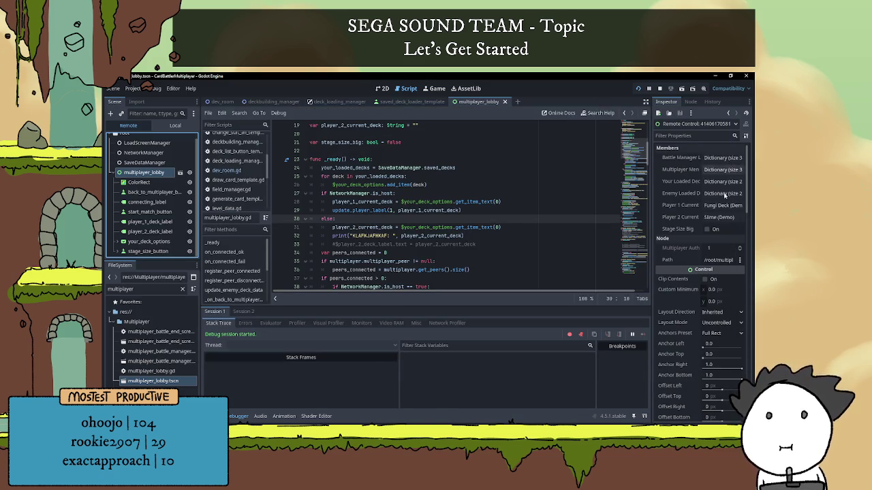
click(733, 217)
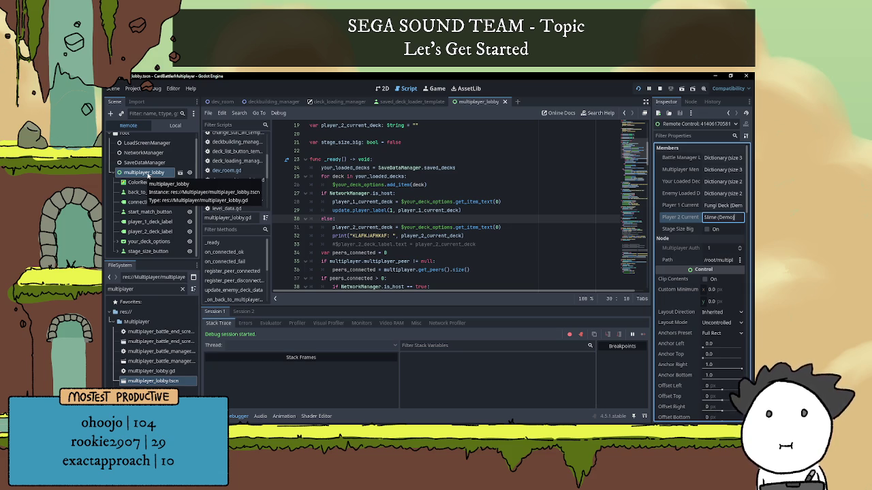
click(236, 407)
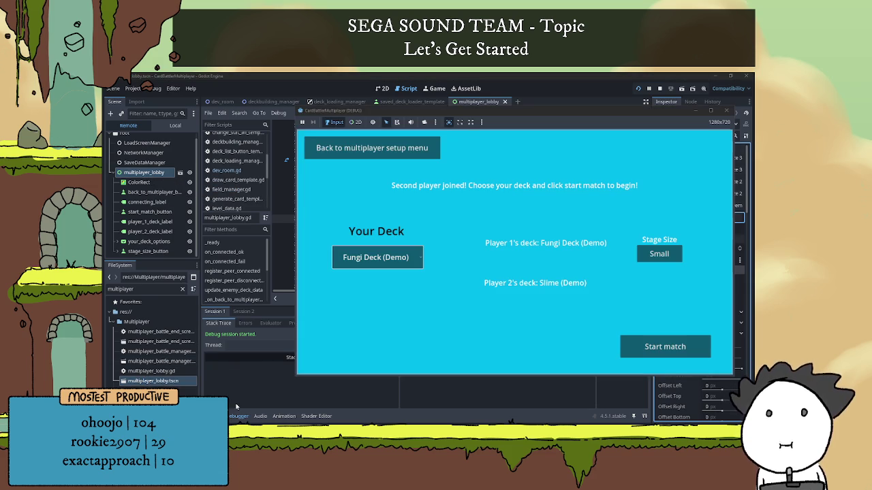
click(515, 77)
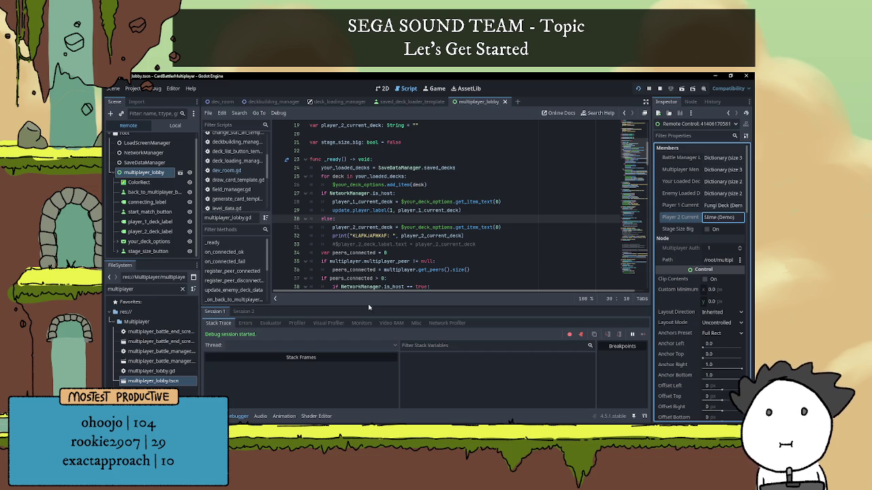
click(716, 205)
click(720, 205)
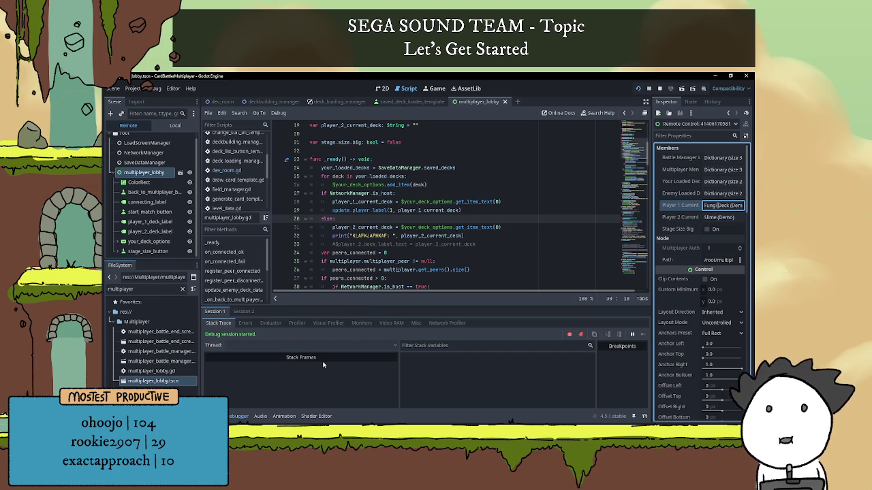
click(240, 417)
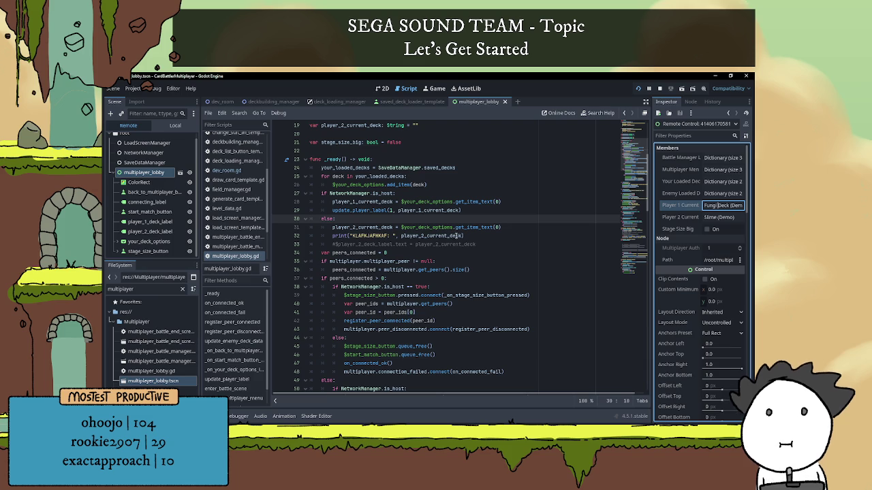
Step: Delete the KLAFKJAFHKAF debug print from _ready and stop the running game
mouse_move(474, 237)
mouse_down()
mouse_move(291, 238)
mouse_move(307, 237)
mouse_up()
key(BackSpace)
key(BackSpace)
scroll(422, 265, down, 3)
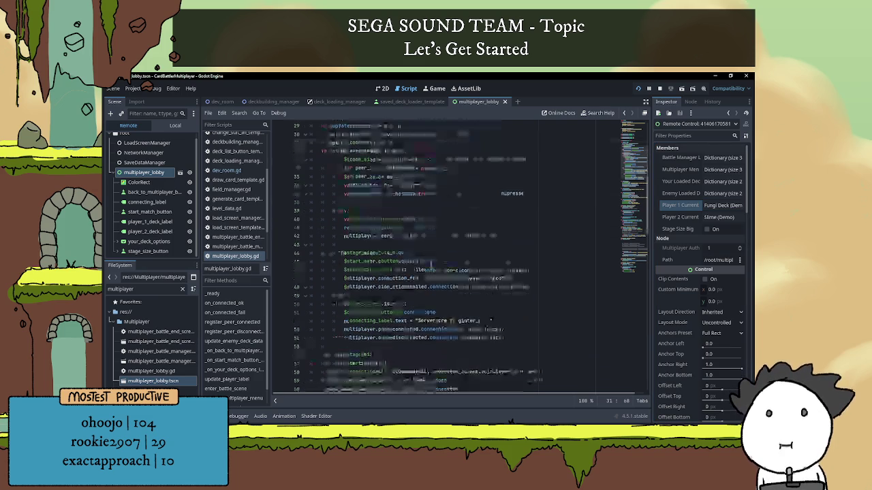
click(238, 416)
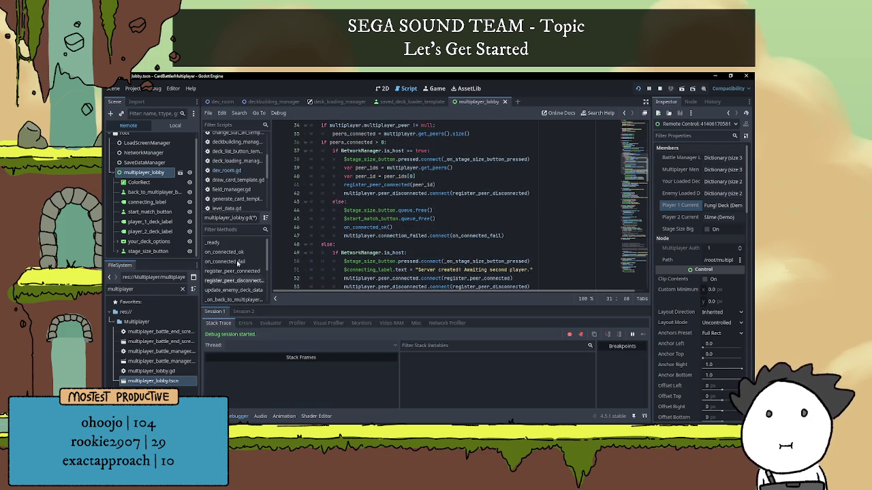
click(244, 312)
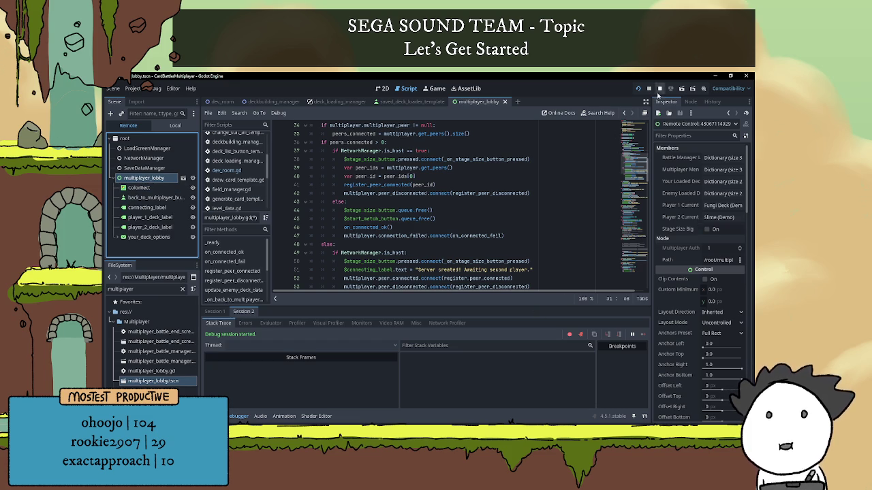
click(235, 416)
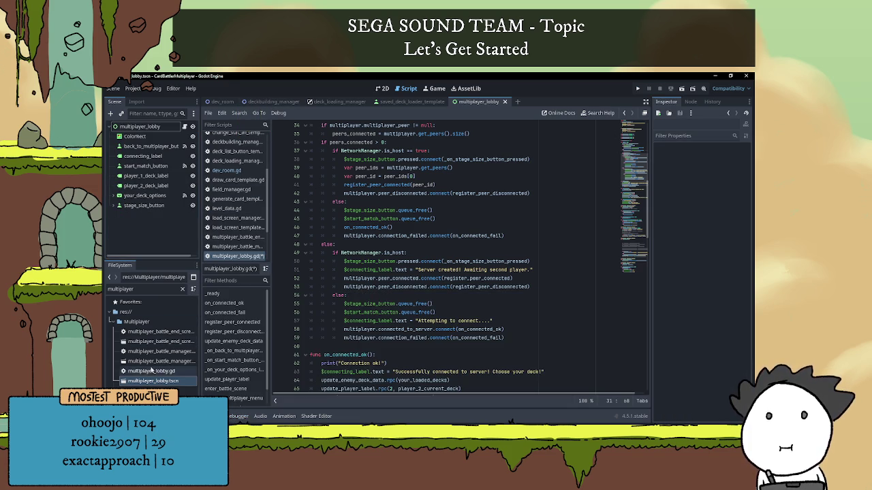
Step: Open save_data_manager.gd, review the Fungi Deck (Demo) entry, save, and return to multiplayer_lobby.gd
drag(159, 290, 106, 296)
text(ve)
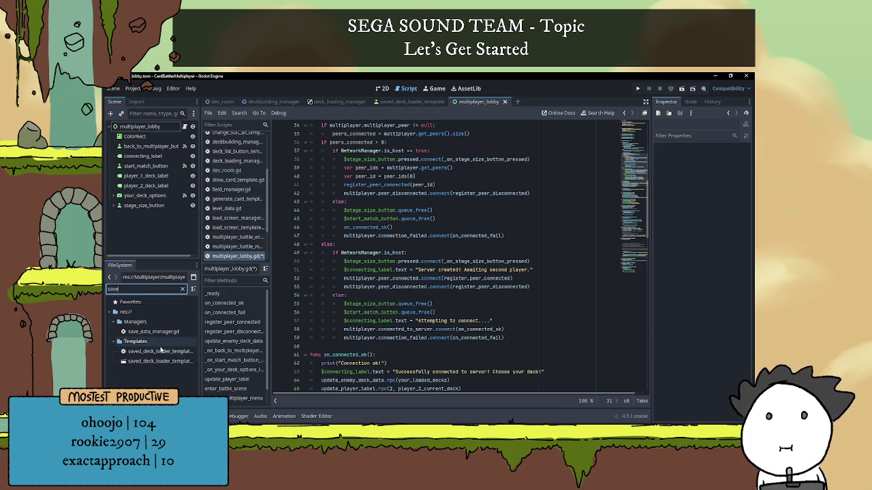
double_click(157, 332)
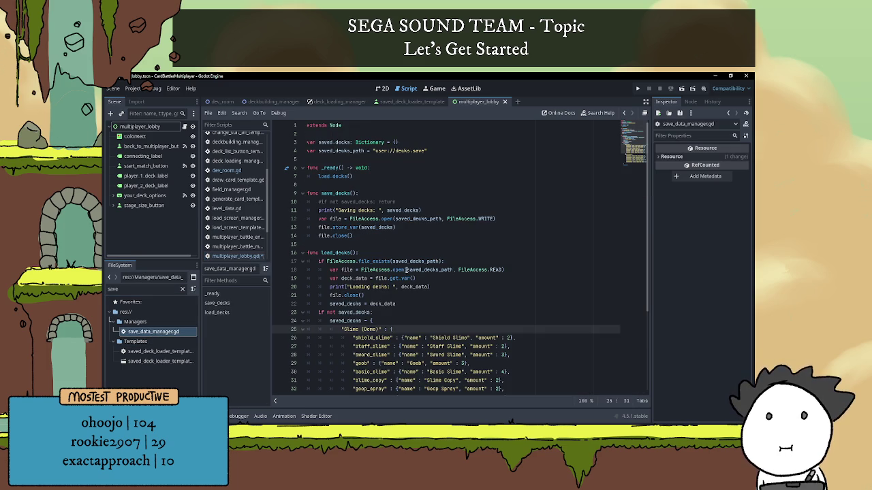
scroll(376, 276, down, 4)
click(378, 315)
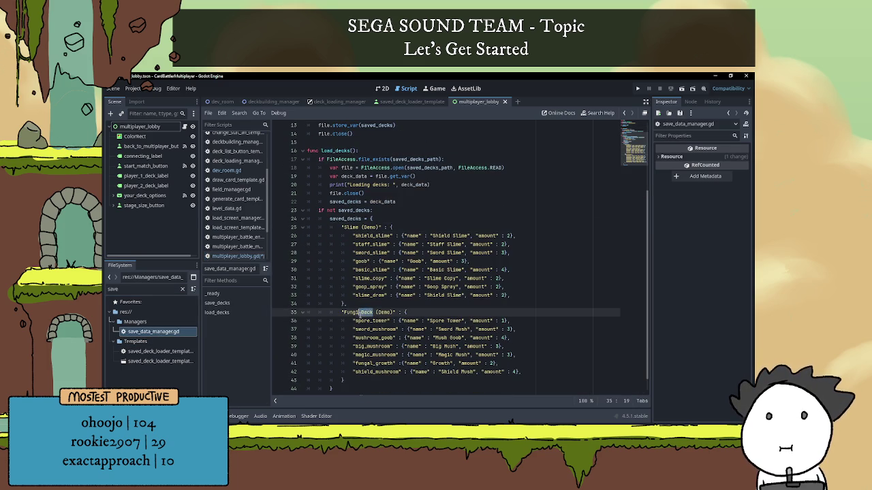
click(393, 304)
key(ctrl+s)
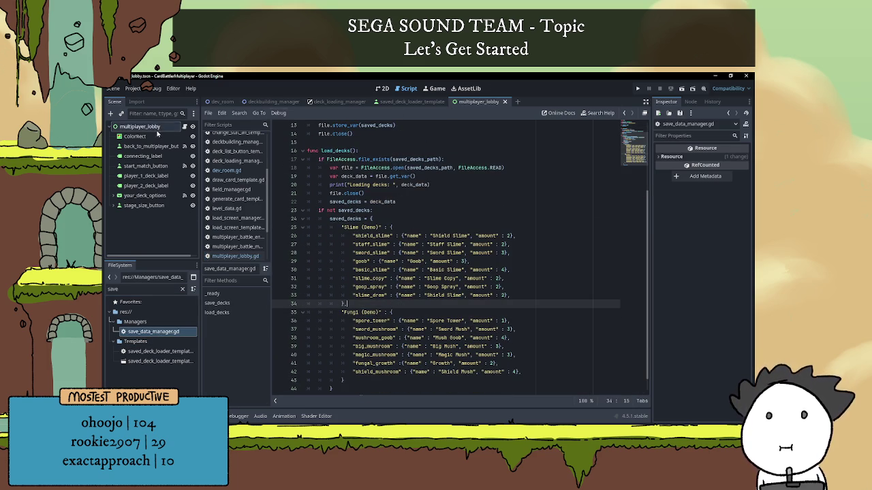
click(184, 127)
click(182, 289)
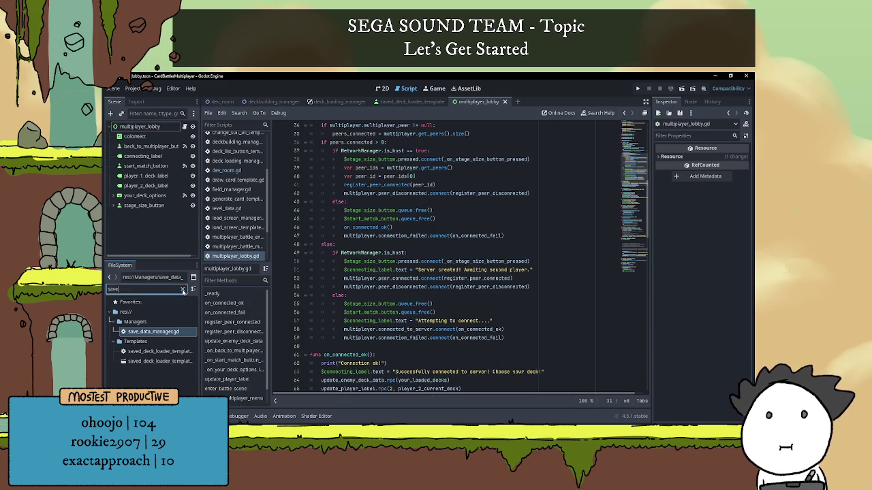
Step: Uncomment the player 2 deck label update line in _ready with Ctrl+K
click(406, 244)
scroll(408, 244, up, 4)
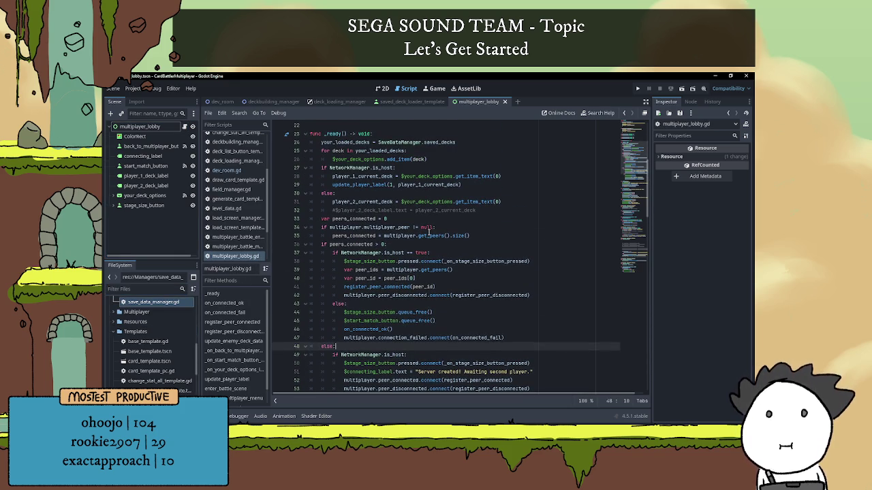
drag(478, 211, 282, 211)
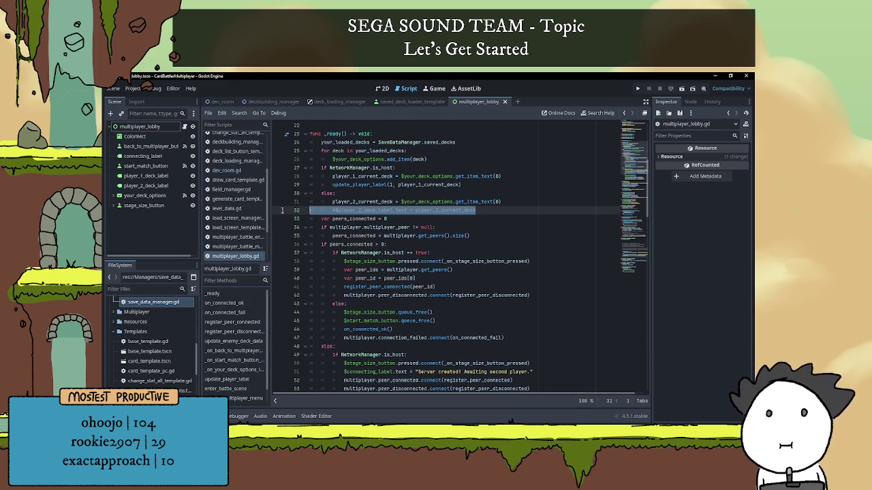
scroll(306, 229, up, 1)
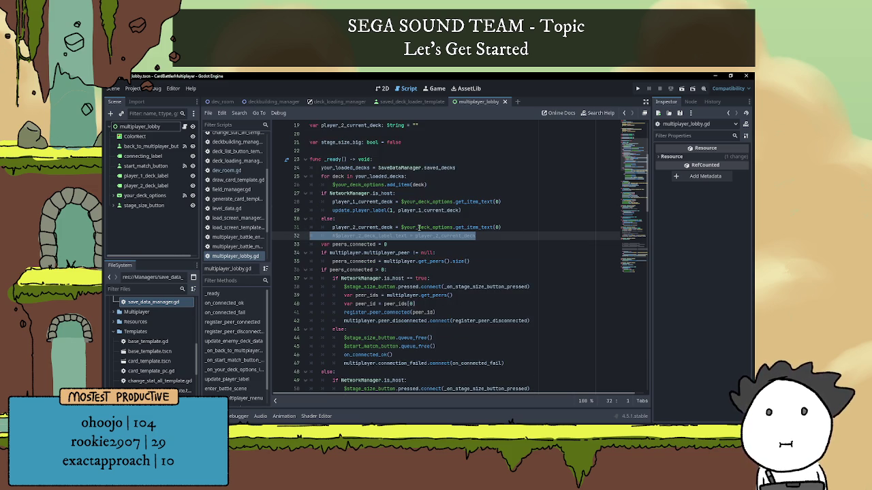
key(Home)
key(ctrl+k)
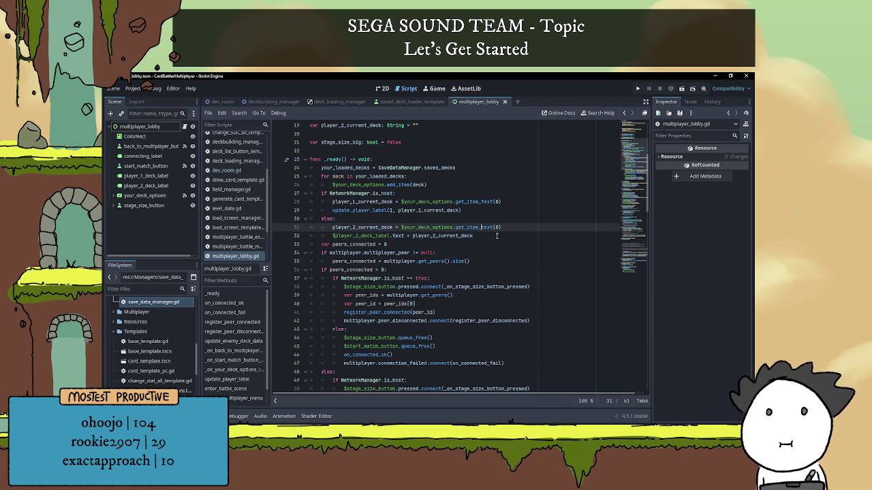
double_click(497, 235)
click(497, 242)
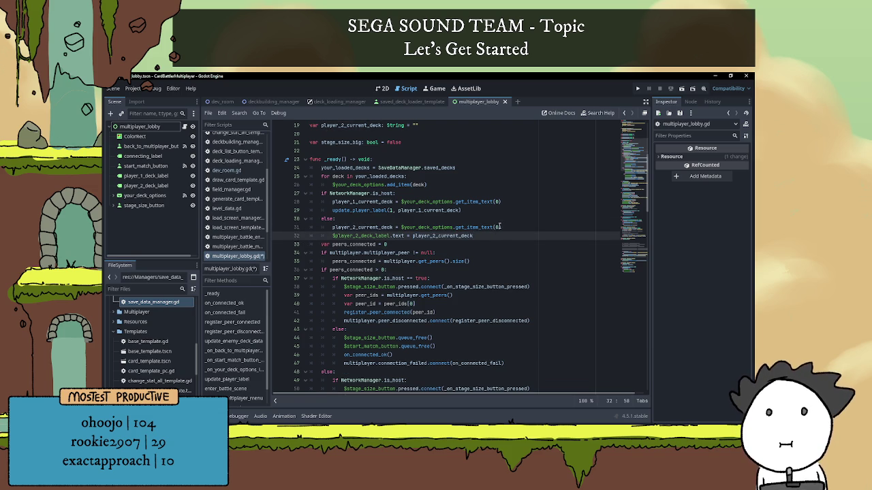
Step: Delete the TEST 2 print and the commented Testing received deck print
scroll(492, 221, down, 7)
scroll(480, 240, down, 4)
click(435, 195)
scroll(435, 195, down, 2)
click(444, 203)
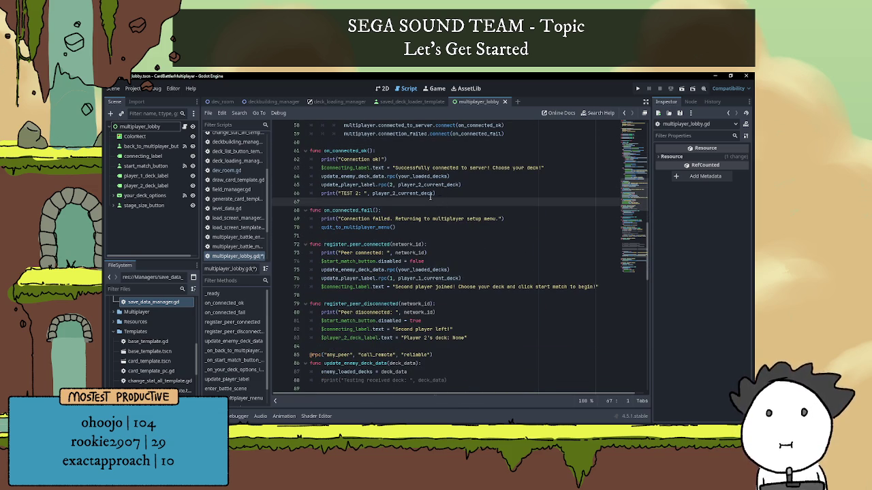
drag(436, 193, 282, 195)
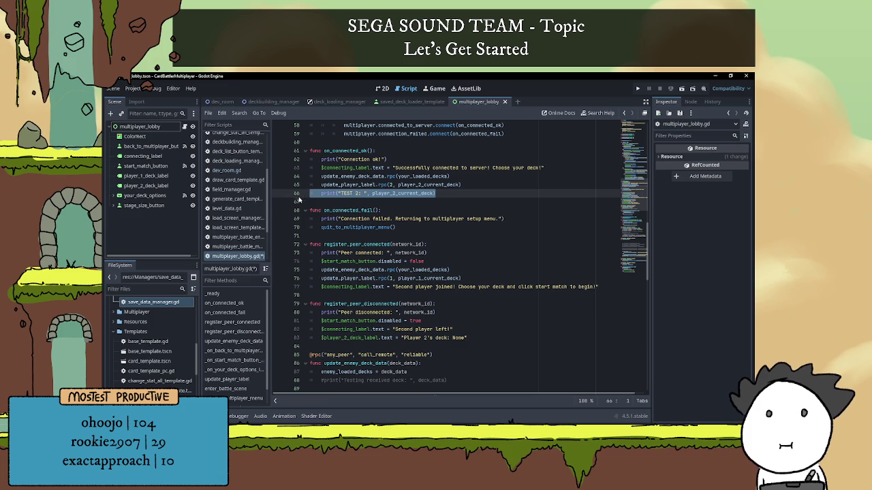
key(Delete)
key(Delete)
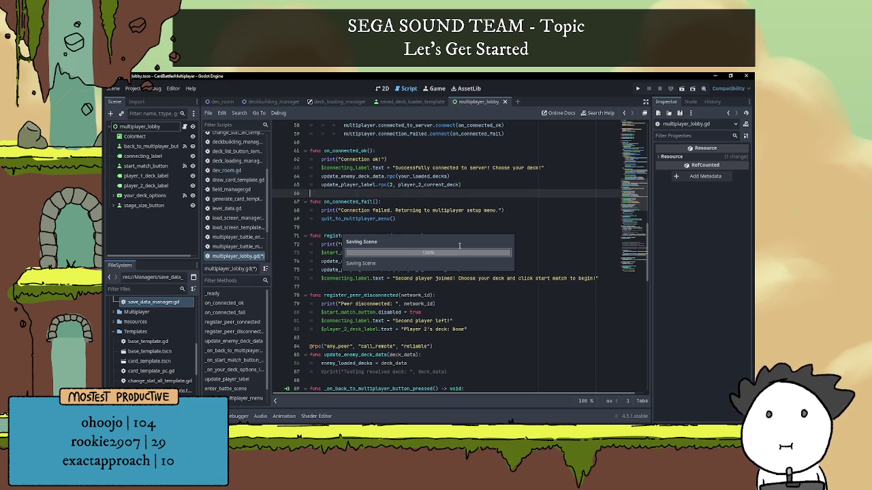
scroll(445, 246, down, 3)
drag(447, 269, 308, 270)
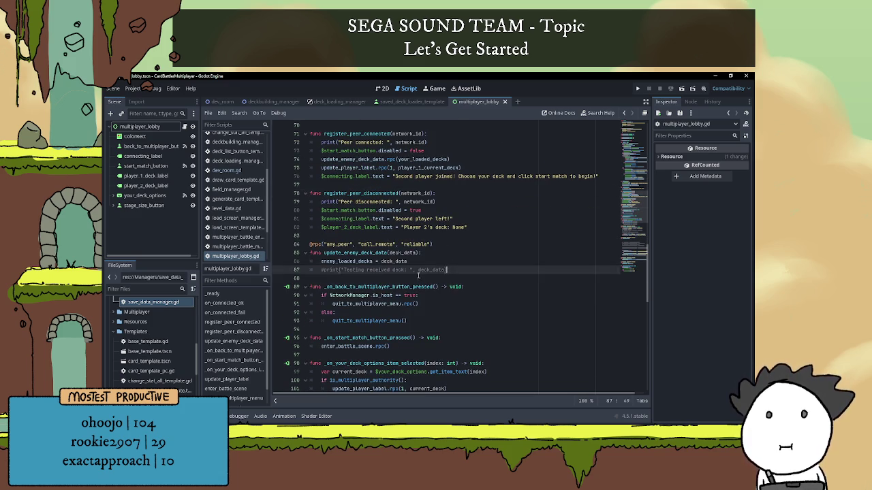
key(BackSpace)
key(BackSpace)
click(507, 234)
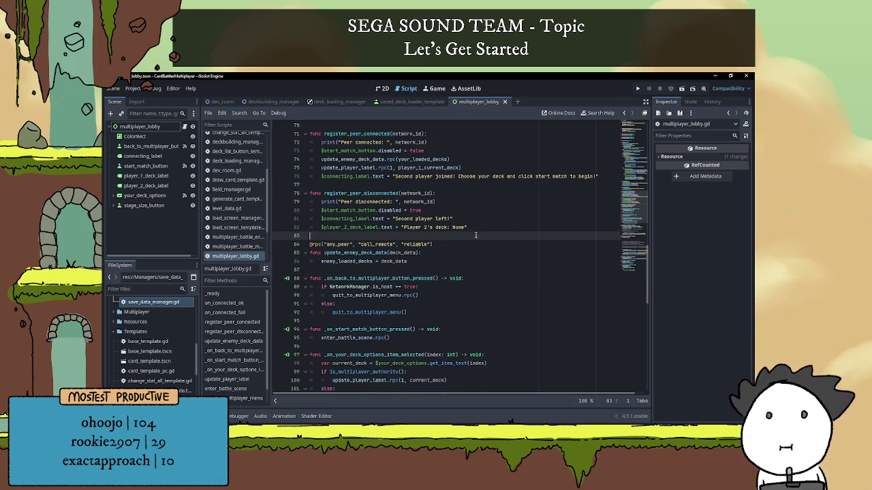
scroll(508, 227, down, 3)
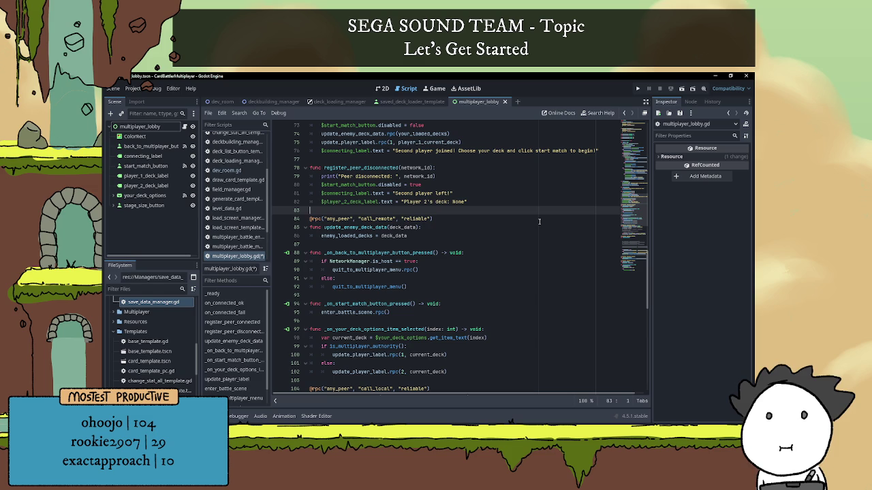
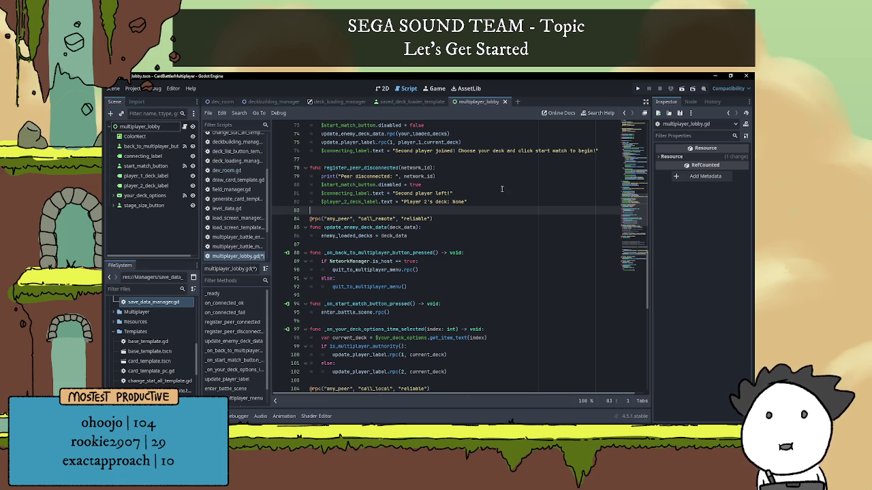
Step: Switch from the Godot editor to the Discord window showing #art-gallery
click(659, 426)
click(659, 421)
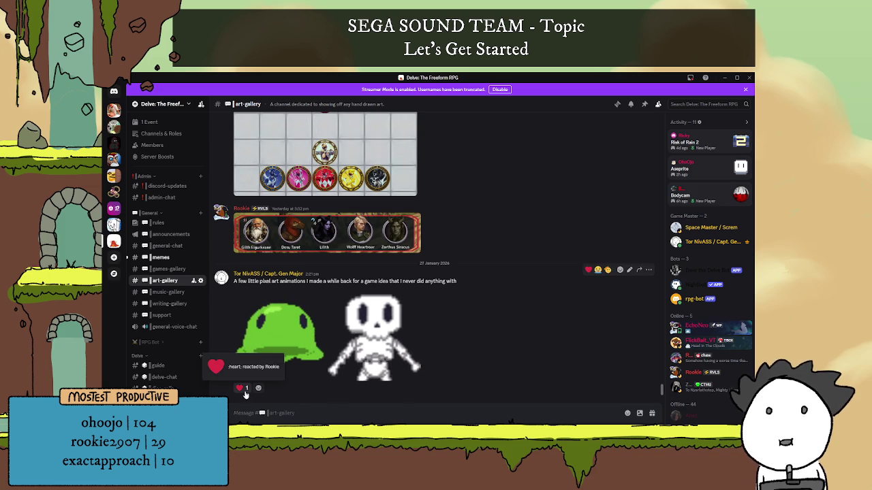
Step: Flip between #memes and #art-gallery, ending on the #memes channel
click(161, 256)
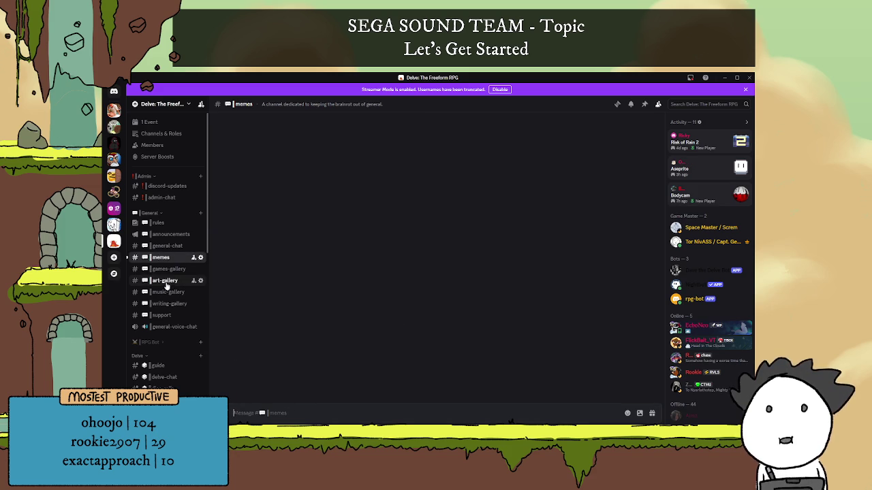
click(164, 280)
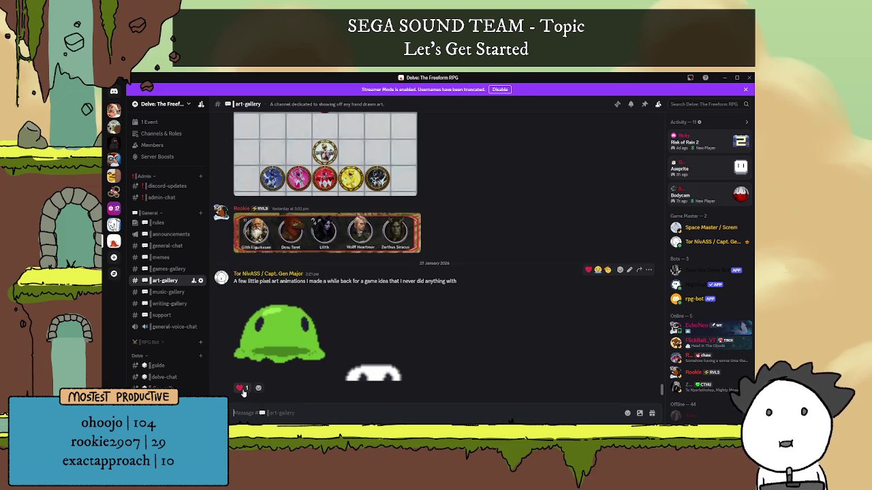
mouse_move(239, 388)
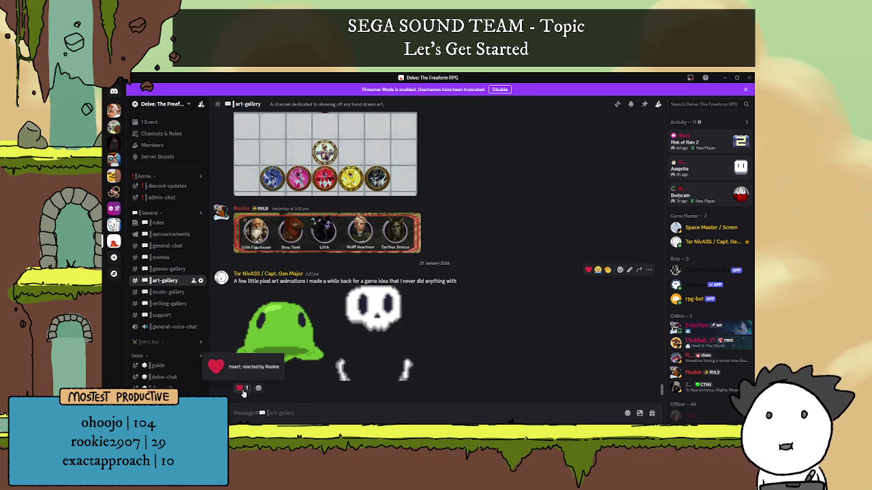
click(161, 257)
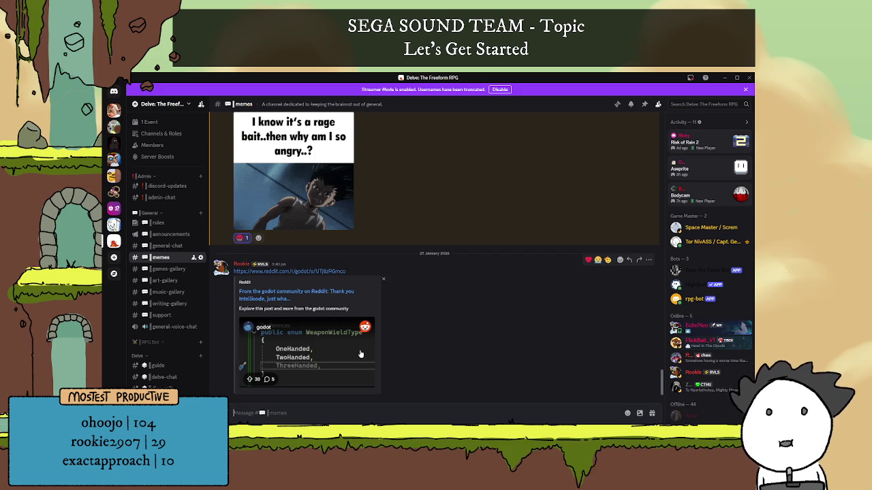
Step: Open the shared r/godot Reddit link via Visit Site and hide Discord
click(287, 291)
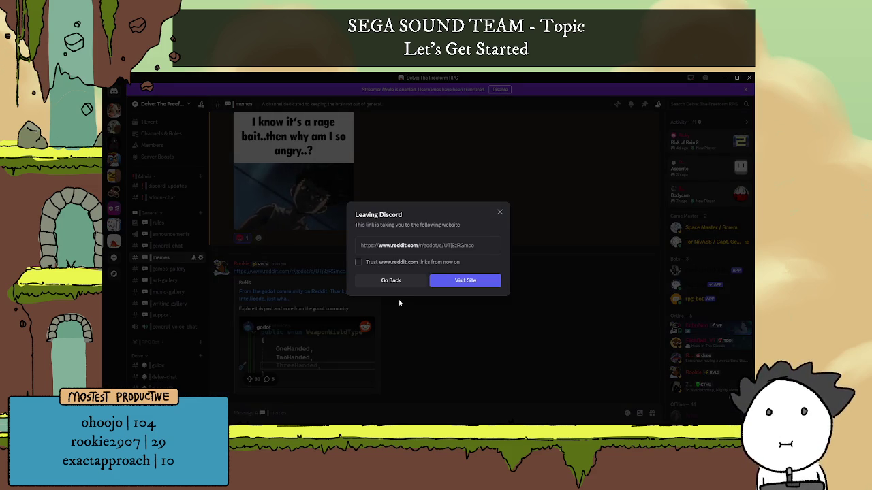
click(460, 279)
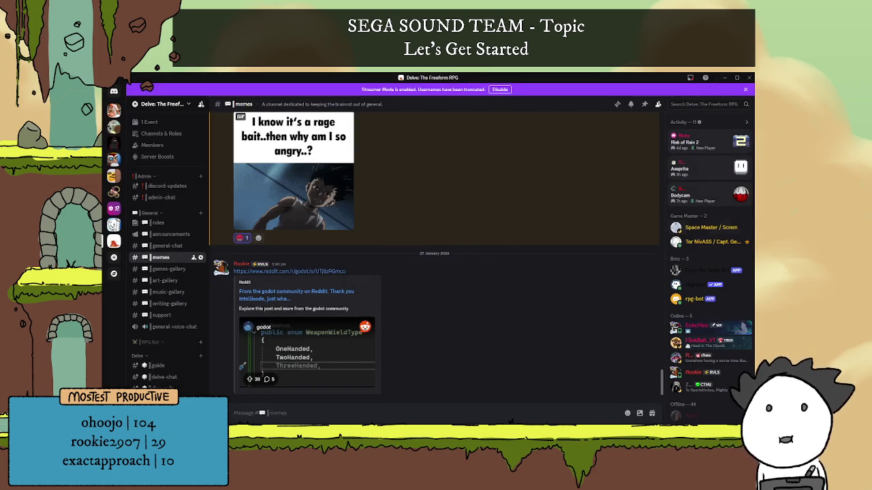
click(724, 77)
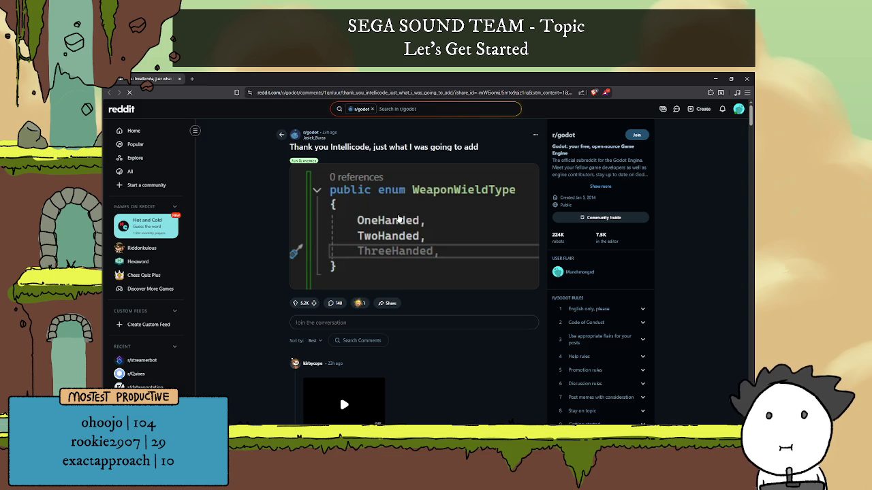
Step: Read the Intellicode enum post and play the General Kenobi GIF in a comment
scroll(400, 218, down, 2)
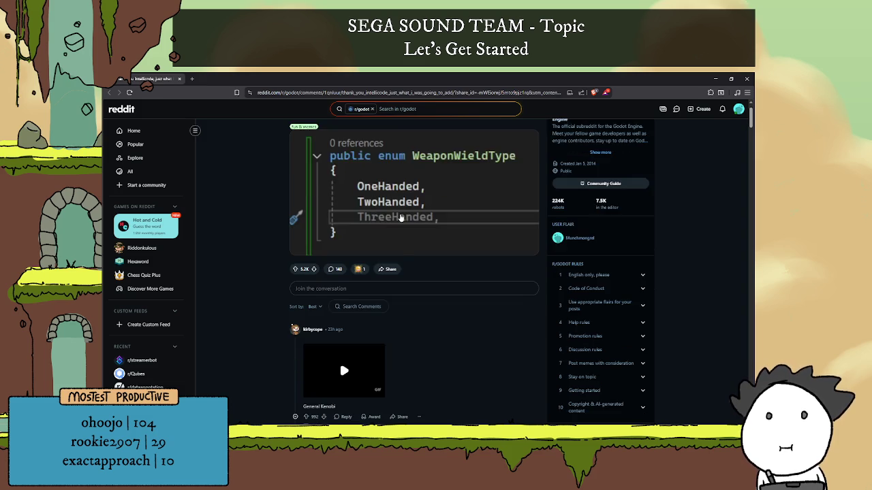
scroll(401, 218, down, 3)
scroll(382, 235, up, 4)
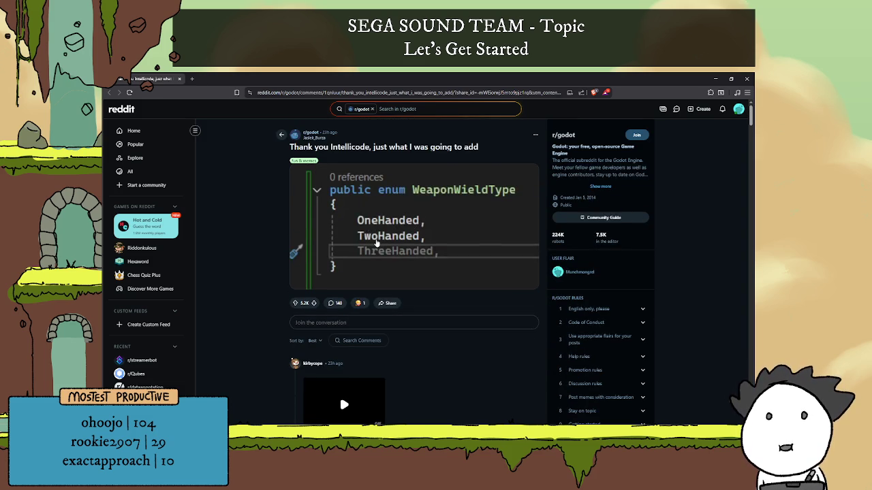
scroll(381, 245, down, 4)
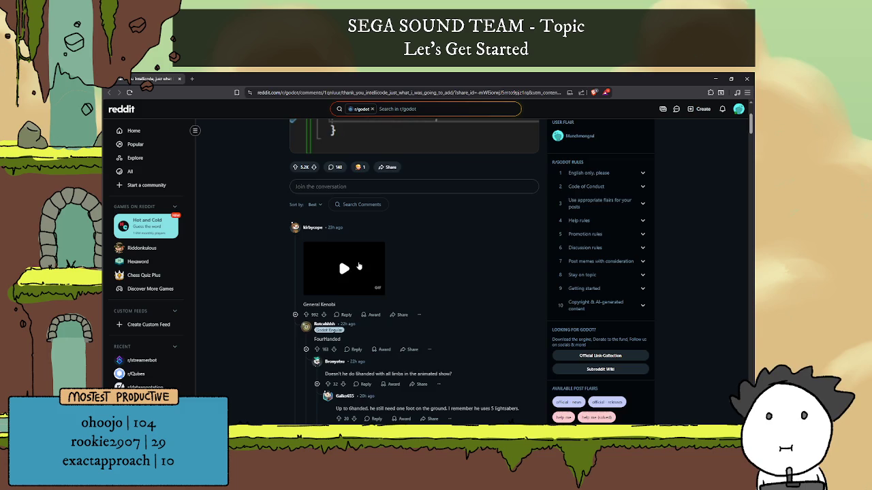
scroll(359, 265, down, 1)
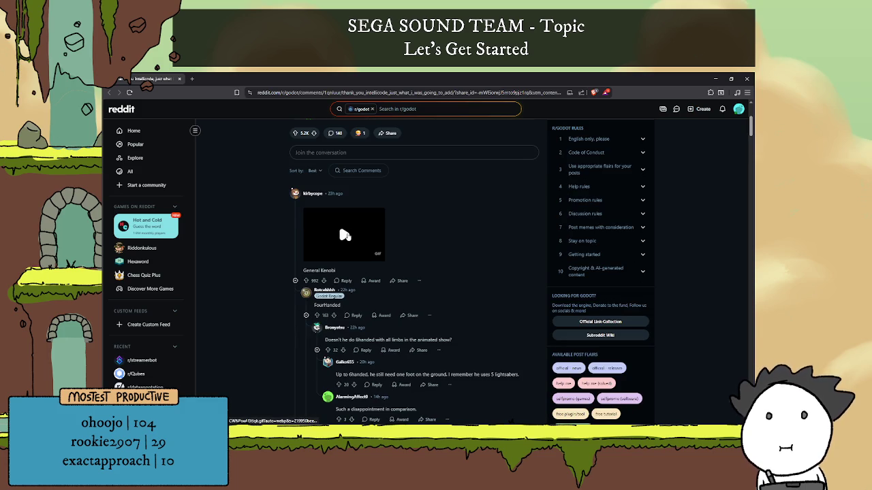
click(345, 235)
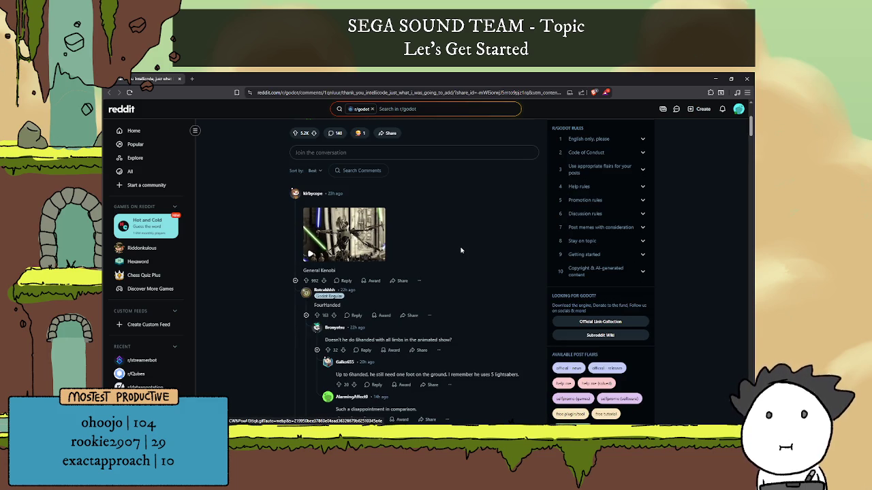
Step: Read through the rest of the comment thread, then close the Reddit tab
scroll(461, 251, down, 2)
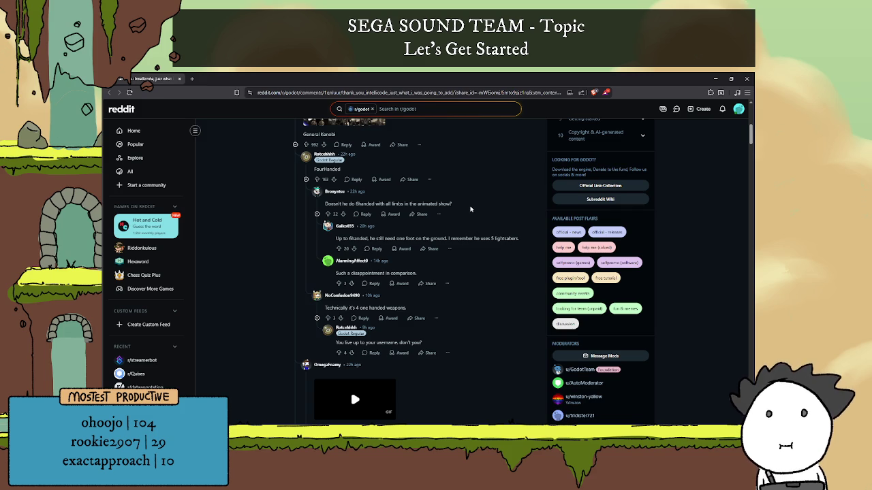
scroll(476, 209, up, 3)
scroll(477, 208, up, 2)
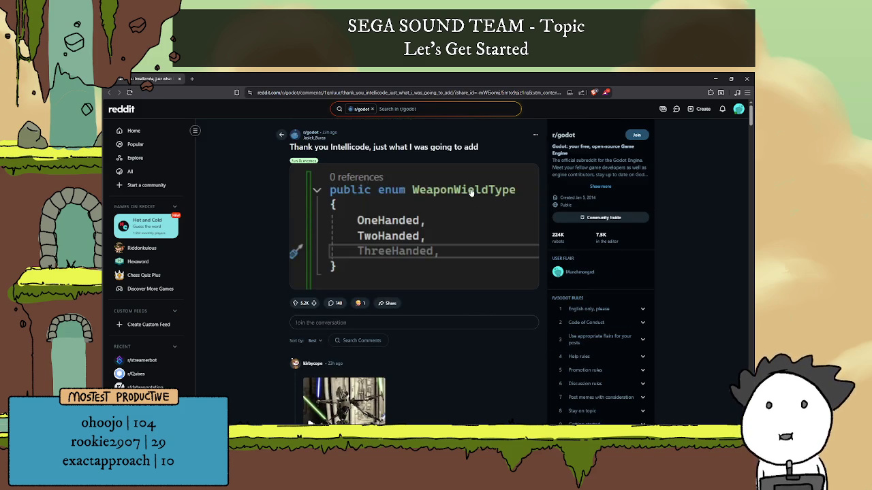
scroll(443, 229, down, 1)
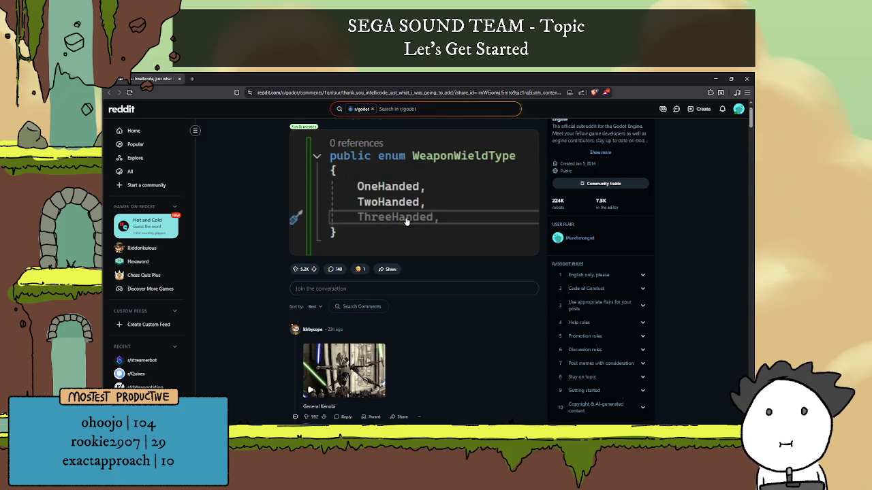
scroll(406, 222, down, 3)
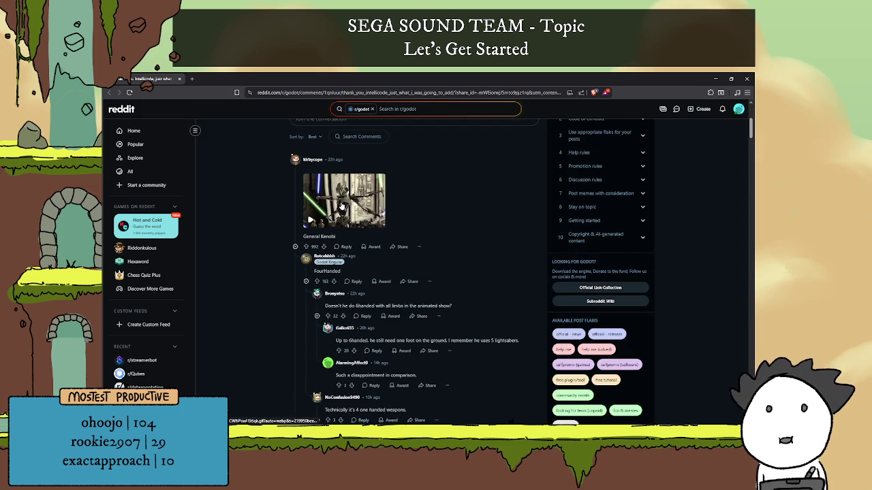
scroll(412, 234, down, 2)
scroll(422, 252, down, 1)
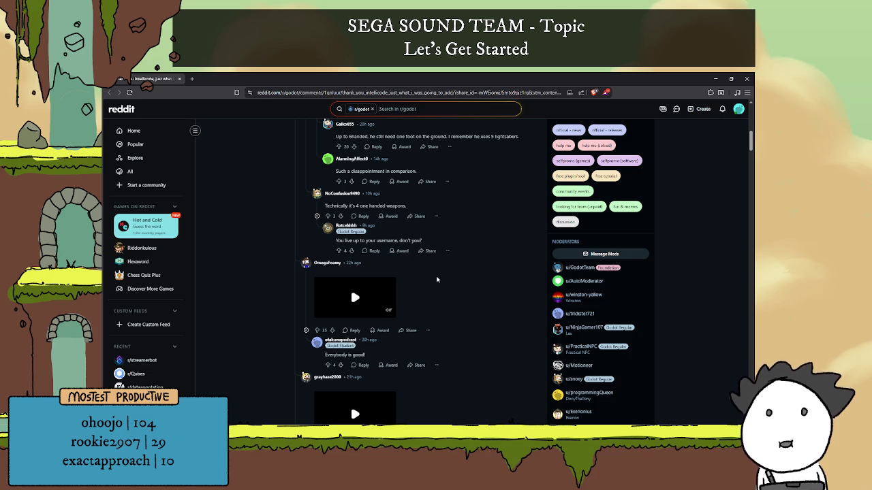
scroll(439, 272, up, 3)
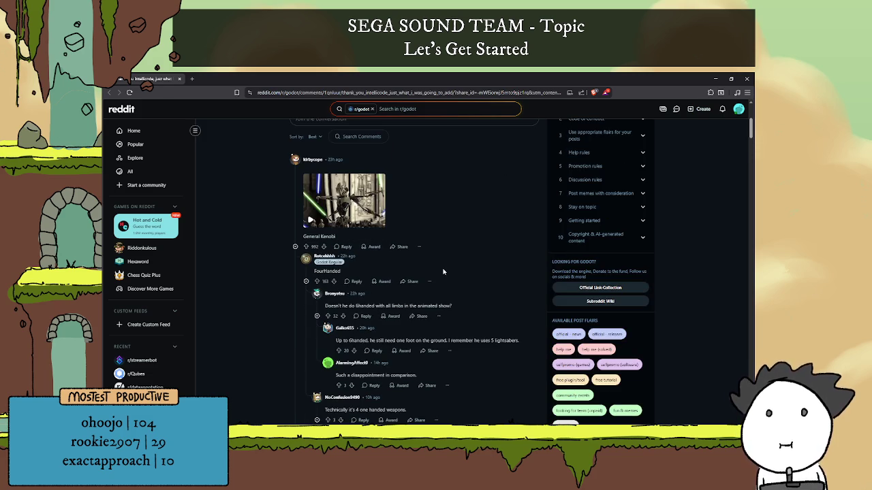
scroll(446, 279, up, 2)
scroll(450, 285, up, 1)
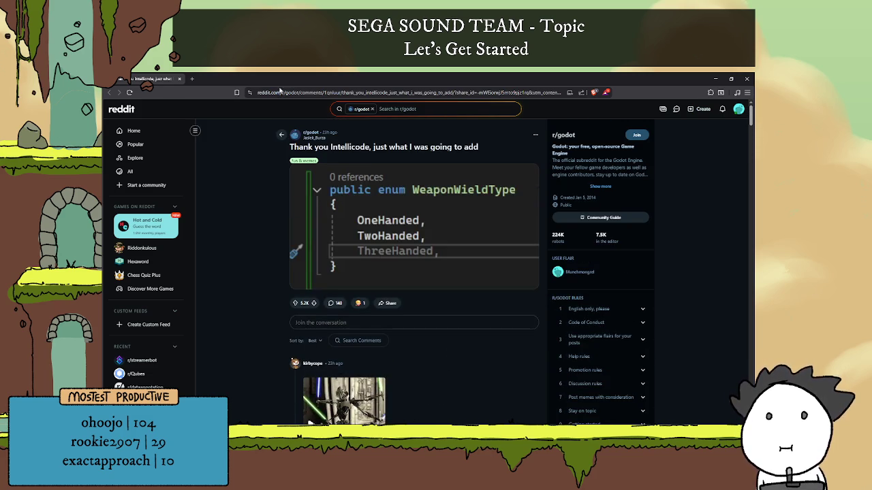
click(179, 79)
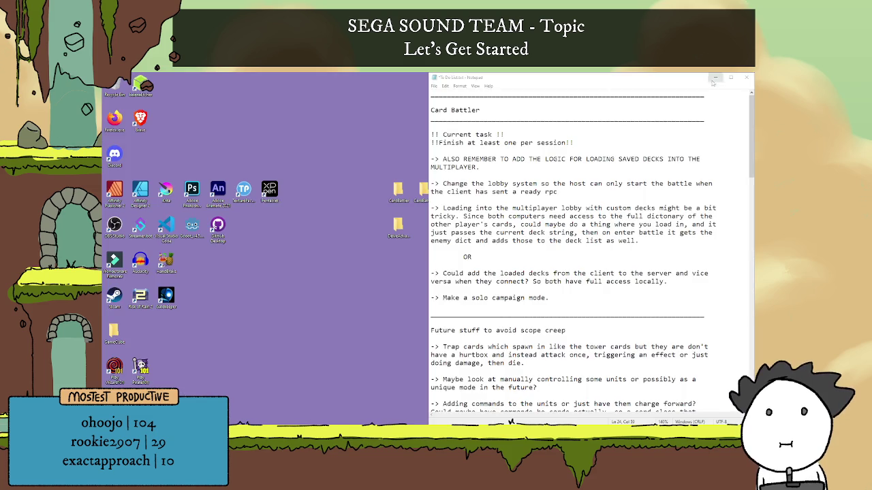
Step: Minimize and restore the Godot window, then Alt+Tab over to Discord's #memes channel
click(715, 76)
key(alt+Tab)
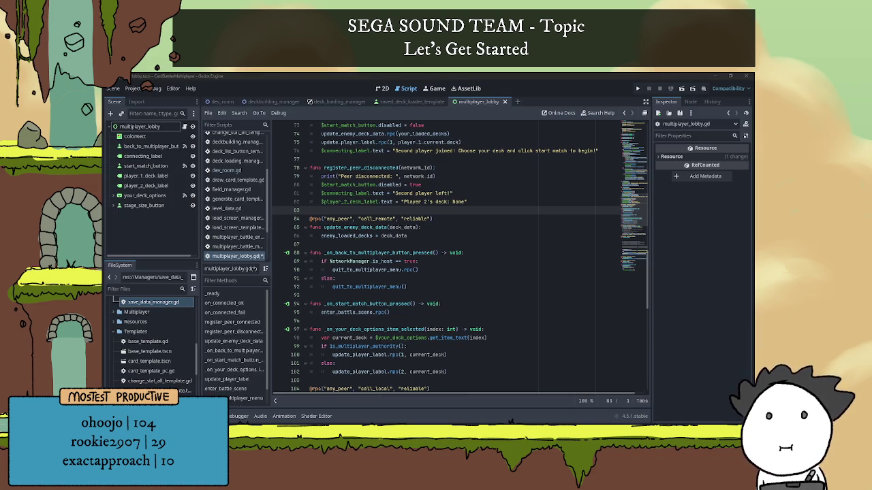
key(alt+Tab)
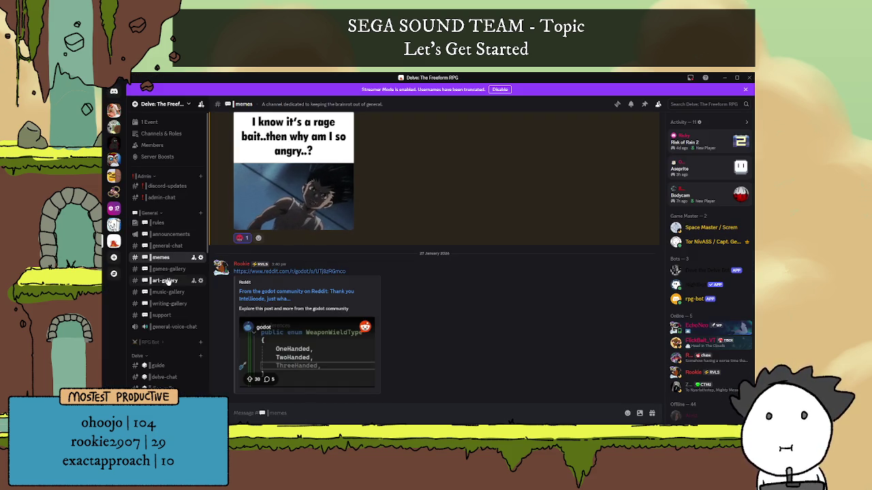
Step: Look over the pixel-art posts in #art-gallery, then Alt+Tab back to Godot
click(163, 280)
mouse_move(243, 393)
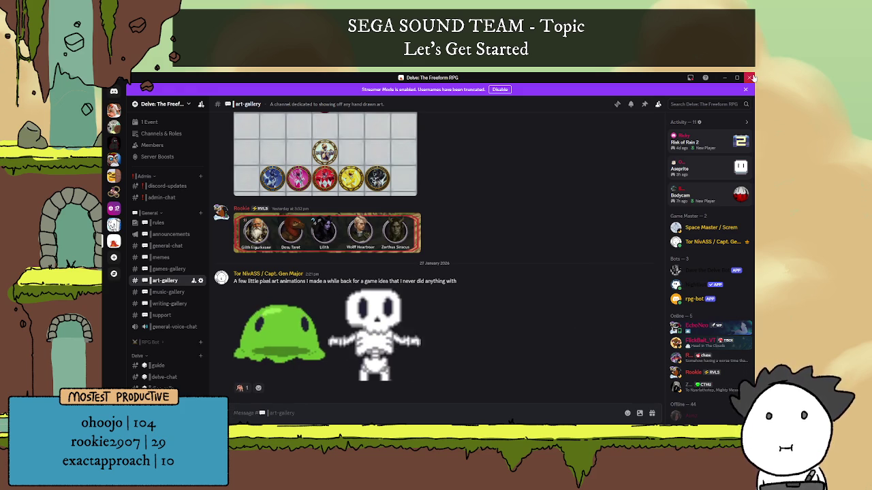
key(alt+Tab)
Step: Place the cursor at the end of line 80 in multiplayer_lobby.gd
click(444, 245)
click(451, 218)
scroll(461, 246, up, 2)
click(484, 255)
click(481, 237)
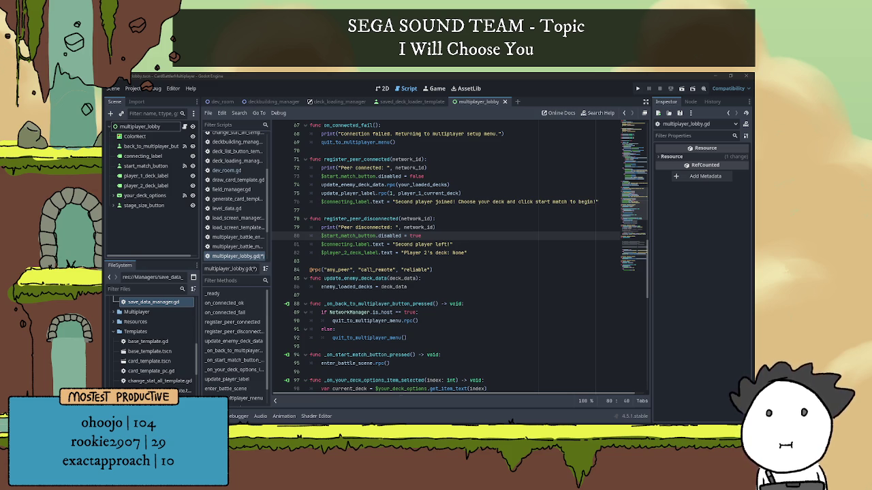
key(alt+Tab)
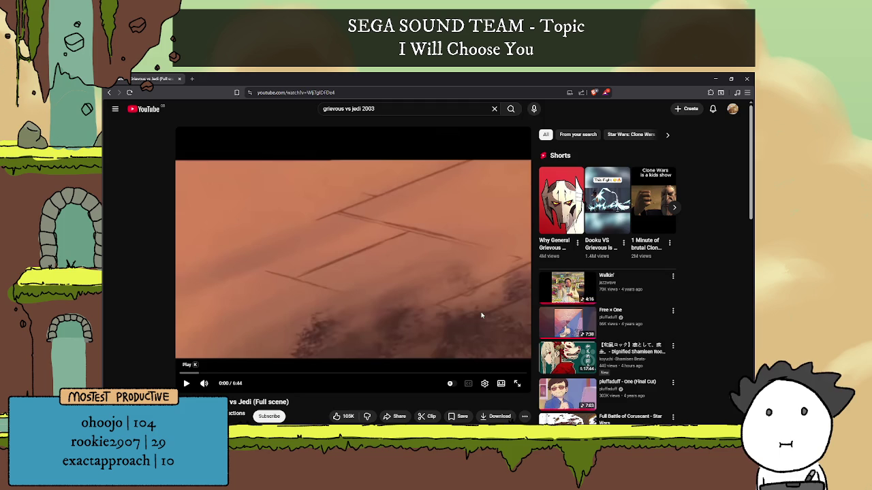
double_click(451, 354)
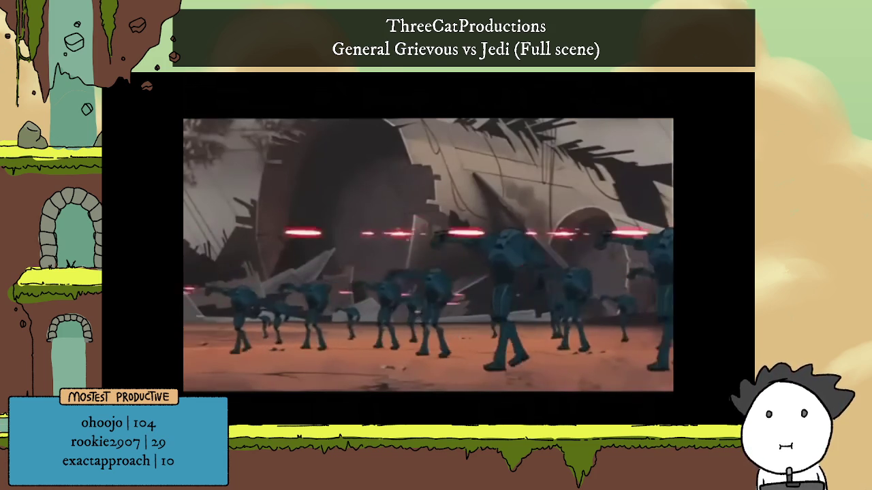
mouse_move(469, 226)
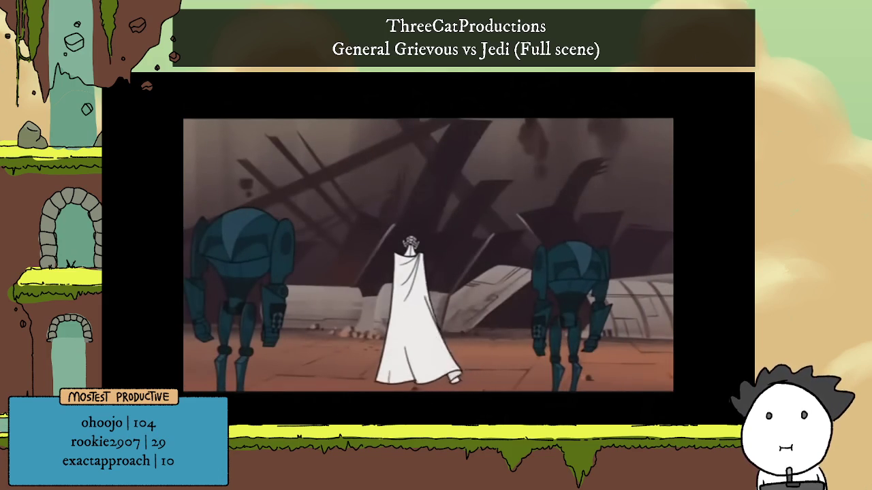
mouse_move(429, 282)
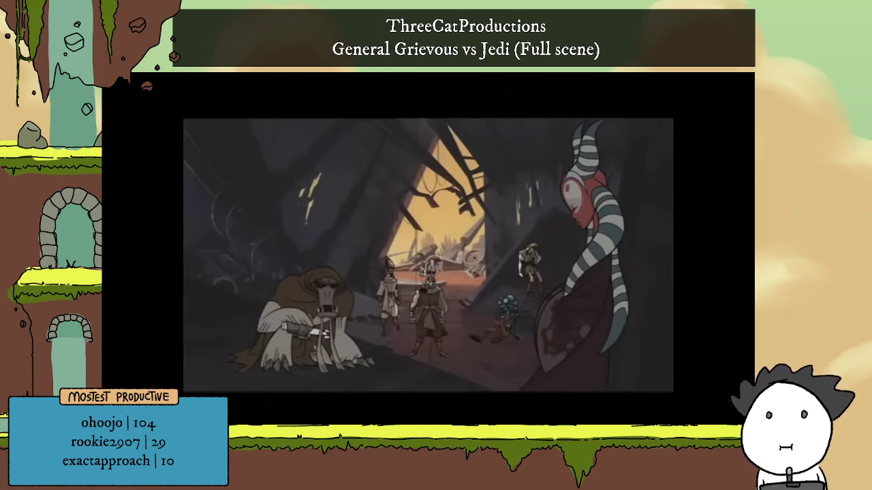
mouse_move(419, 334)
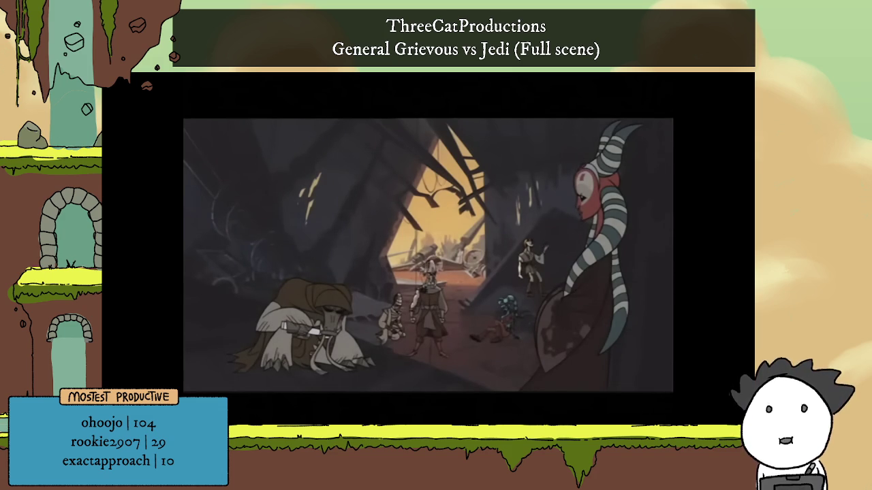
click(477, 284)
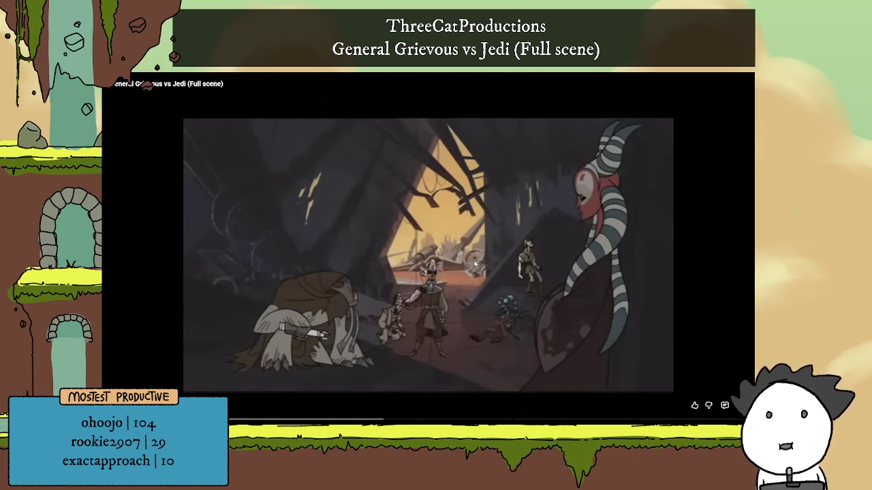
click(481, 260)
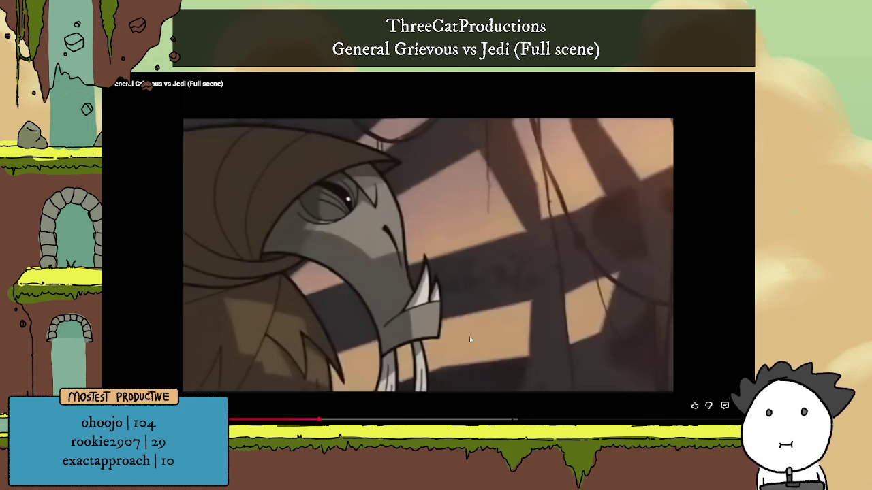
Step: Pause and resume the full-screen General Grievous video several times
click(470, 334)
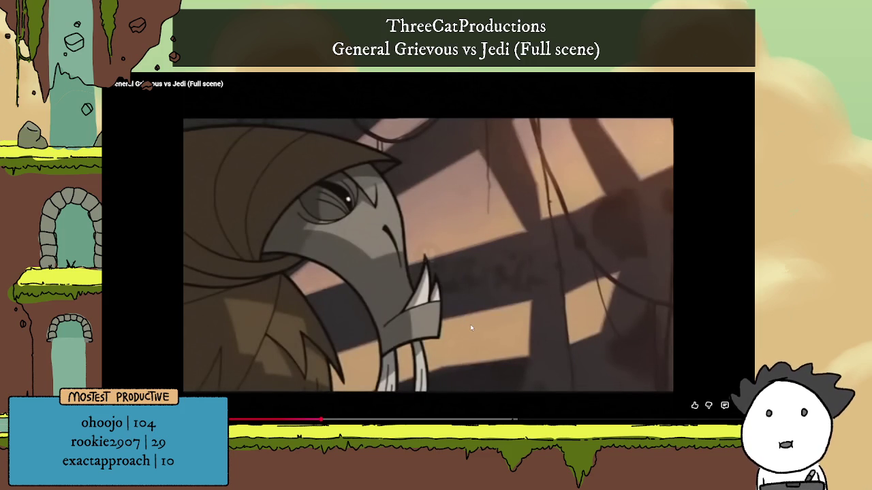
click(470, 327)
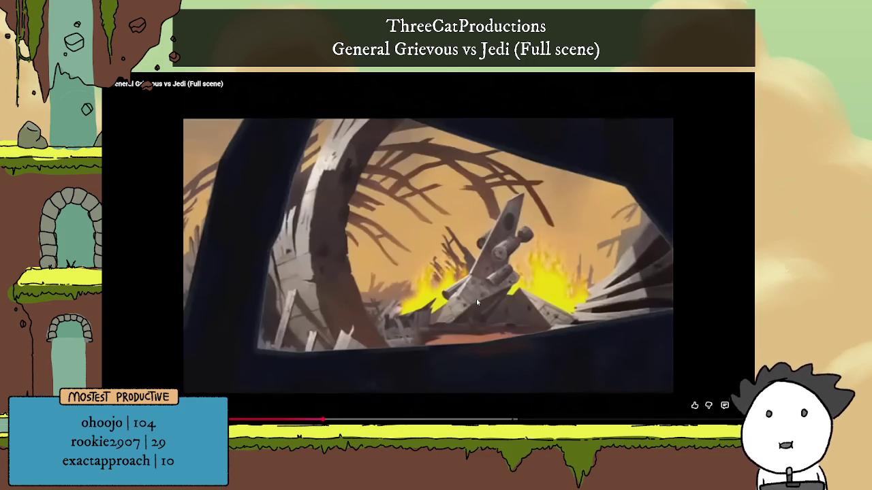
click(475, 298)
click(467, 310)
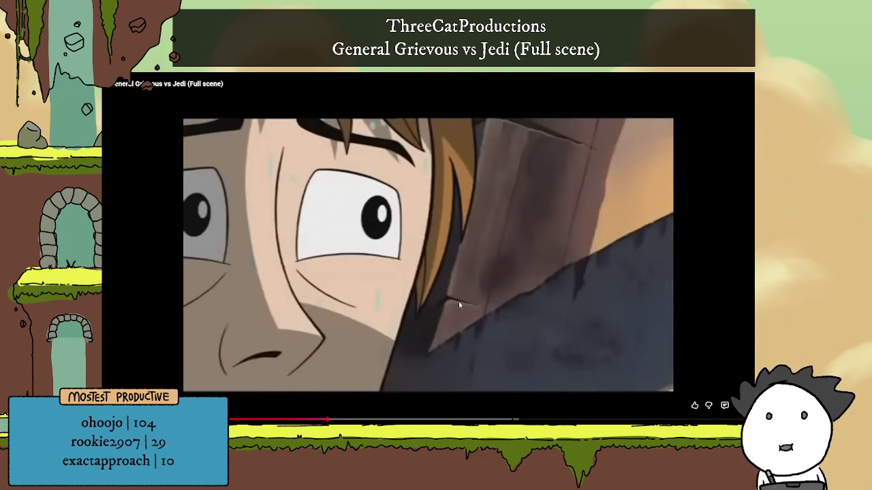
click(450, 303)
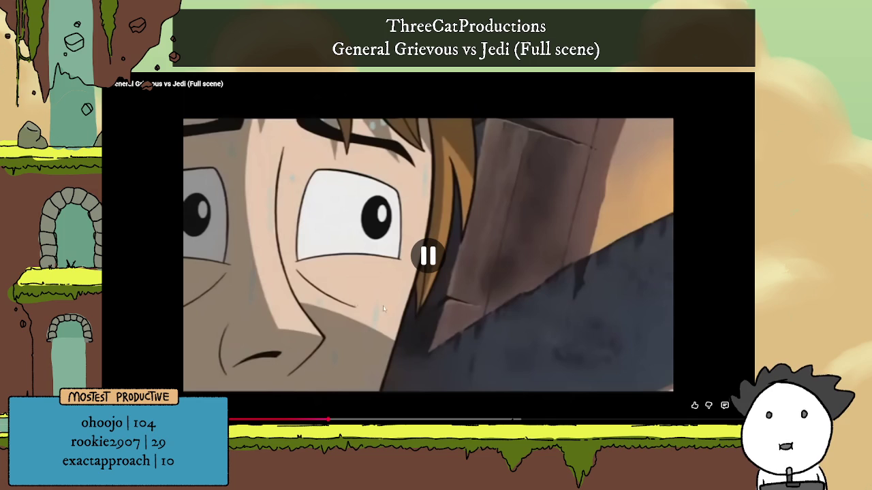
click(419, 297)
click(486, 327)
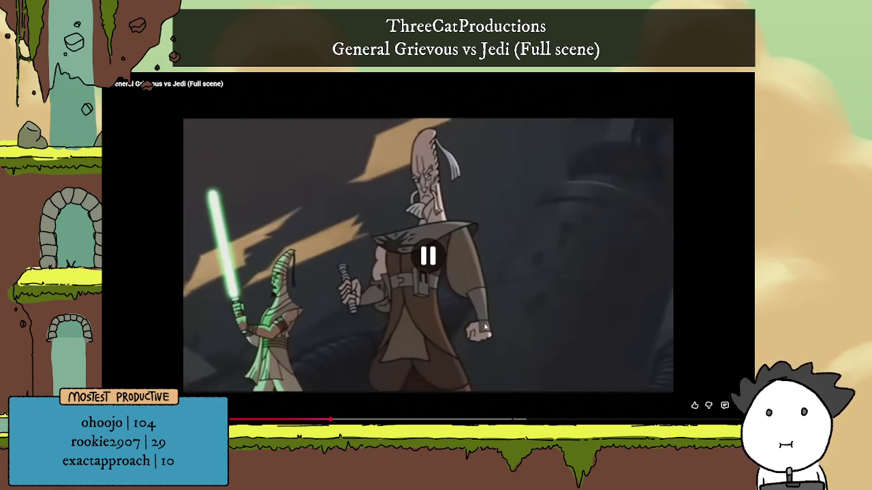
click(417, 313)
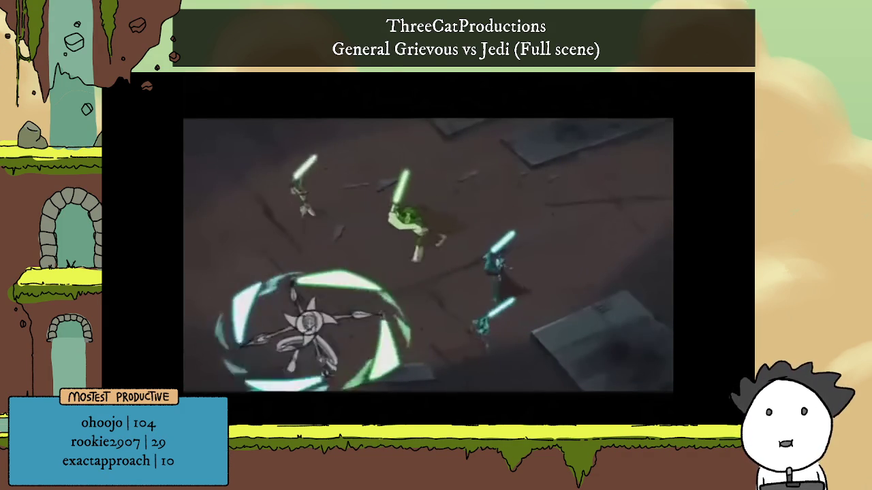
Step: Pause the video at 3:40 and exit full screen to the watch page
mouse_move(427, 279)
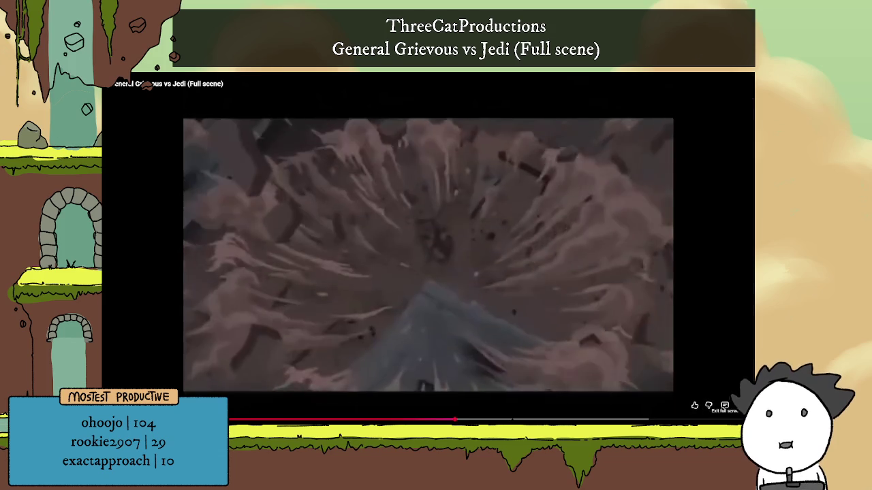
click(725, 405)
click(350, 299)
scroll(288, 293, down, 3)
Step: Expand the video description, then search a filmmaker's misspelled name in a new tab
click(282, 288)
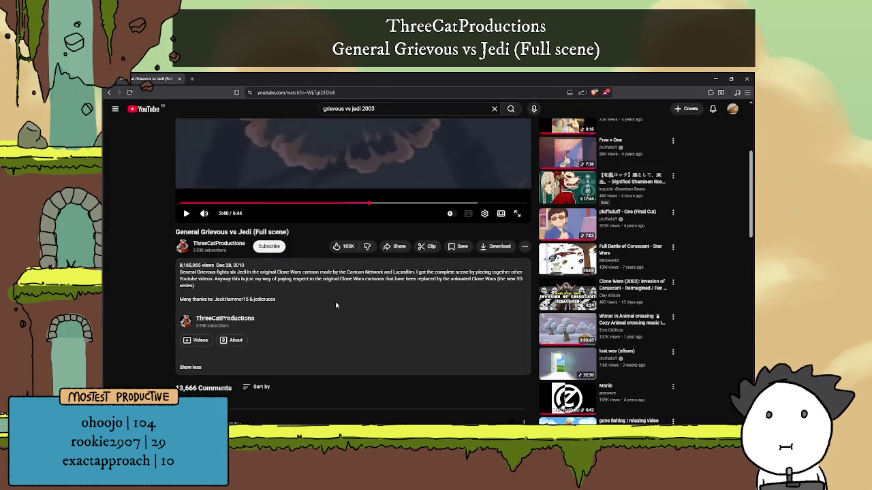
scroll(350, 307, up, 3)
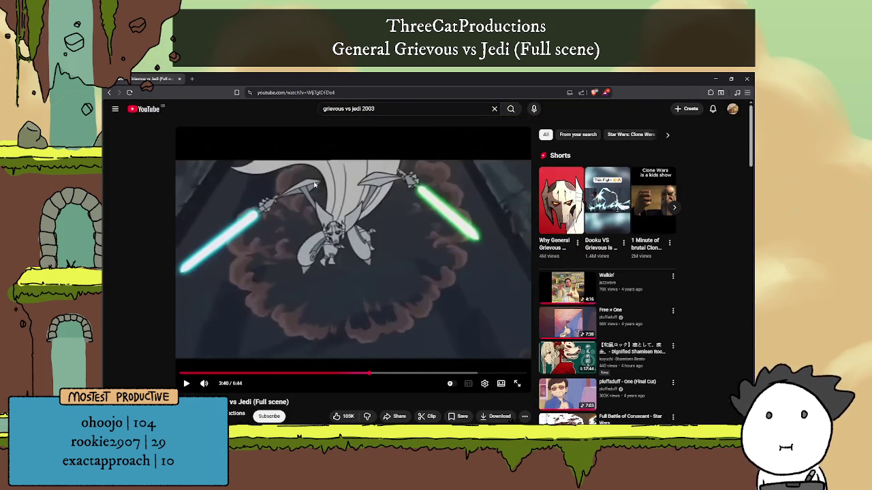
click(193, 79)
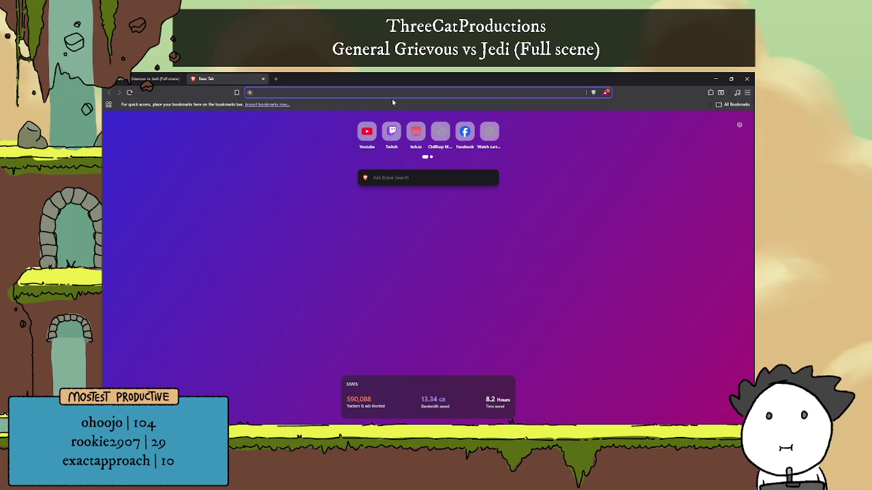
text(gen)
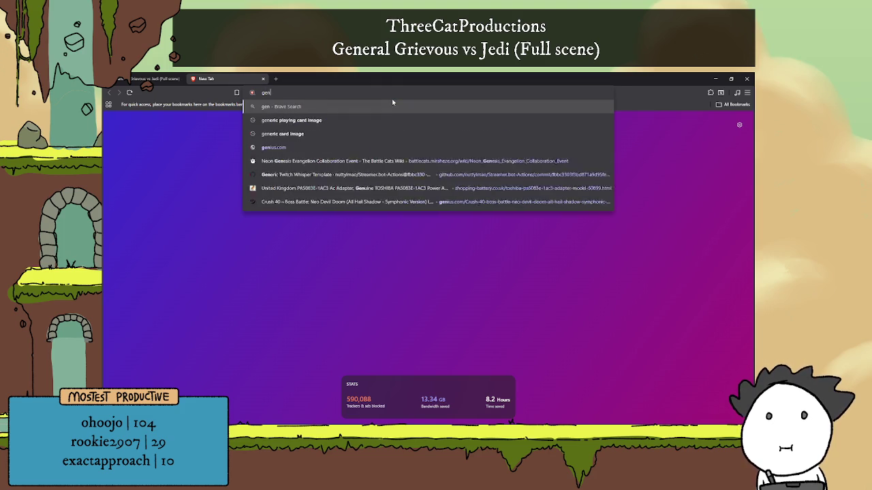
text(dee)
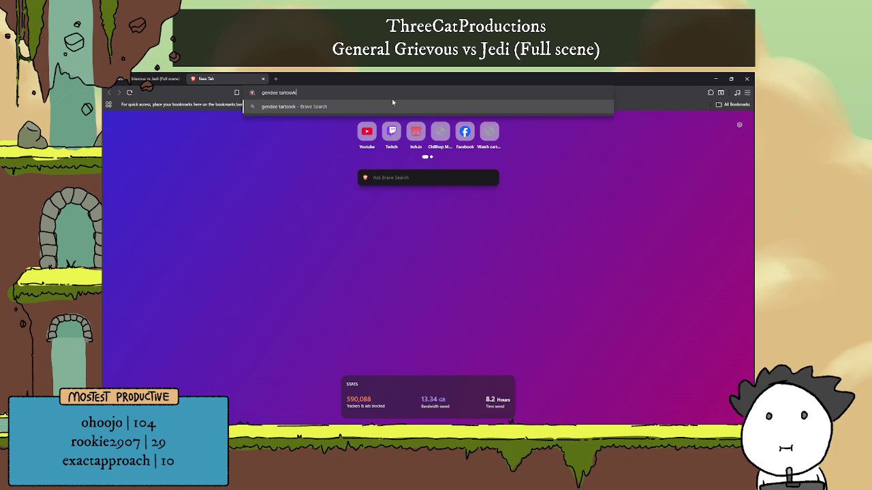
text(y)
key(Return)
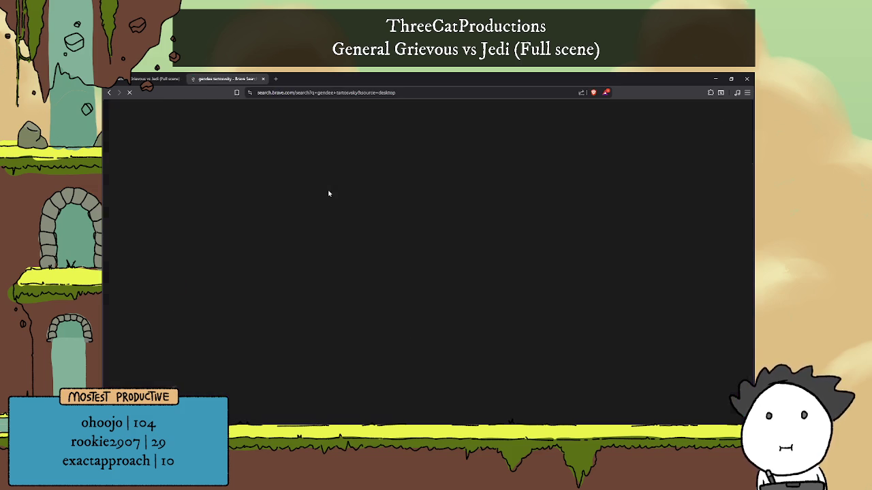
Step: Skim the name search results, then clear the query from the search box
scroll(232, 214, down, 1)
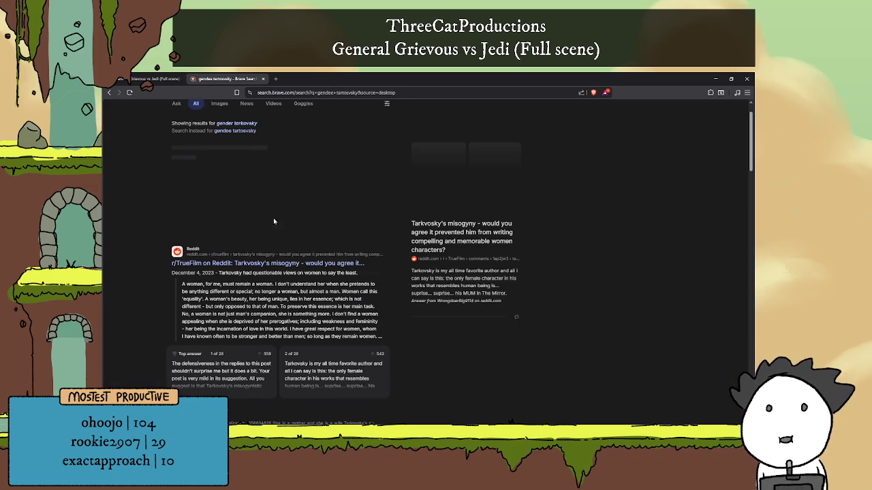
scroll(278, 208, down, 5)
scroll(278, 207, down, 5)
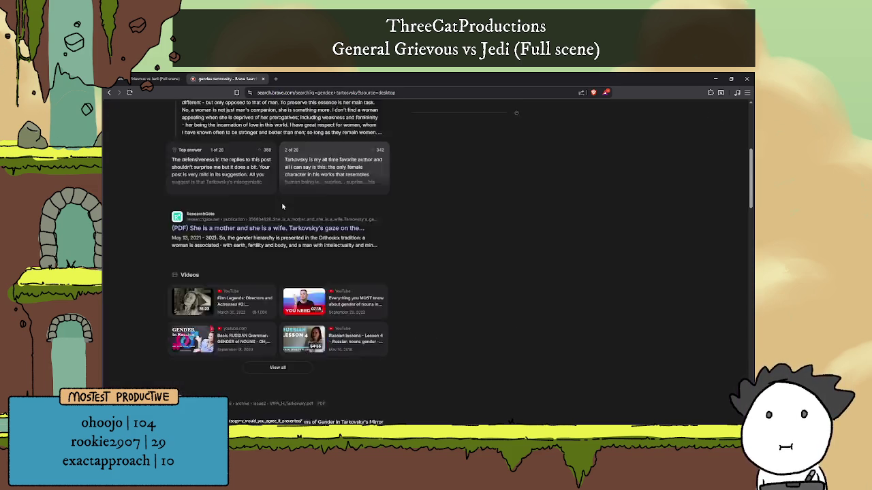
scroll(277, 208, up, 10)
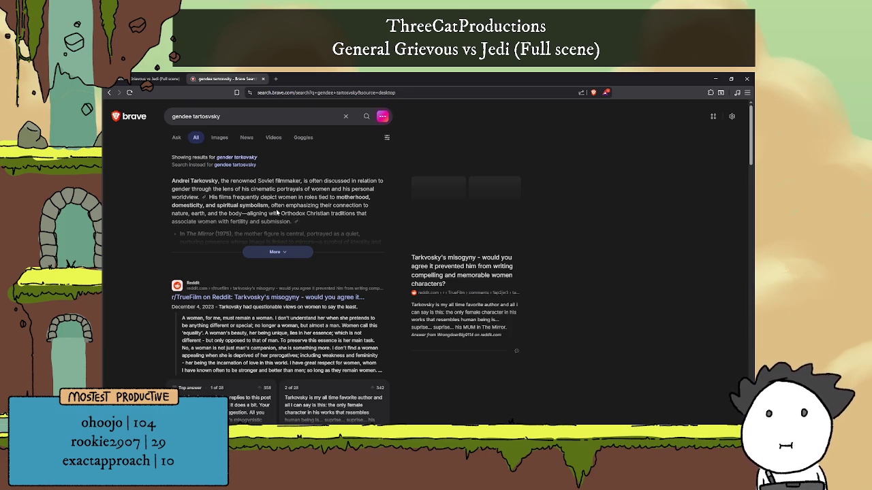
scroll(277, 213, down, 3)
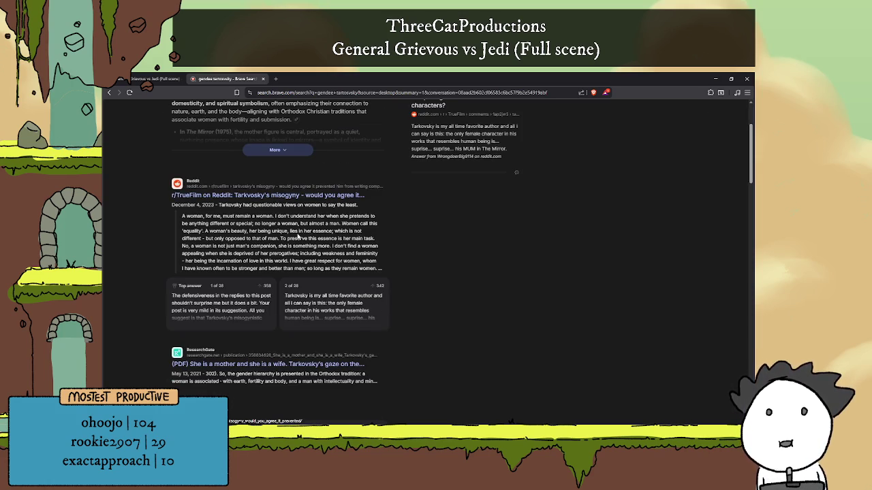
scroll(298, 237, up, 3)
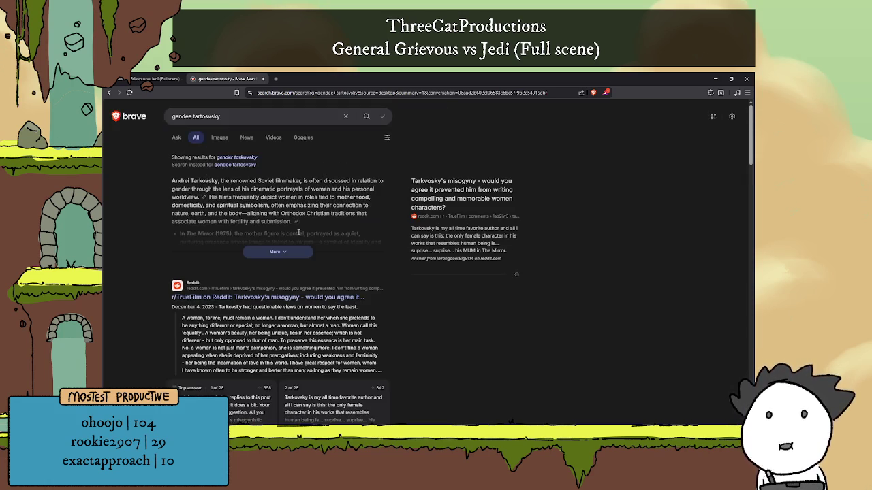
click(237, 116)
key(BackSpace)
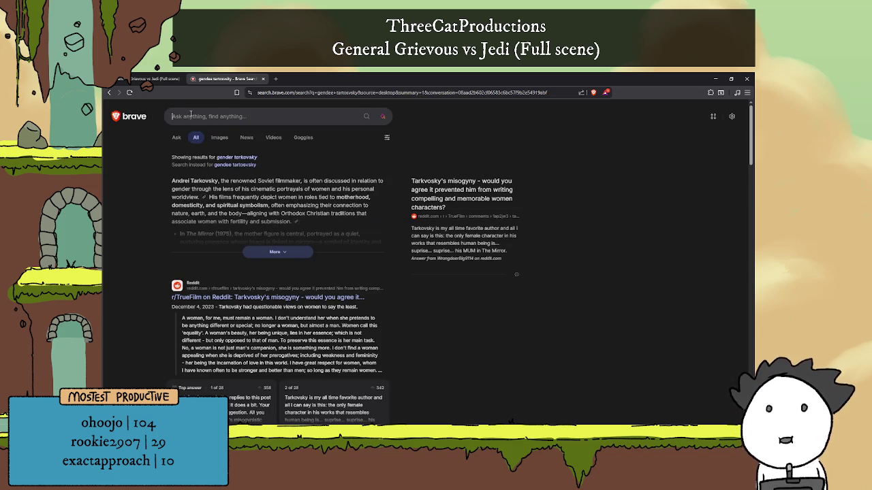
Step: Search 'clone wars 2003' and open the Star Wars: Clone Wars Wikipedia article
text(clone wars 200)
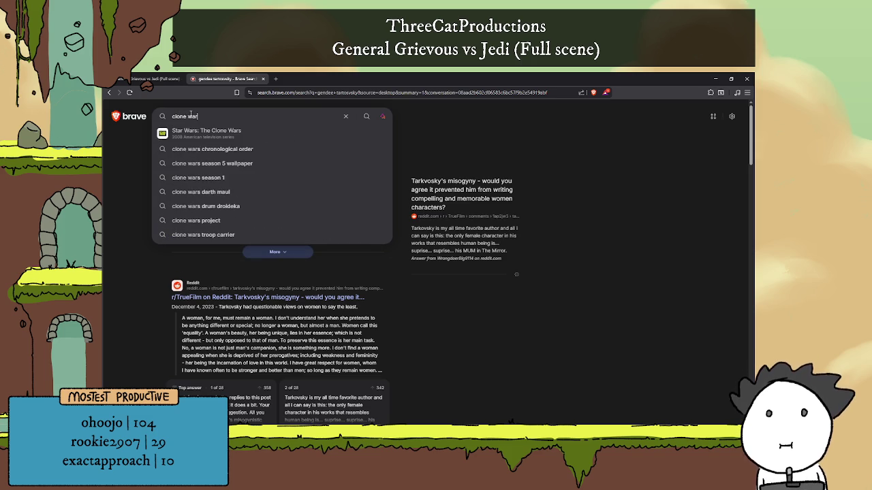
text(3)
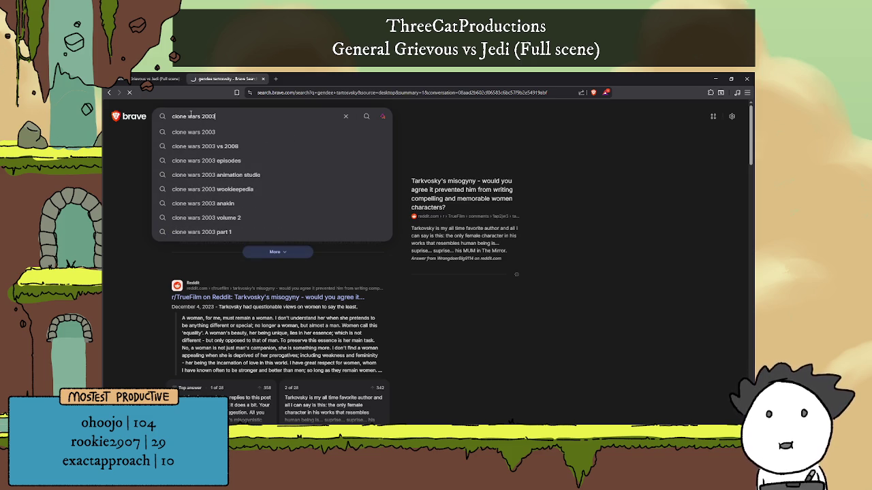
key(Return)
click(244, 274)
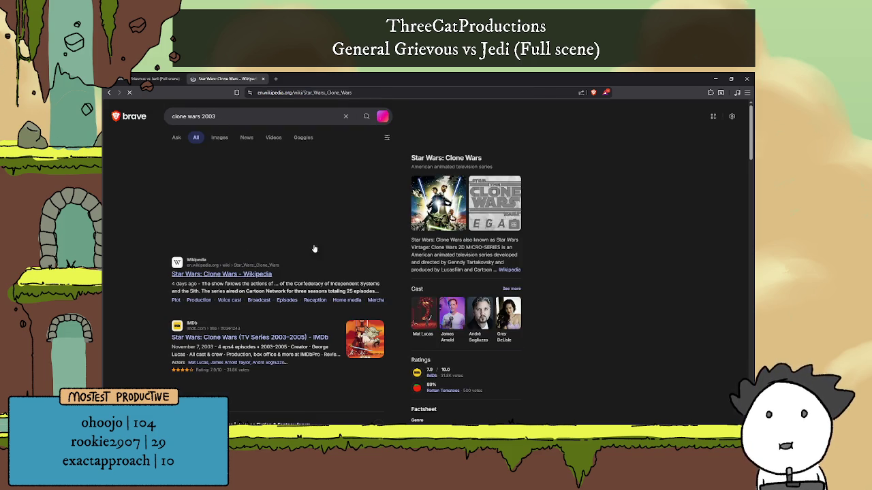
Step: Open the series creator's Wikipedia biography in a new tab and scroll to Career
scroll(423, 261, down, 1)
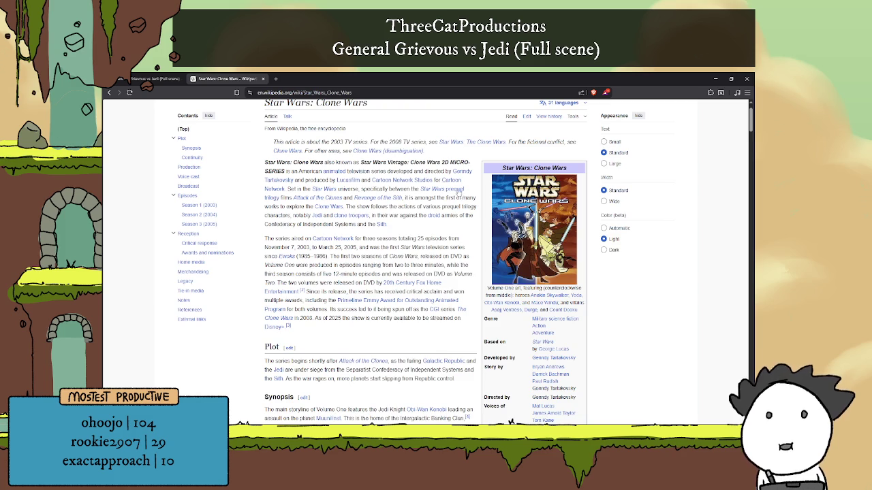
right_click(460, 175)
click(491, 183)
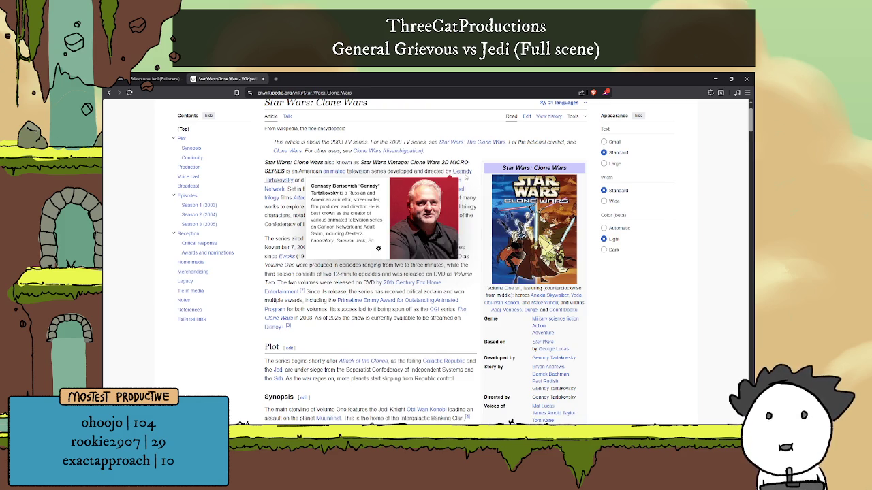
key(ctrl+Tab)
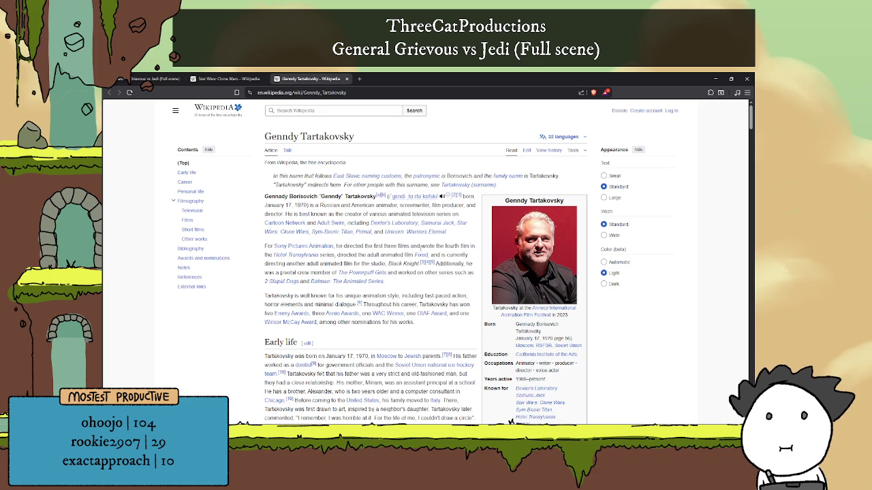
scroll(427, 257, down, 1)
scroll(479, 289, up, 1)
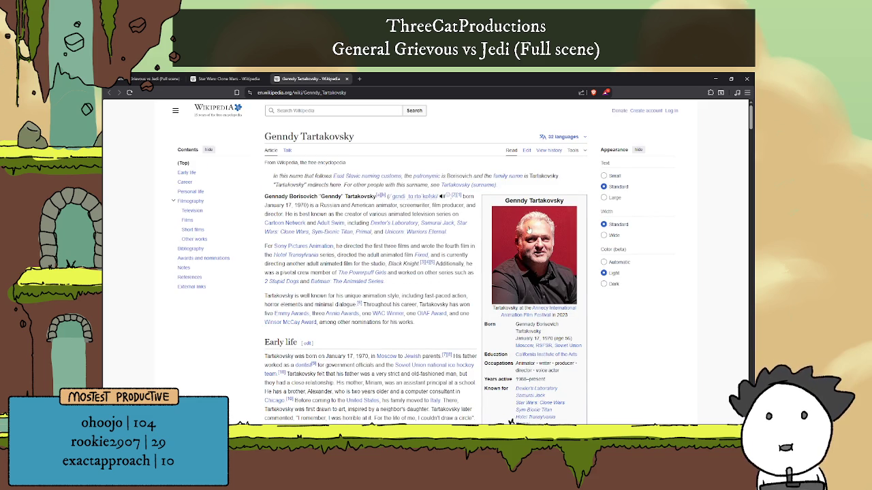
scroll(529, 230, down, 5)
scroll(419, 238, down, 15)
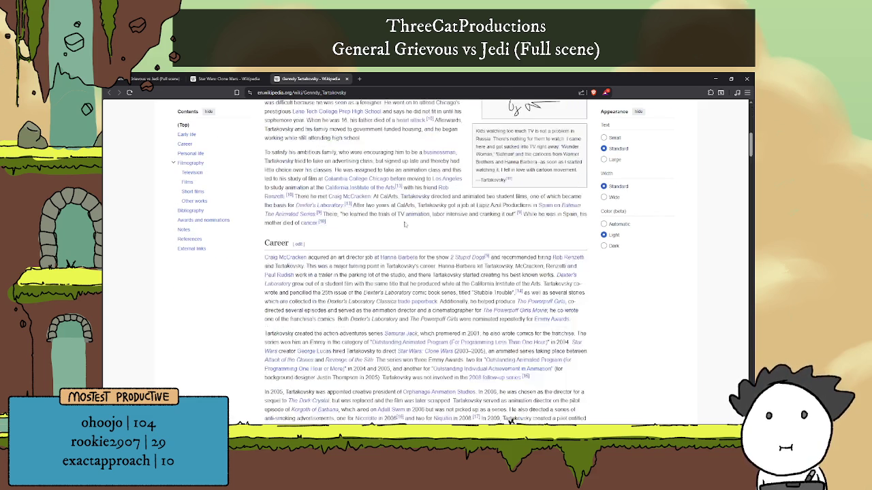